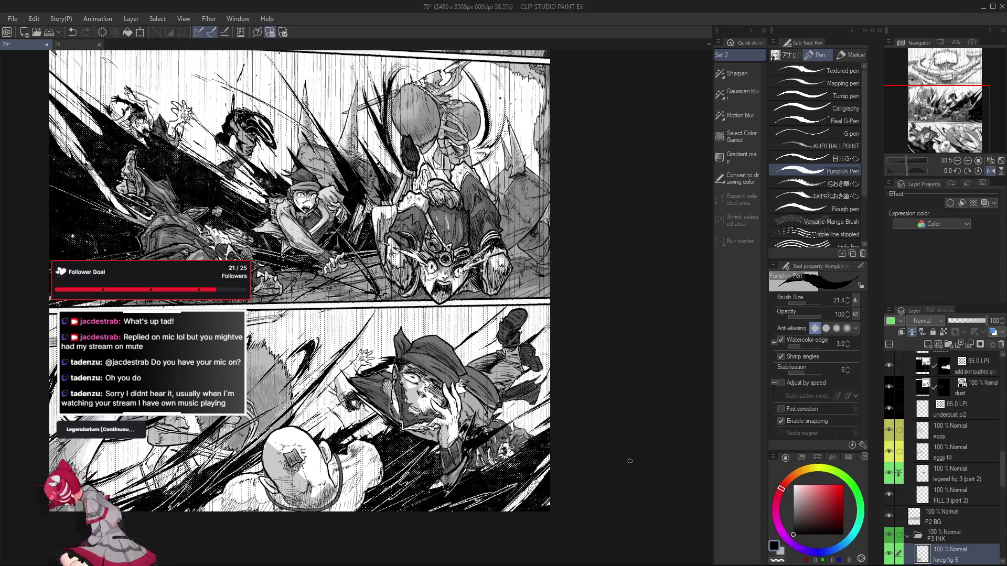
Compare the capped figure with the foreg fig 6 ink hidden and shown, mirrored and normal
left_click(892, 554)
left_click(891, 555)
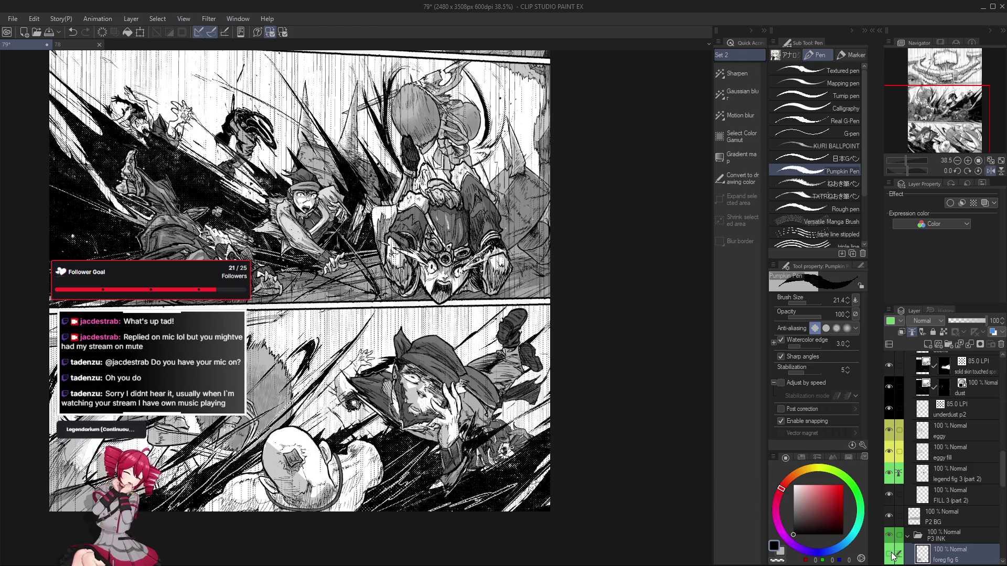
left_click(892, 555)
left_click(892, 555)
key("h")
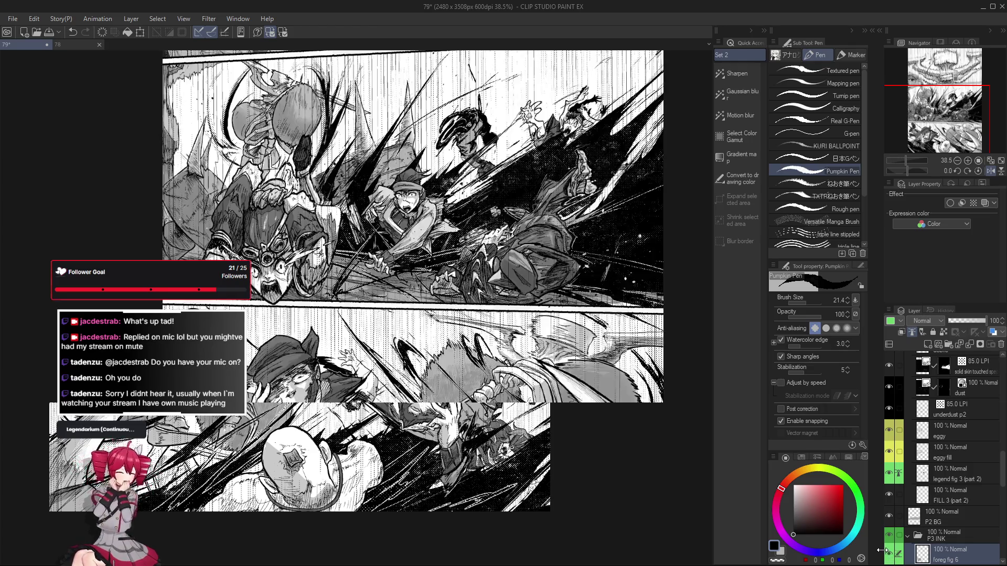
key("h")
key("h")
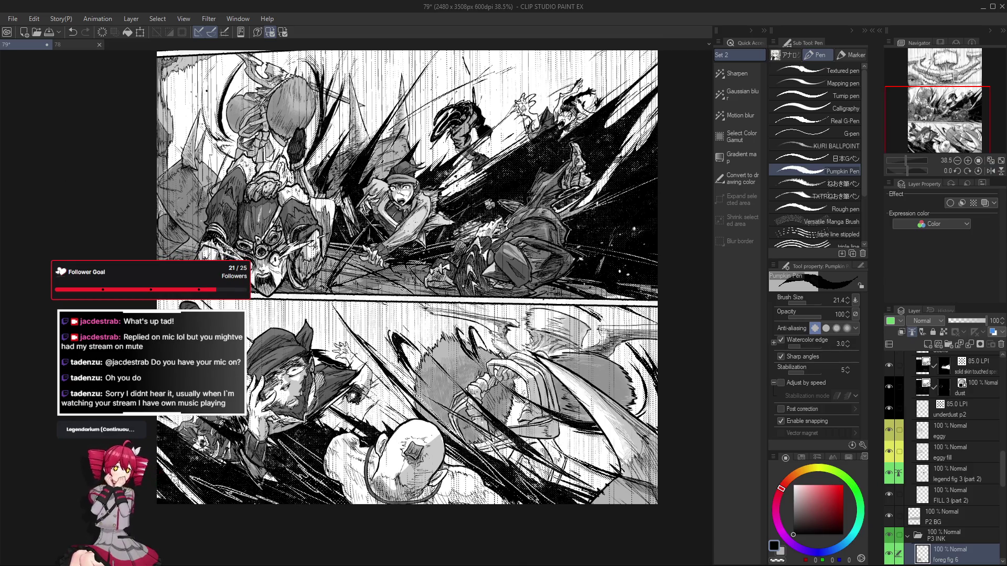
Recheck the foreg fig 6 ink on and off, then mirror and zoom the page view
left_click(894, 553)
left_click(893, 553)
left_click(894, 553)
left_click(893, 553)
left_click(894, 552)
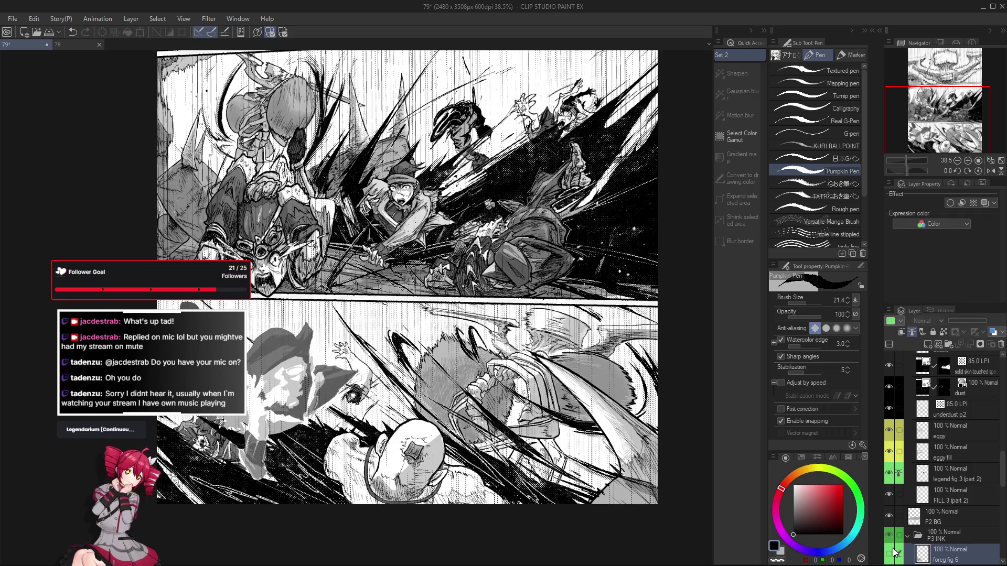
left_click(894, 553)
key("h")
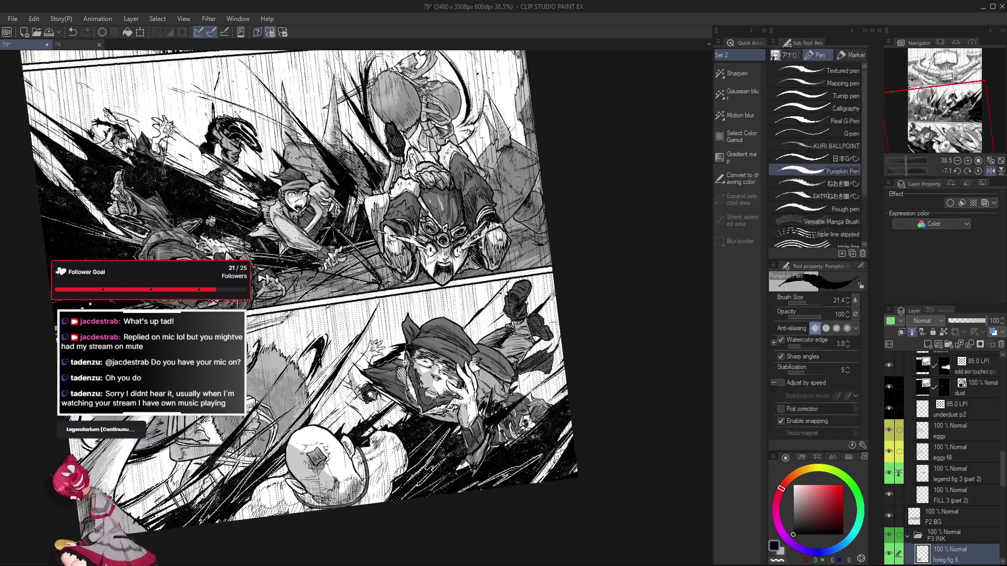
scroll(404, 357, "up", 5)
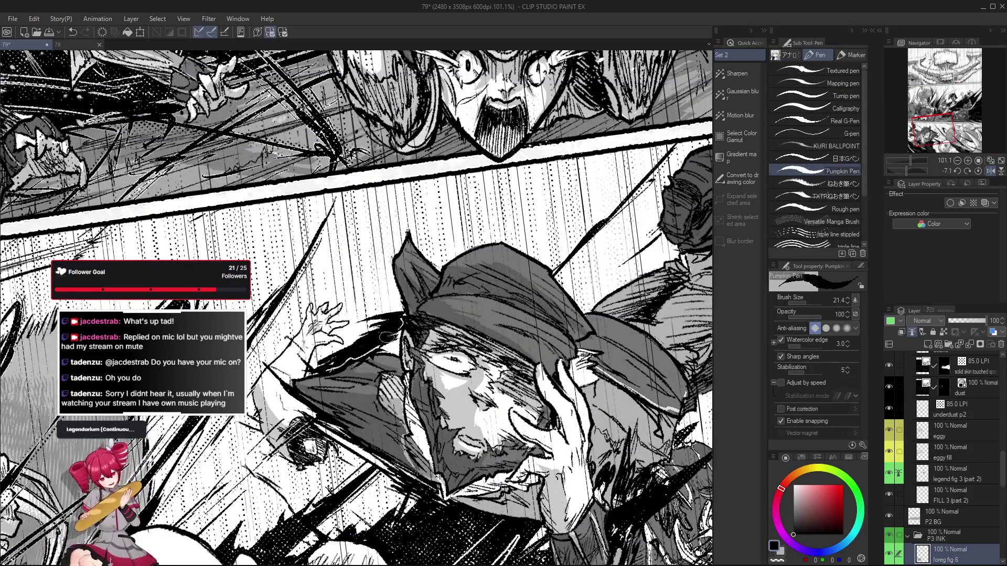
scroll(386, 337, "down", 3)
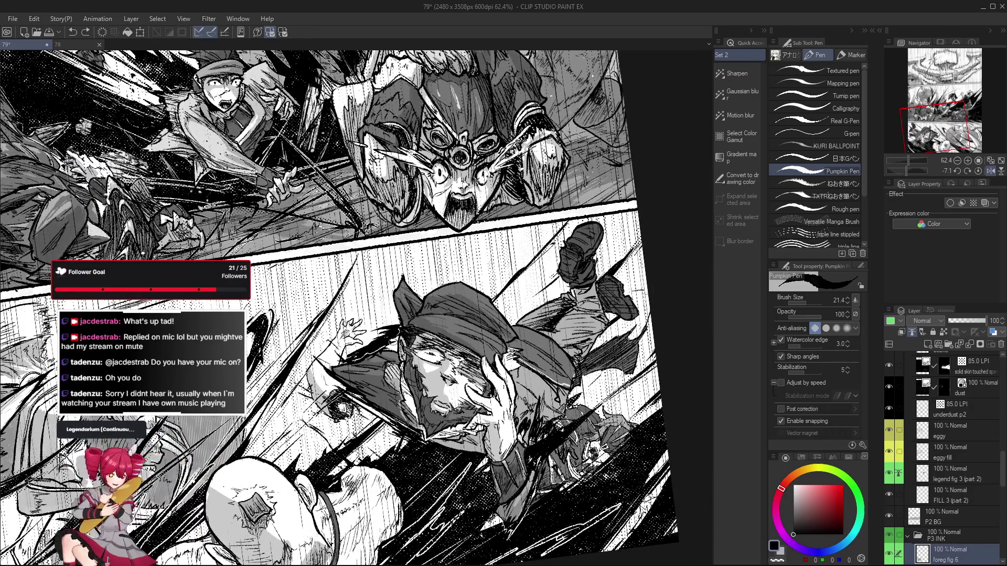
scroll(393, 347, "down", 3)
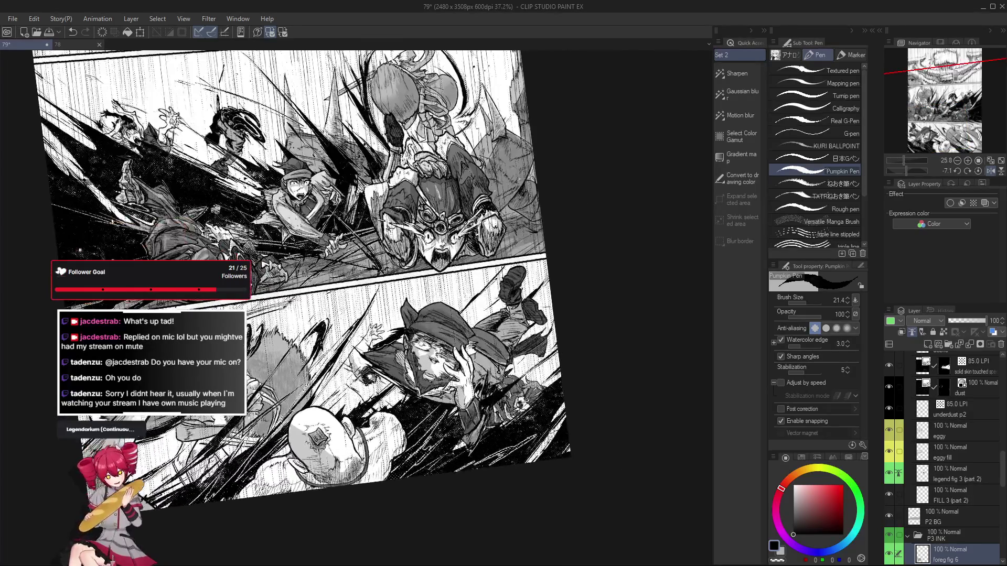
scroll(375, 349, "up", 2)
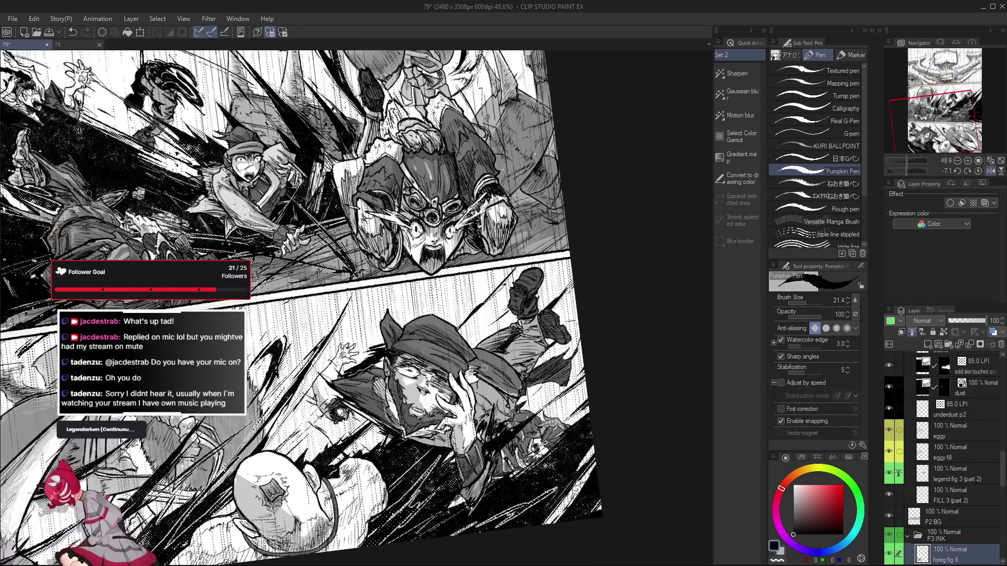
scroll(418, 331, "up", 2)
Shrink the Pumpkin Pen Eraser to size 25.0, alternating between pen and eraser
key("e")
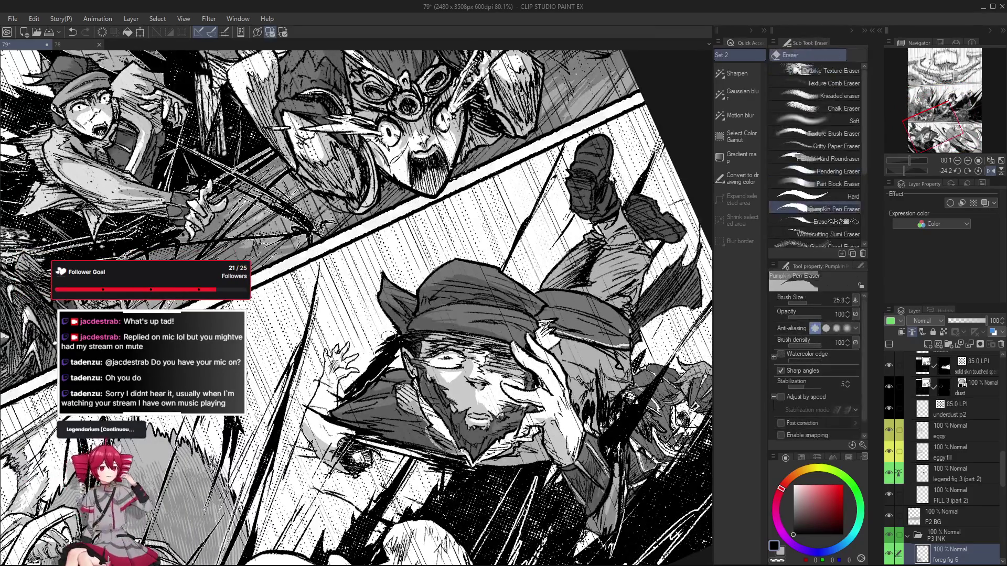
left_click_drag(368, 353, 353, 366)
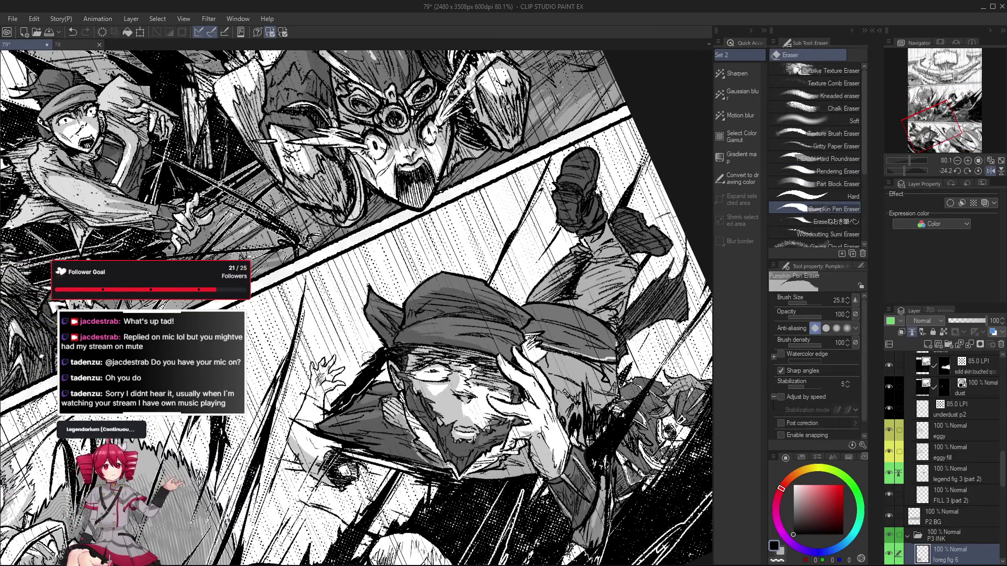
key("bracketleft")
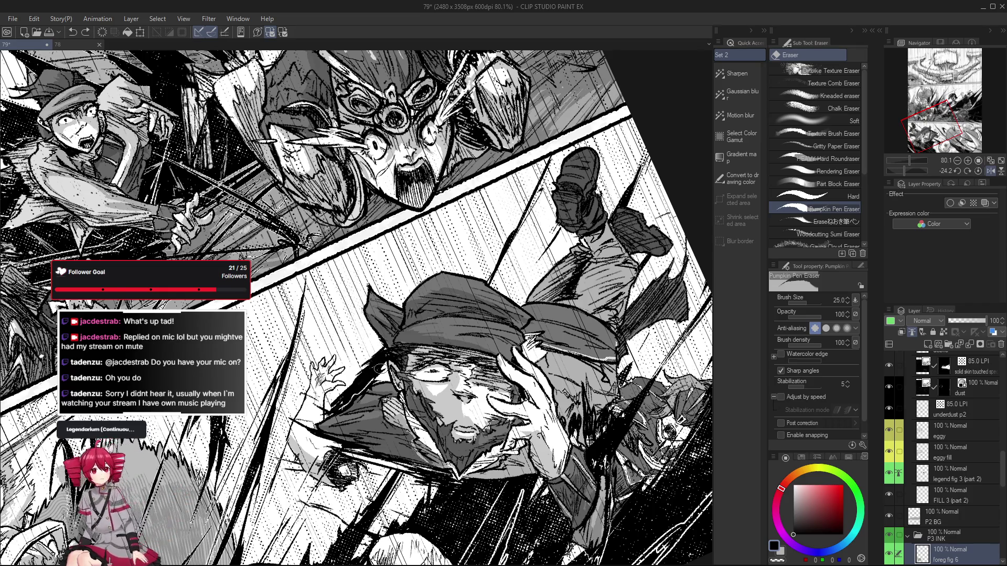
key("p")
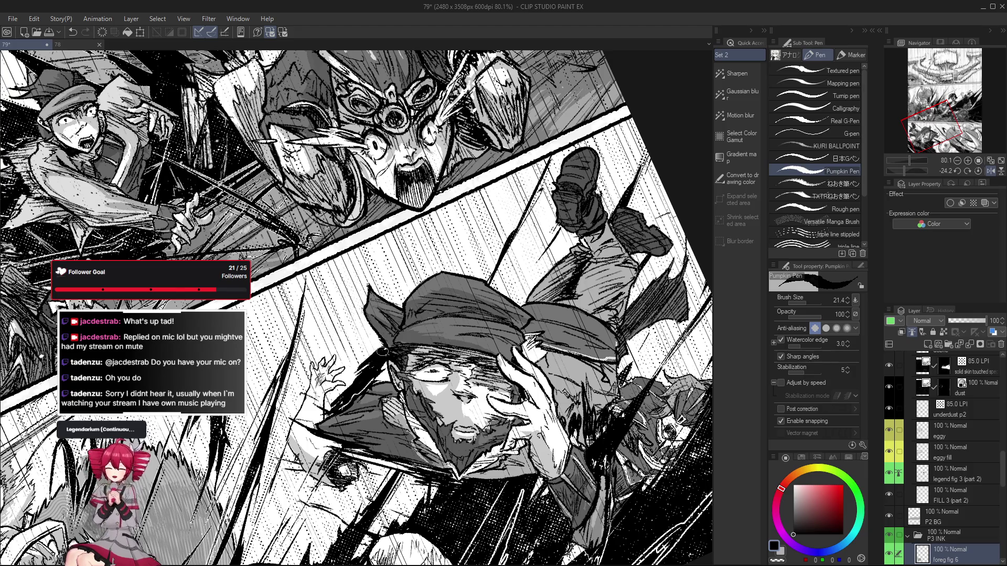
key("e")
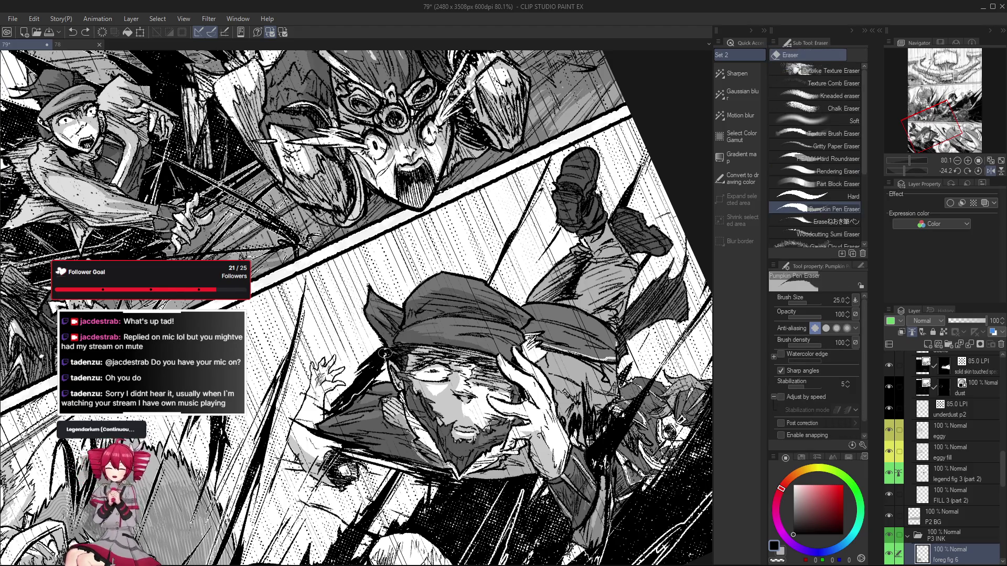
Return to the Pumpkin Pen and add a small ink mark on the lower panel
scroll(385, 353, "down", 2)
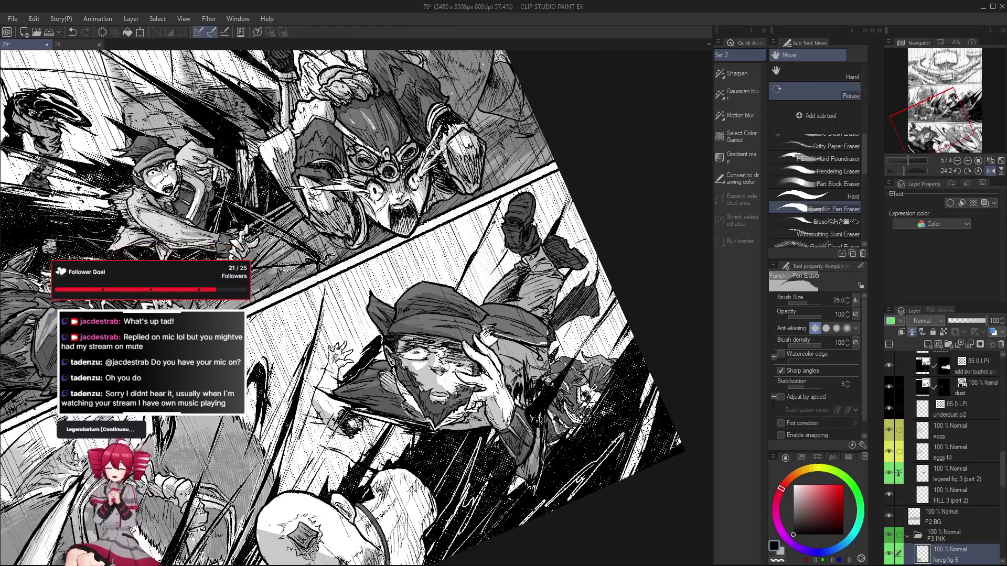
scroll(385, 354, "down", 2)
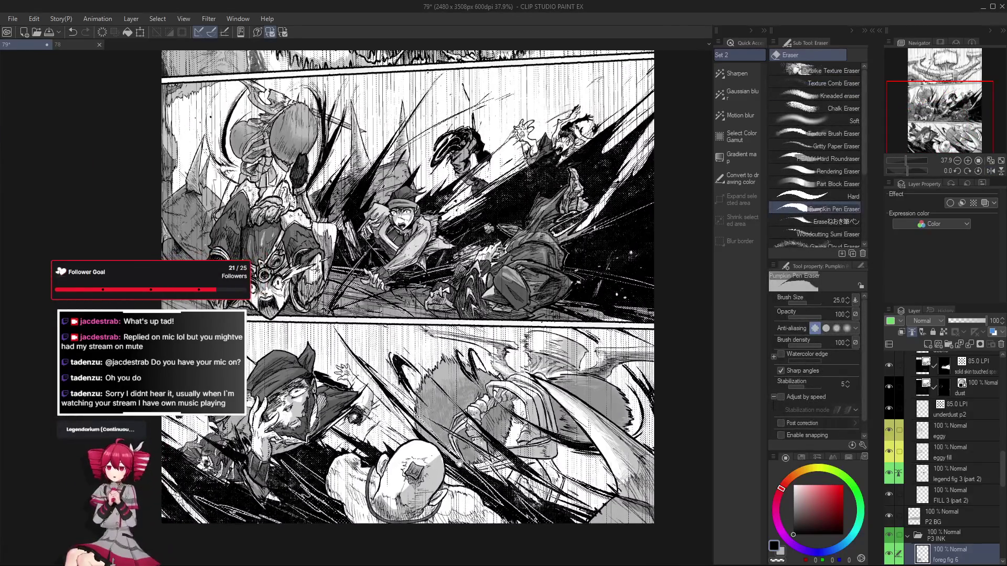
scroll(410, 397, "up", 5)
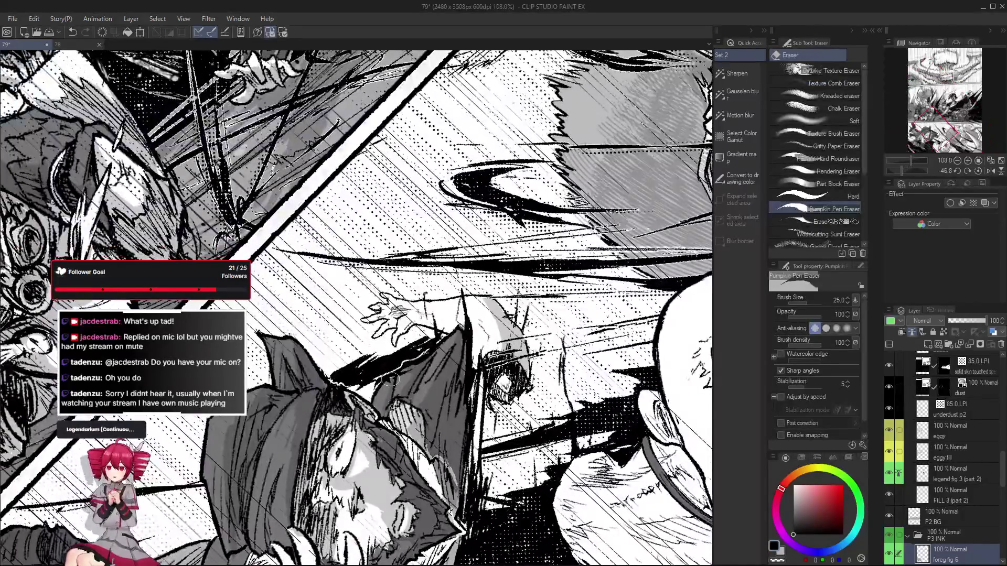
key("p")
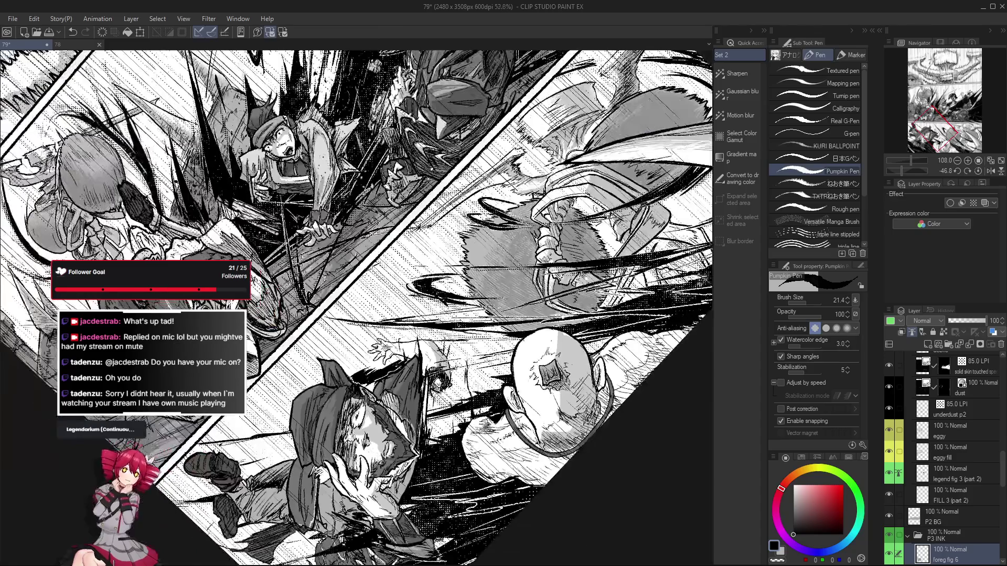
scroll(338, 364, "down", 3)
scroll(502, 461, "up", 2)
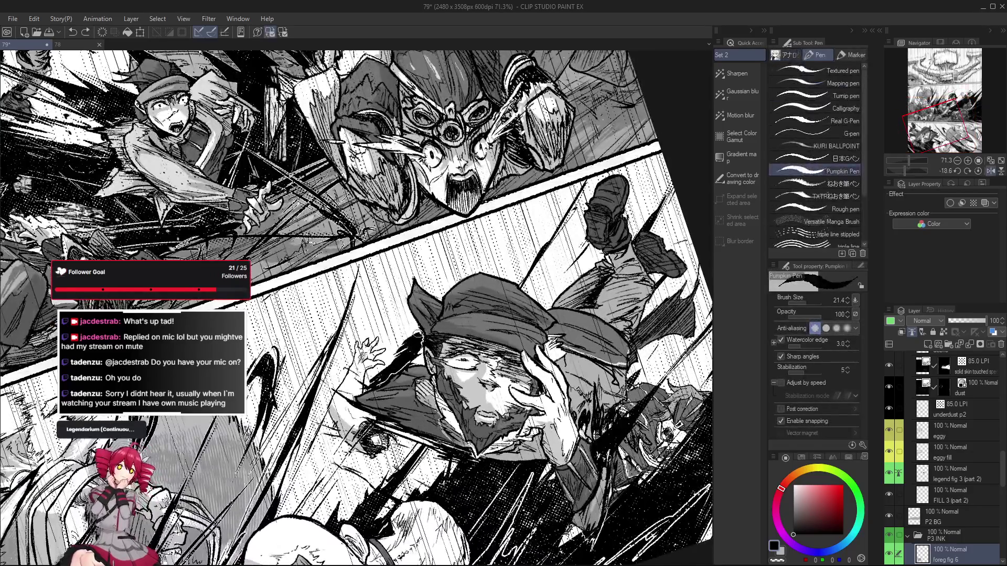
left_click(417, 333)
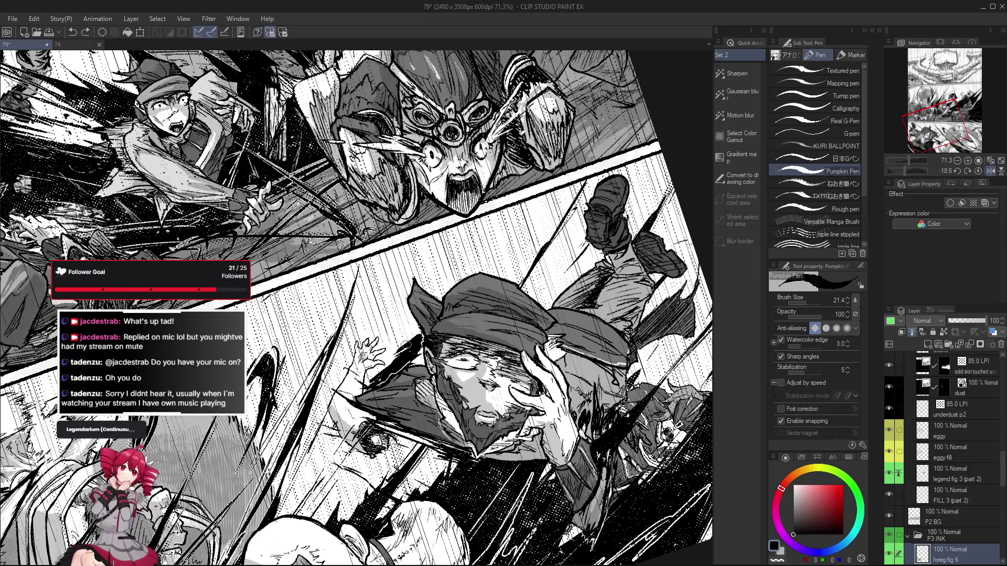
Draw a small test stroke on the lower panel, then undo it
scroll(395, 345, "down", 5)
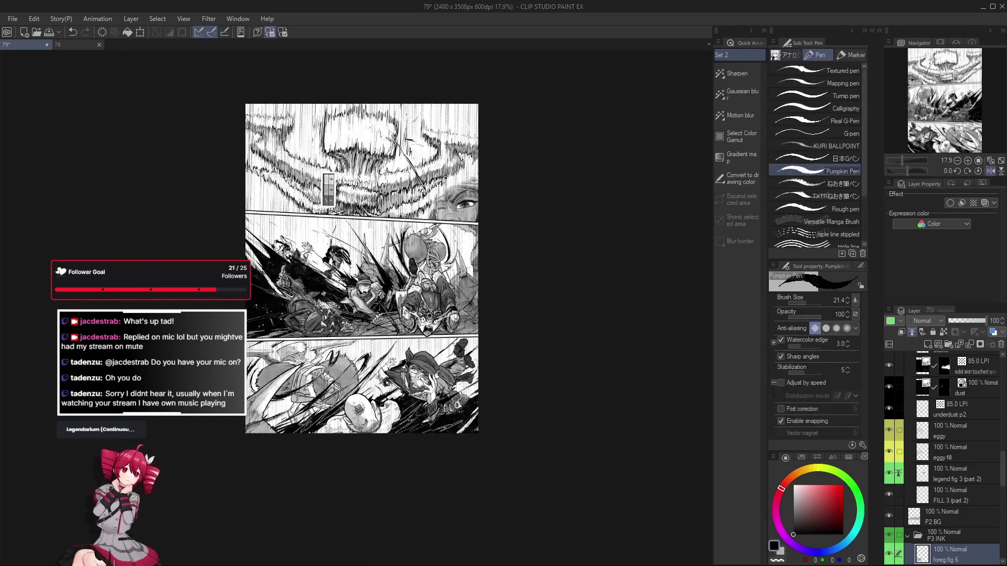
left_click_drag(431, 356, 422, 343)
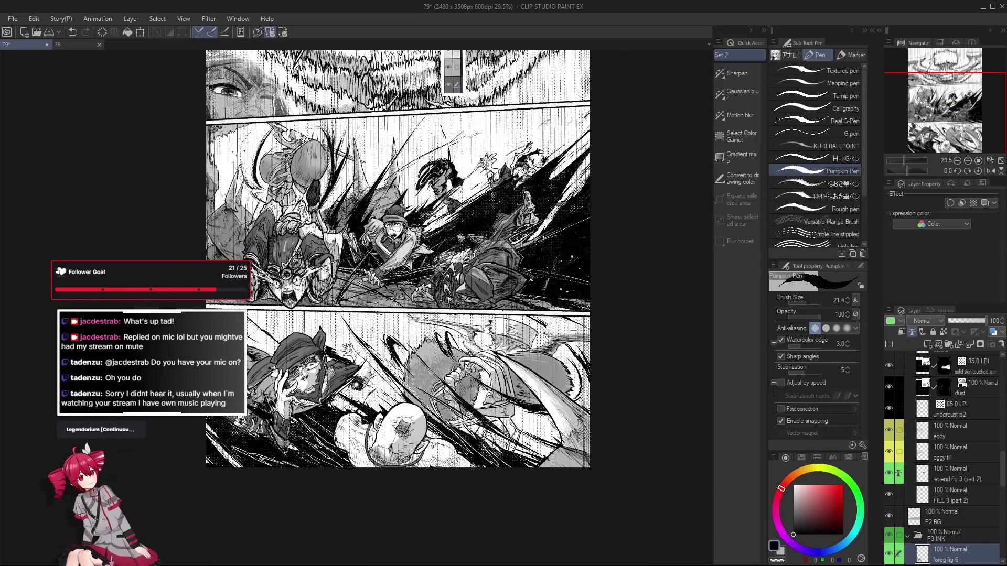
scroll(421, 344, "up", 5)
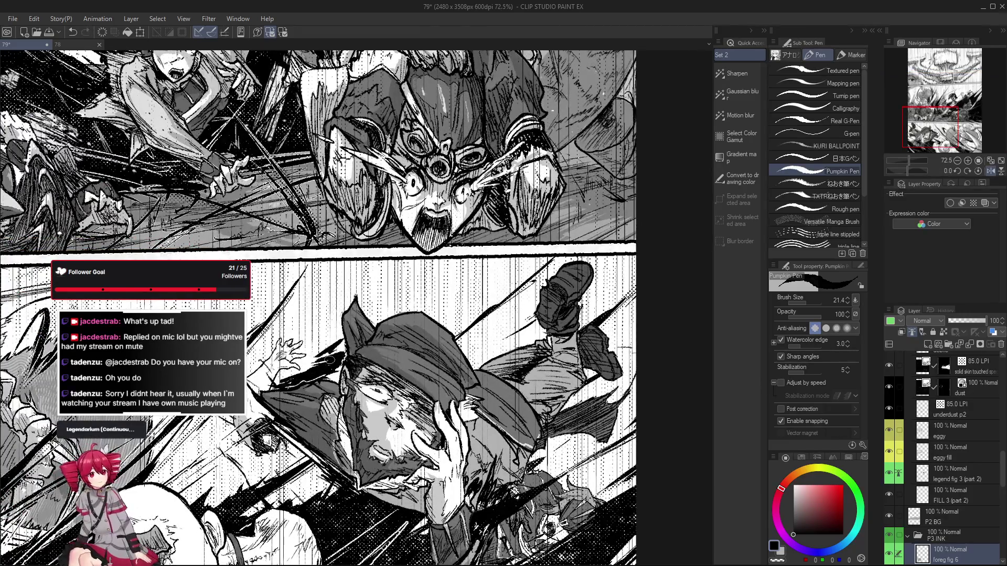
left_click_drag(388, 309, 399, 303)
key("ctrl+z")
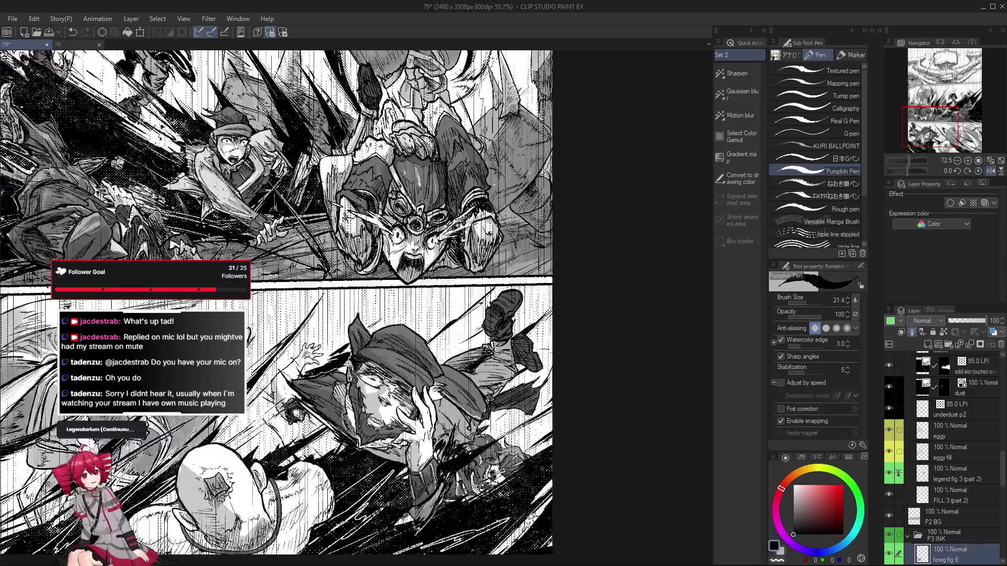
Mirror the page to check the composition, then restore the normal view
scroll(501, 405, "down", 5)
key("h")
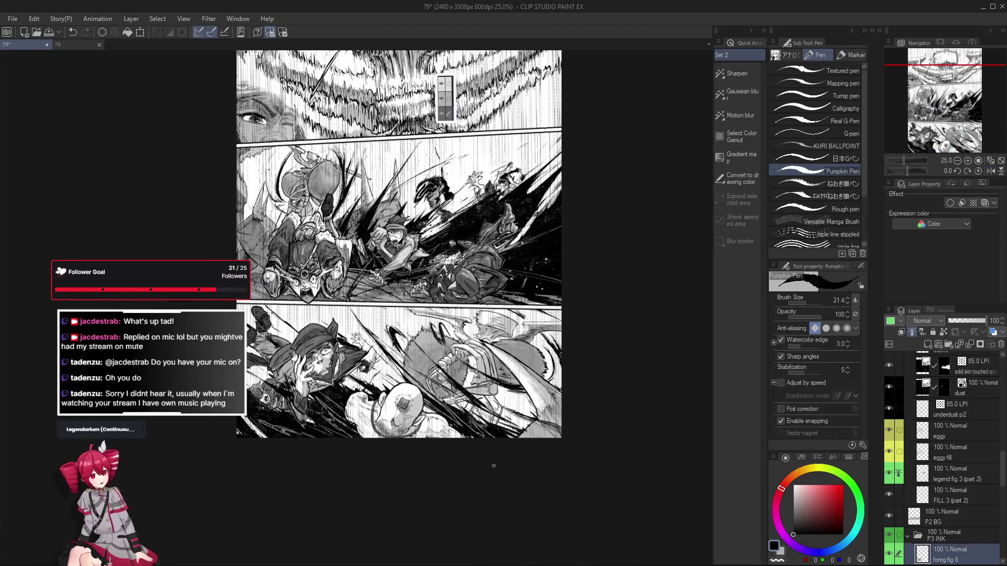
key("h")
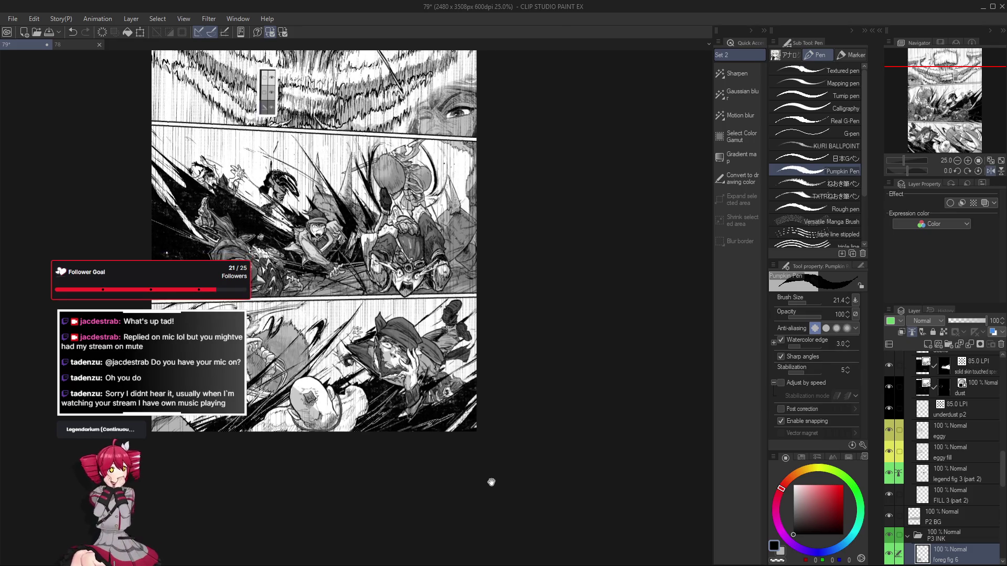
scroll(490, 483, "up", 3)
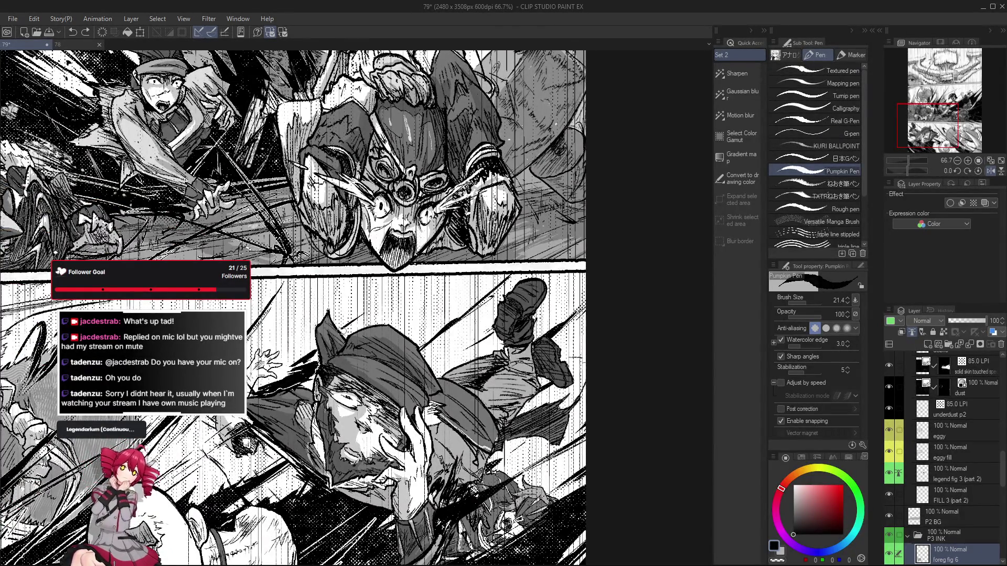
Switch to the eraser, tilt the canvas view, then reset the rotation to upright
scroll(392, 296, "down", 3)
scroll(354, 330, "up", 1)
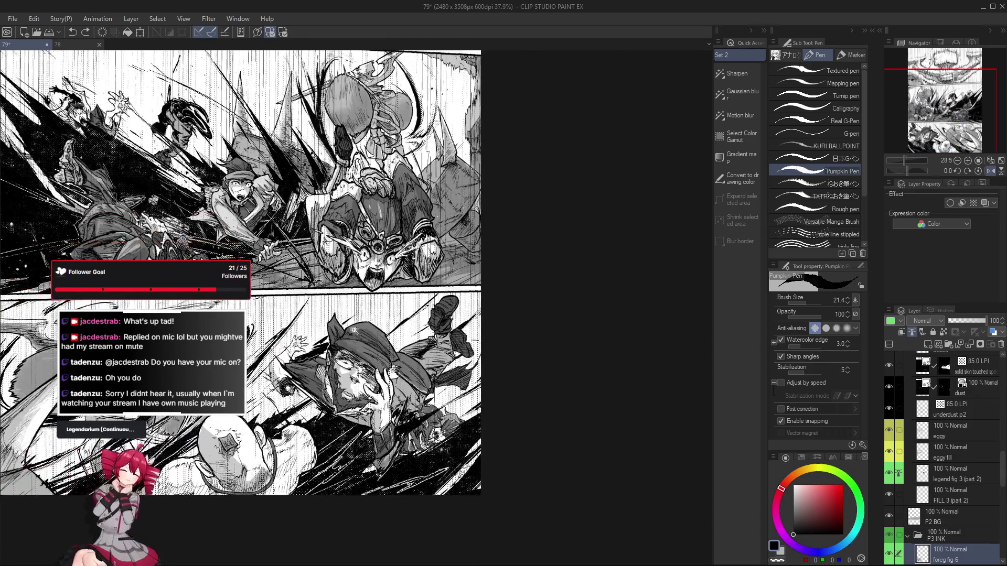
scroll(353, 327, "up", 1)
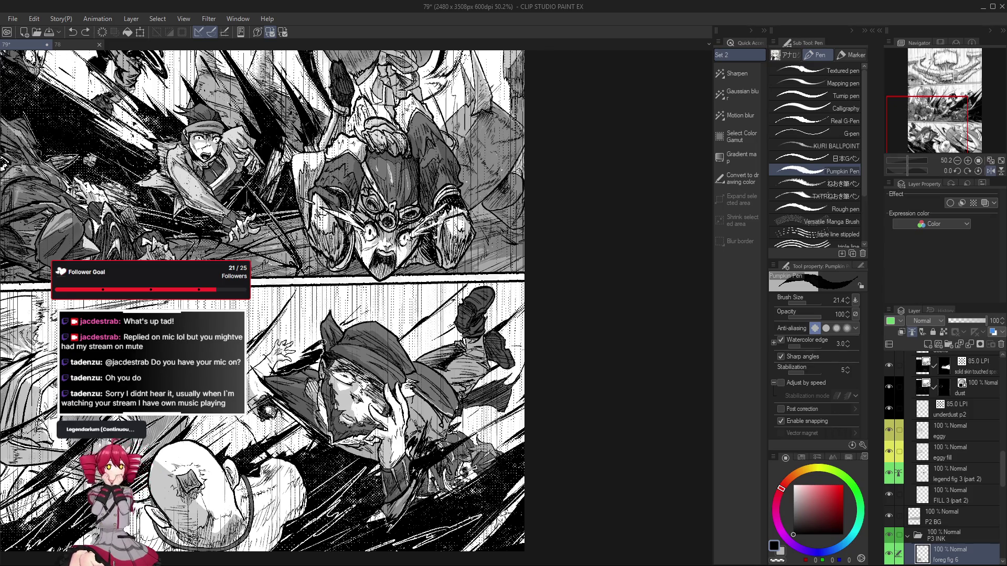
scroll(286, 351, "up", 2)
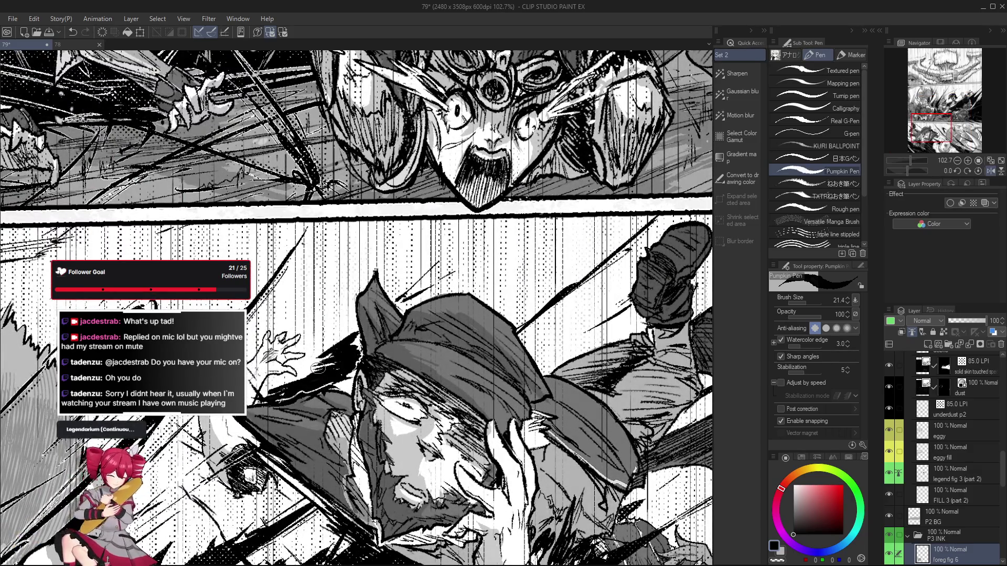
scroll(351, 361, "down", 2)
scroll(326, 388, "up", 3)
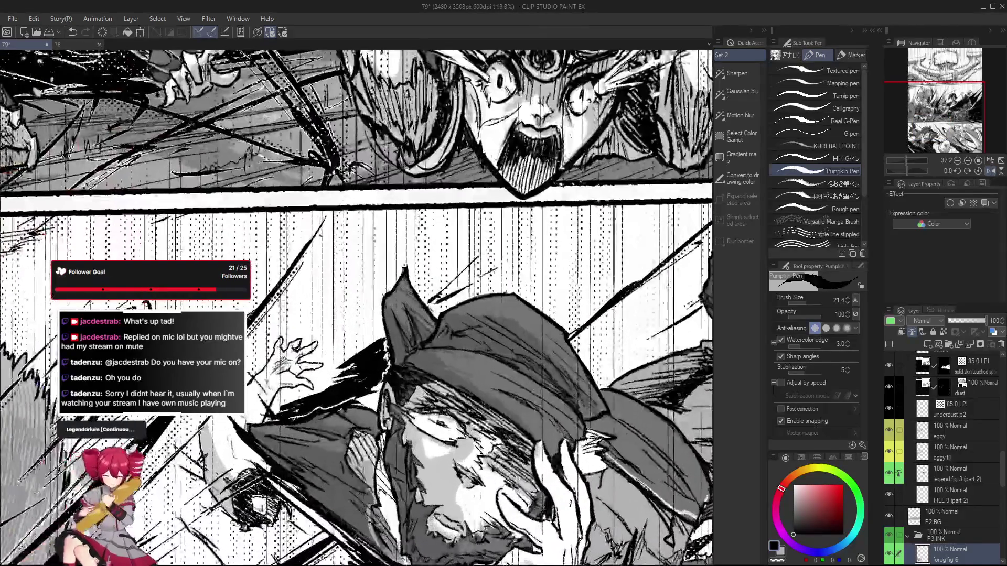
scroll(303, 410, "down", 3)
key("e")
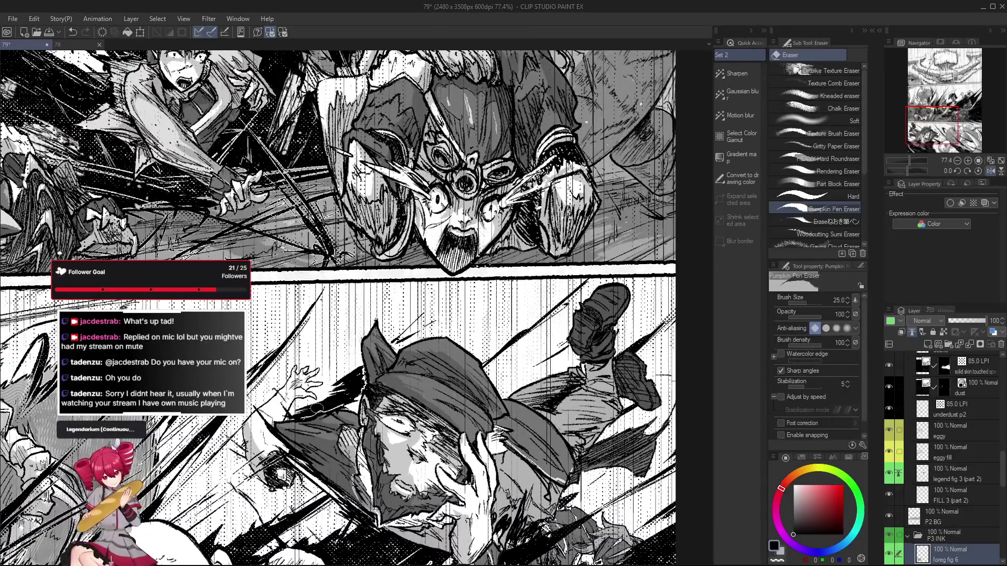
scroll(315, 411, "up", 2)
left_click_drag(375, 460, 397, 390)
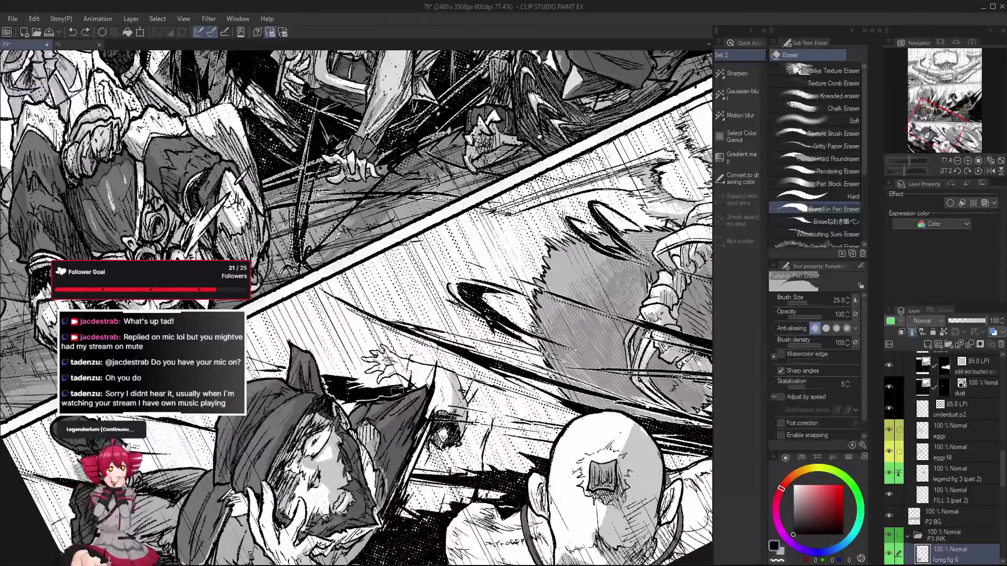
key("ctrl+0")
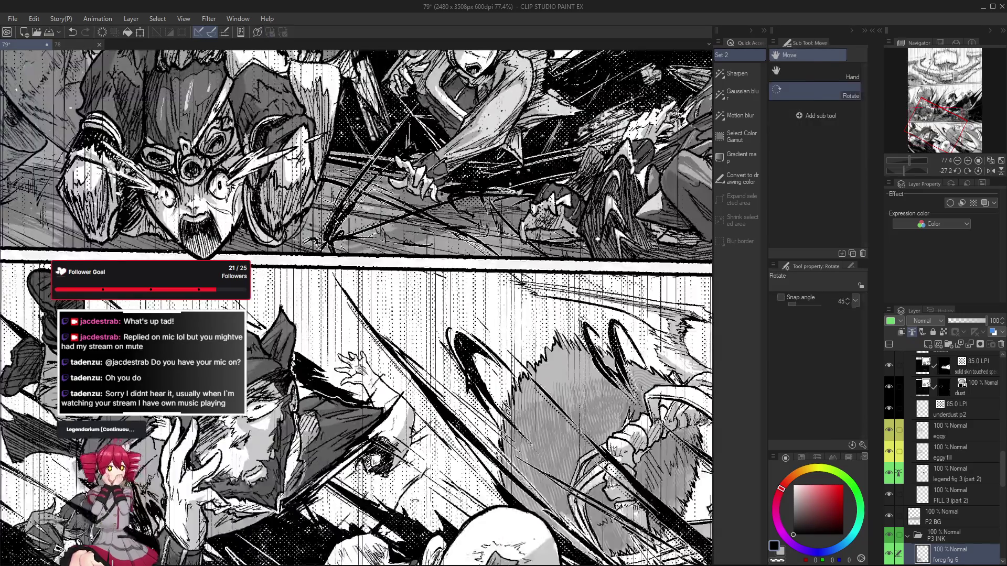
Alternate between pen and eraser while panning out to view the whole page
scroll(397, 391, "down", 5)
scroll(530, 467, "up", 5)
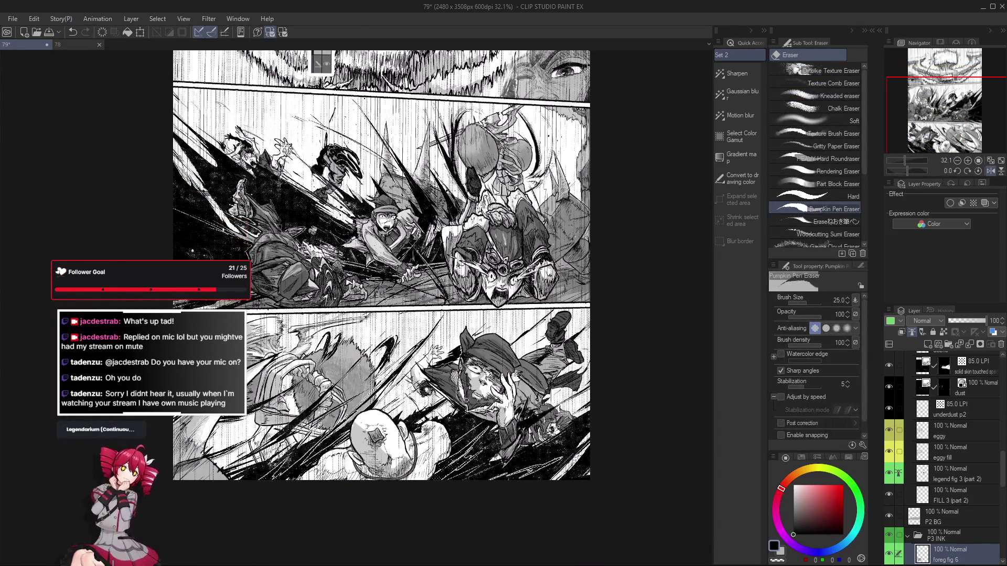
key("p")
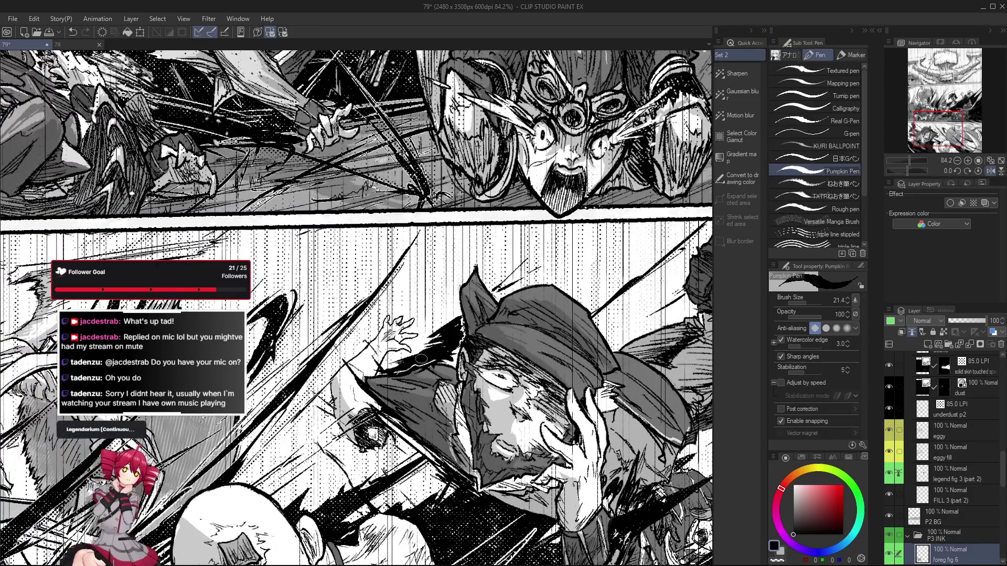
scroll(421, 359, "down", 5)
scroll(472, 351, "up", 4)
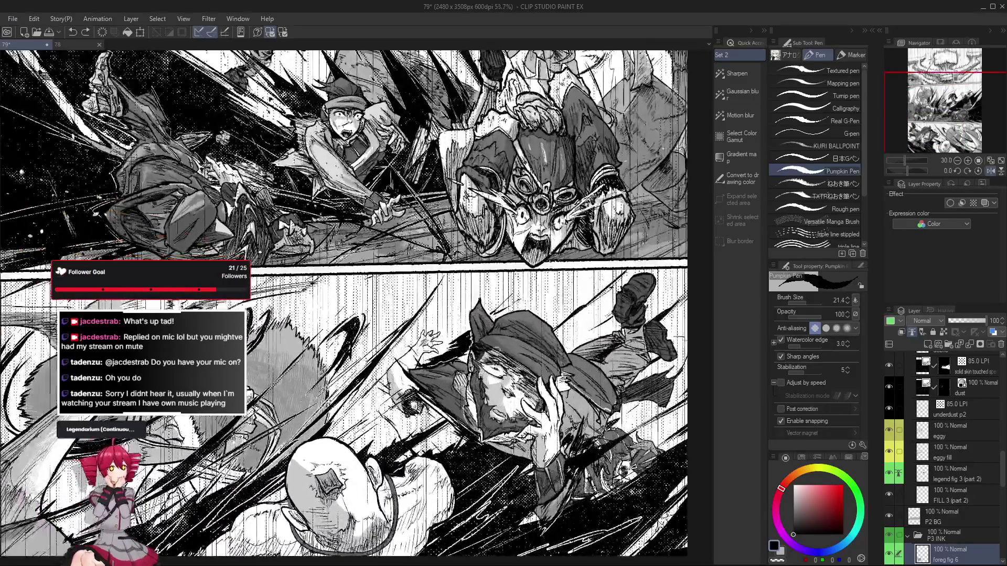
key("e")
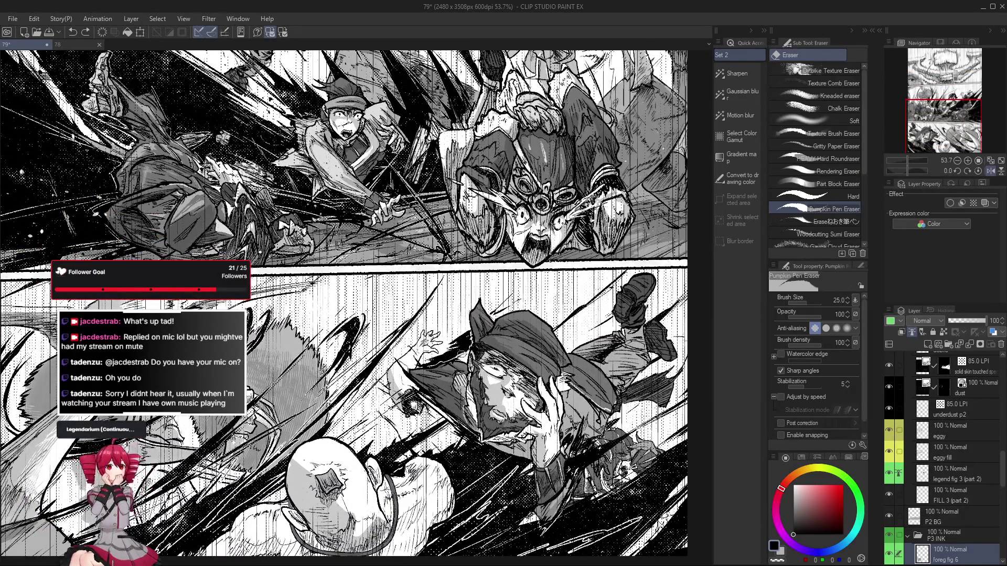
scroll(449, 365, "down", 2)
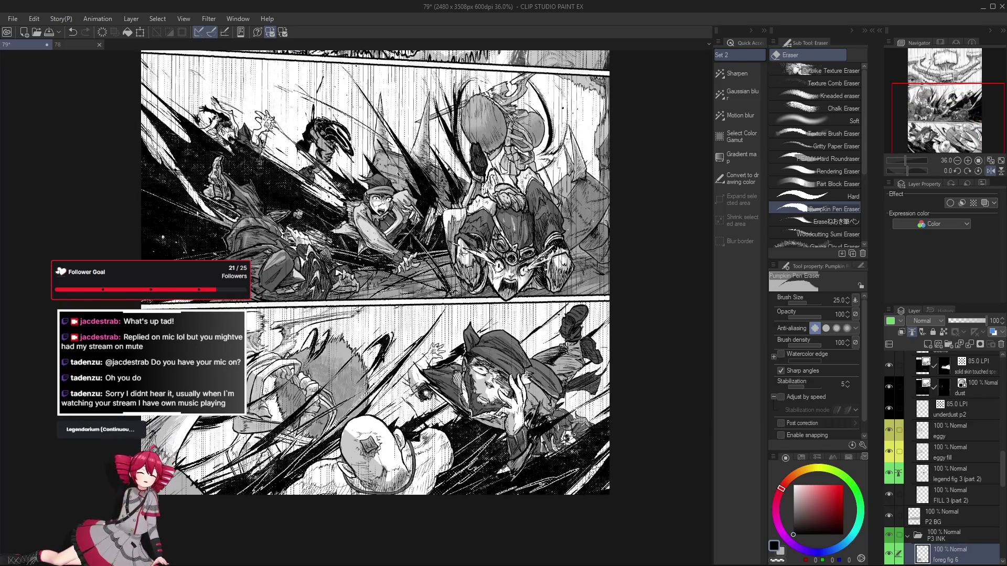
scroll(498, 435, "down", 1)
left_click_drag(483, 424, 577, 409)
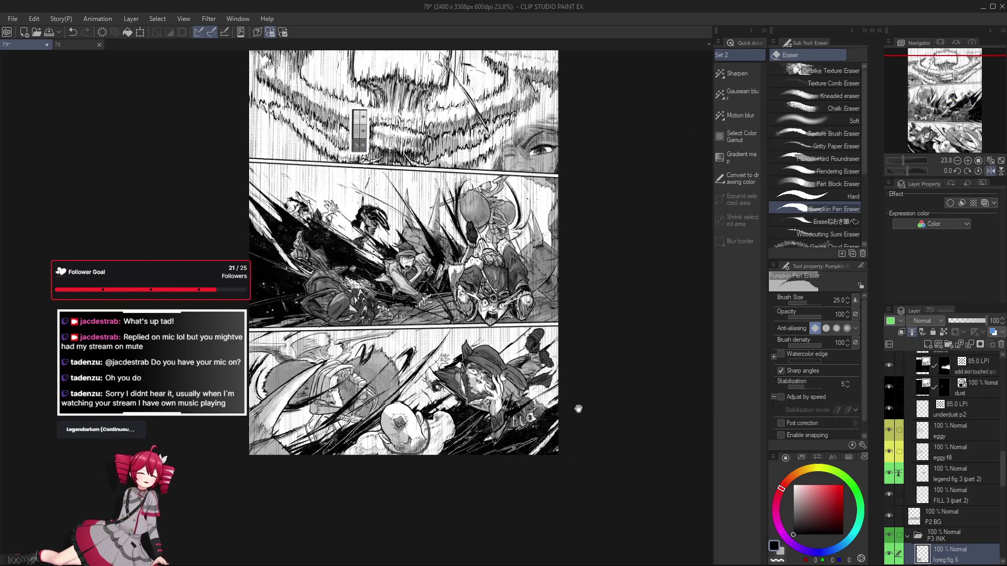
scroll(466, 362, "up", 3)
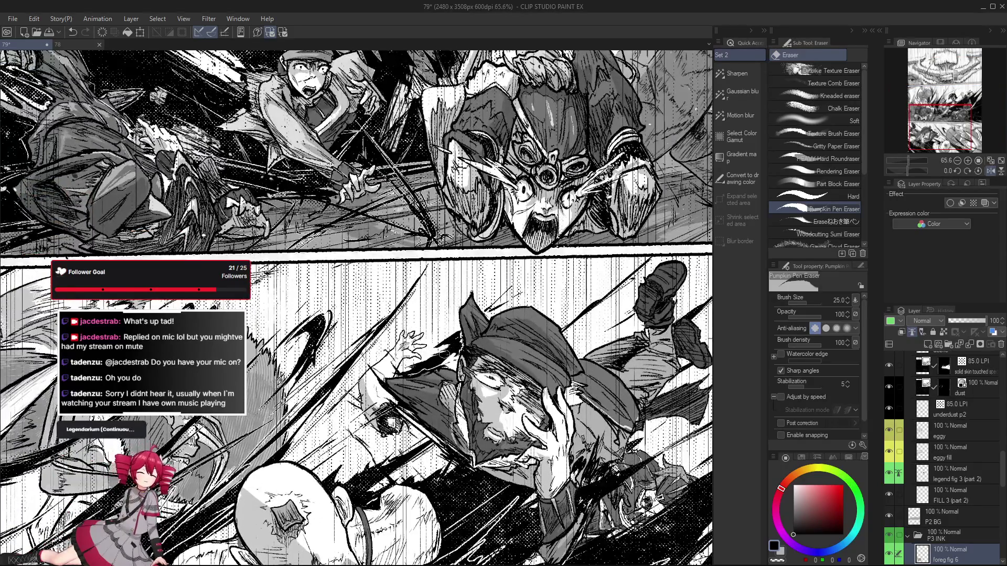
scroll(356, 309, "down", 2)
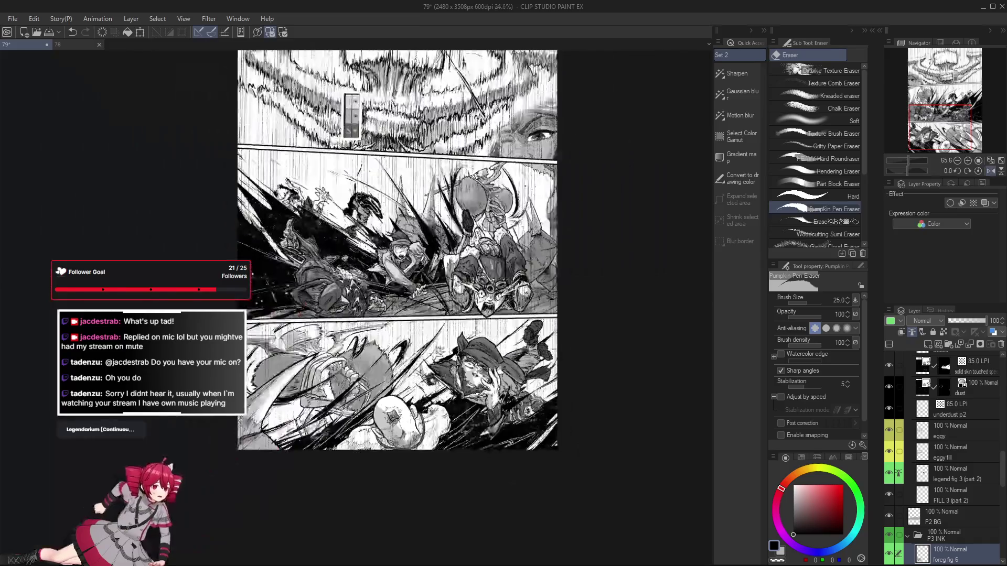
scroll(357, 310, "up", 2)
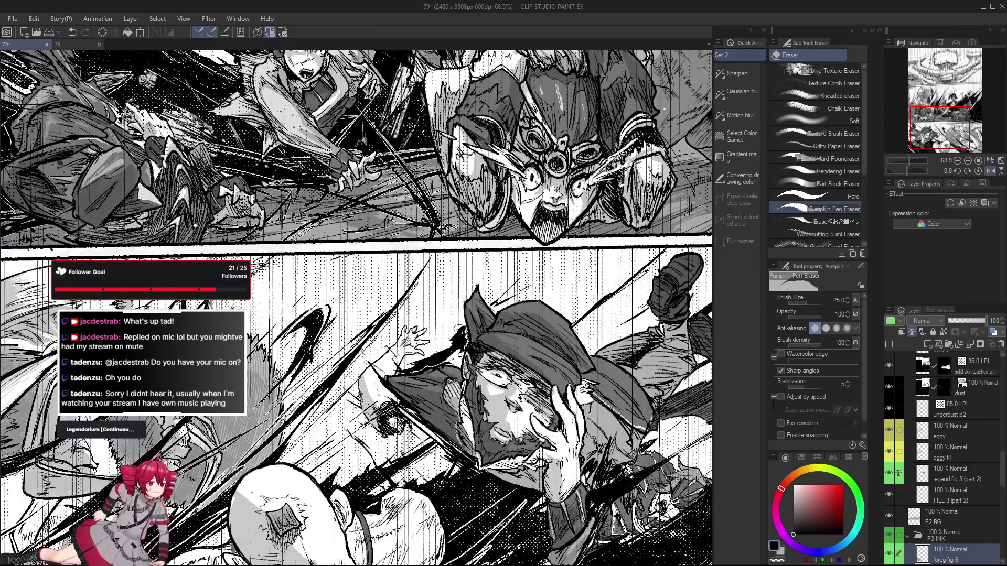
left_click_drag(458, 330, 448, 346)
Mirror the canvas on the pen to check the drawing, then go back to the eraser
key("p")
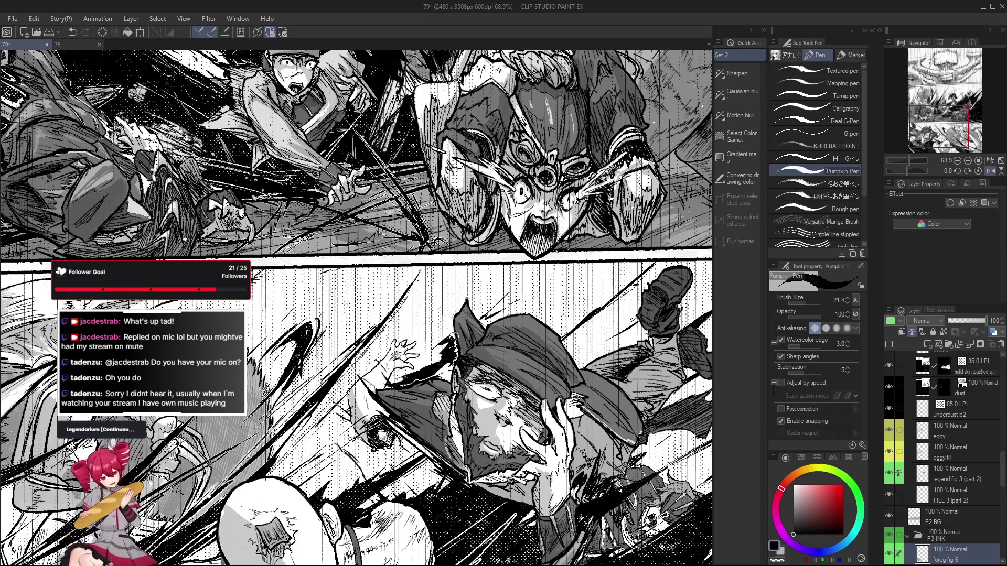
scroll(451, 352, "down", 4)
scroll(464, 331, "up", 2)
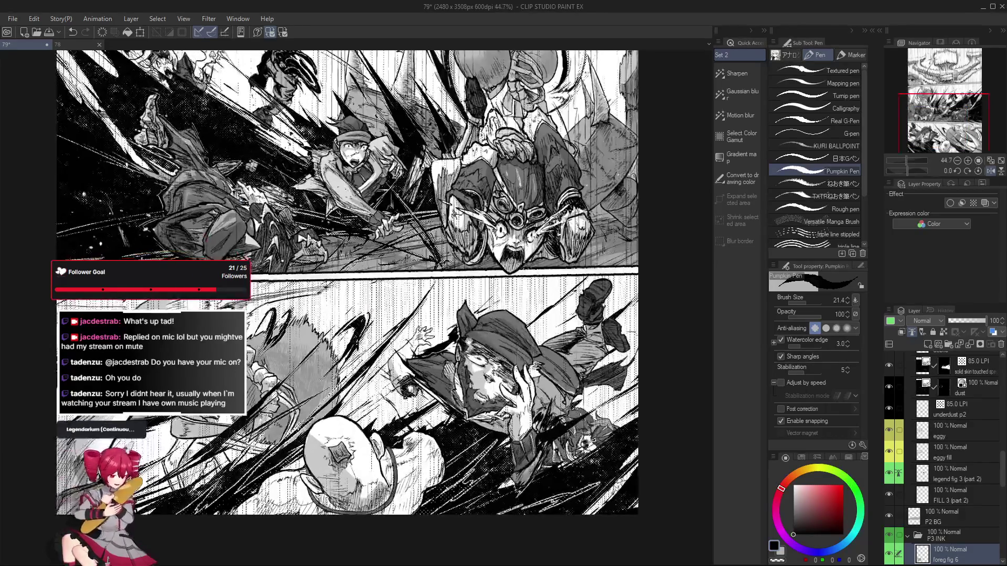
scroll(466, 333, "down", 3)
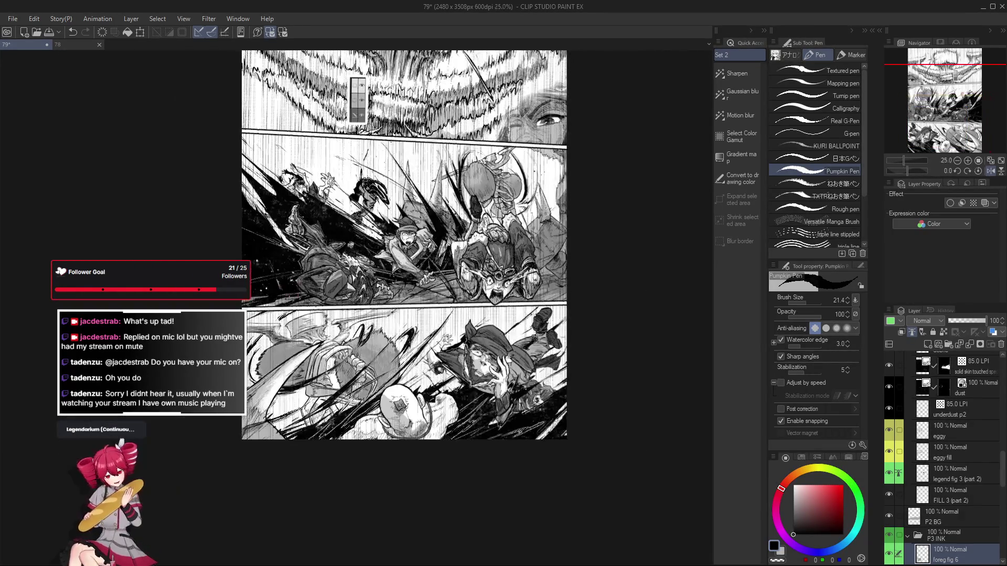
key("h")
scroll(466, 333, "up", 1)
key("h")
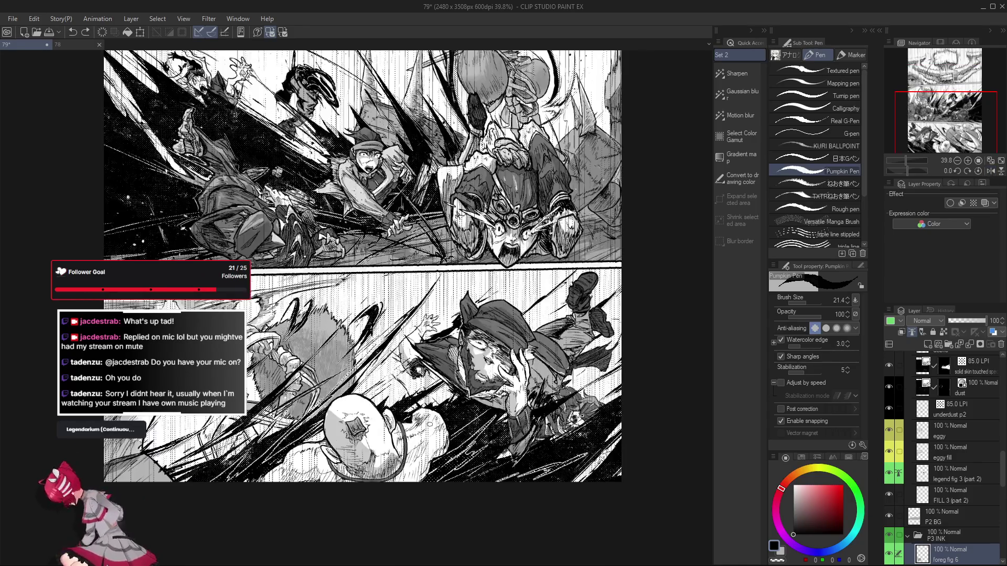
scroll(439, 314, "up", 5)
key("e")
scroll(439, 313, "down", 4)
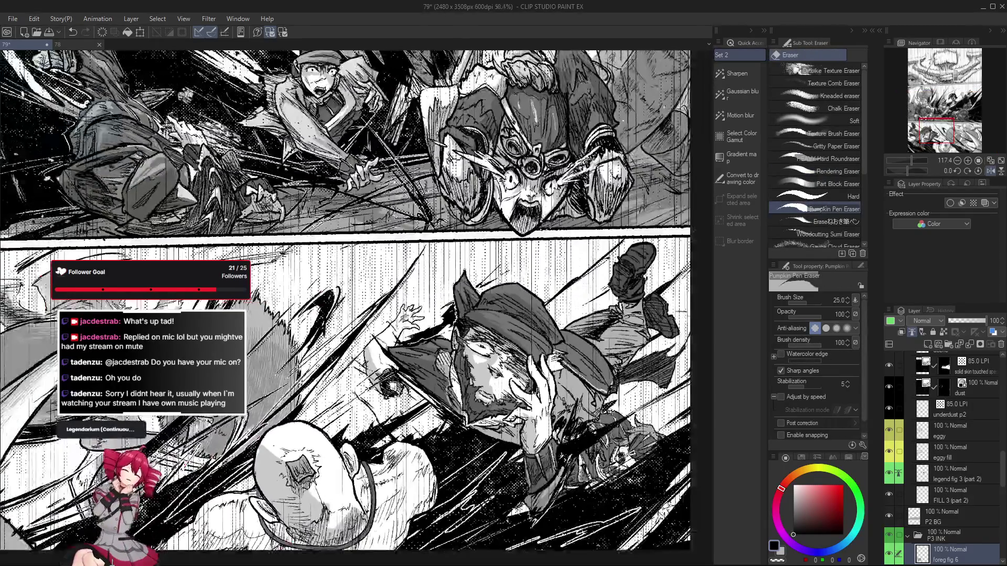
scroll(439, 314, "down", 3)
scroll(443, 314, "up", 1)
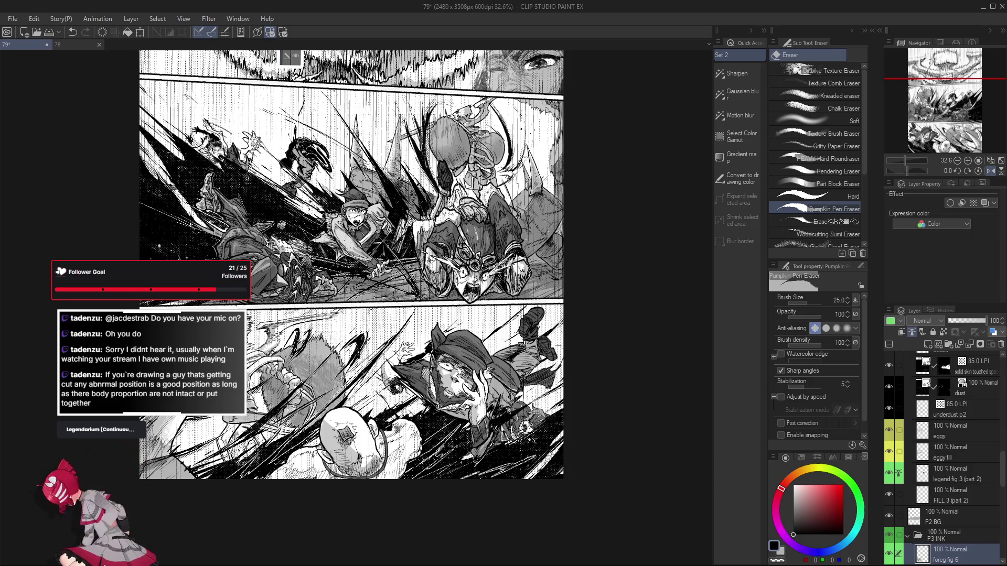
With the Pumpkin Pen, undo the last stroke and redraw a dark tapered line on the capped figure
key("p")
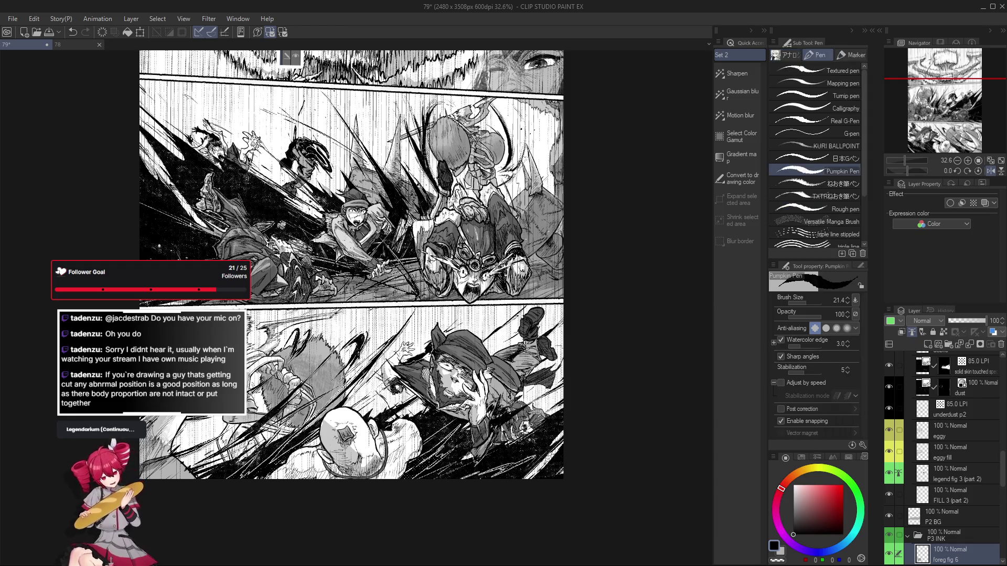
scroll(455, 334, "up", 3)
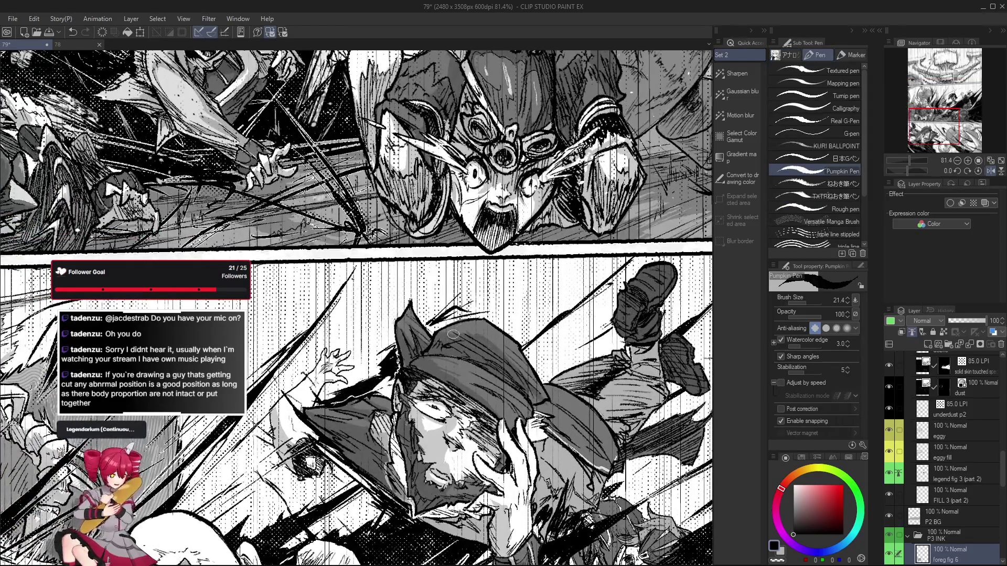
key("ctrl+z")
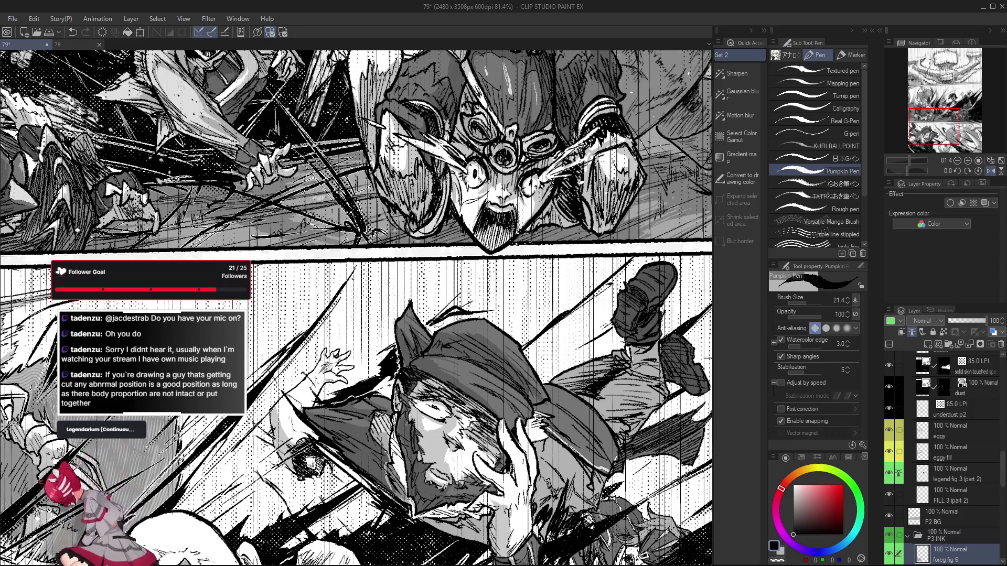
left_click_drag(433, 325, 461, 312)
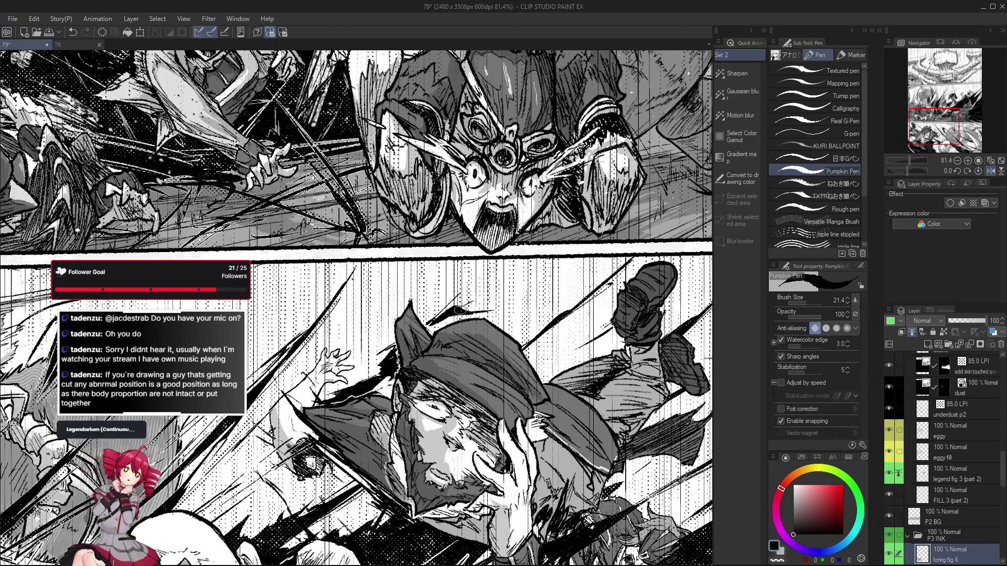
scroll(451, 314, "down", 3)
scroll(451, 315, "up", 1)
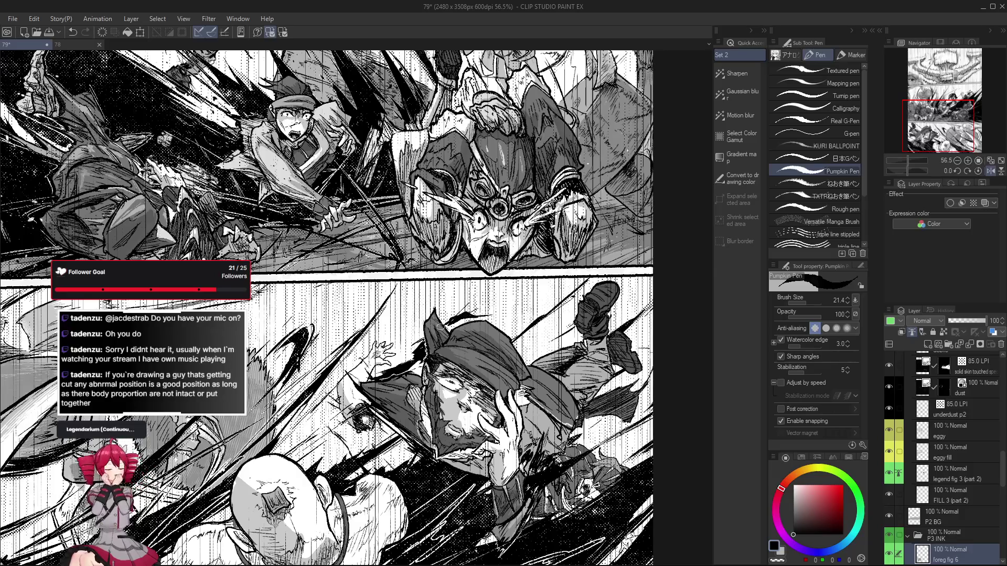
Tilt the canvas view about 30 degrees while switching from eraser back to pen
key("e")
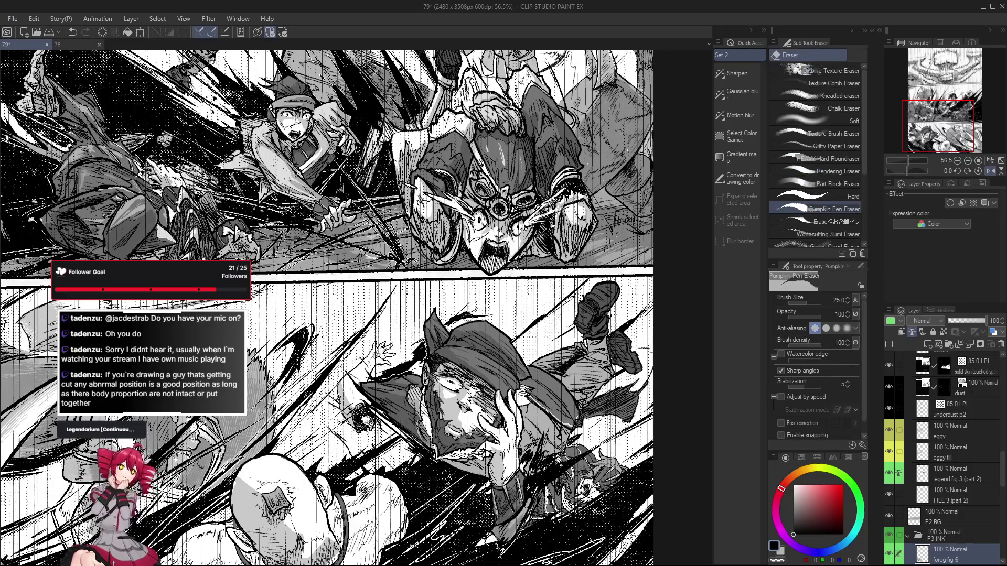
scroll(459, 334, "down", 1)
scroll(459, 335, "up", 2)
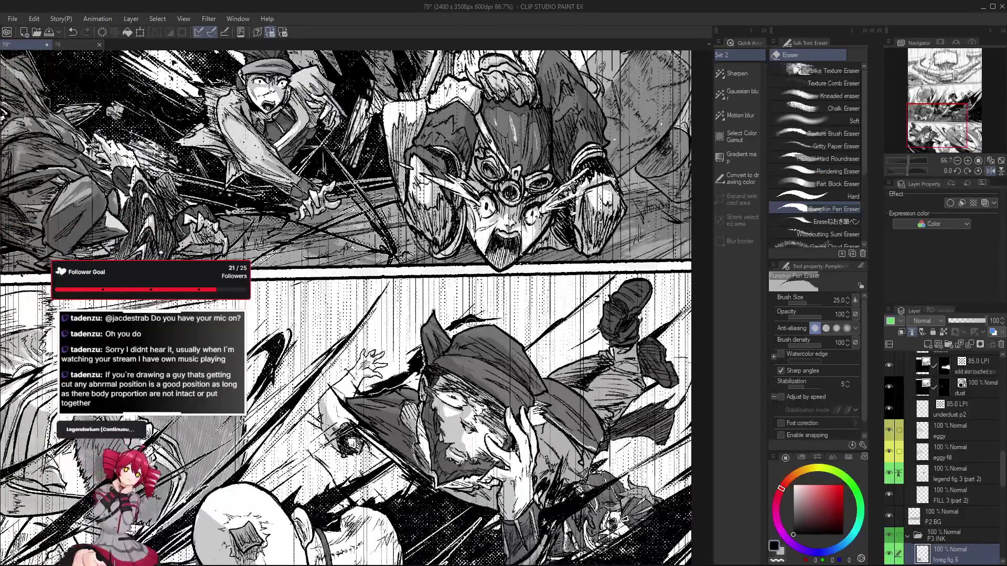
mouse_move(460, 334)
left_mouse_down()
mouse_move(519, 272)
mouse_move(503, 220)
mouse_move(473, 287)
mouse_move(577, 421)
left_mouse_up()
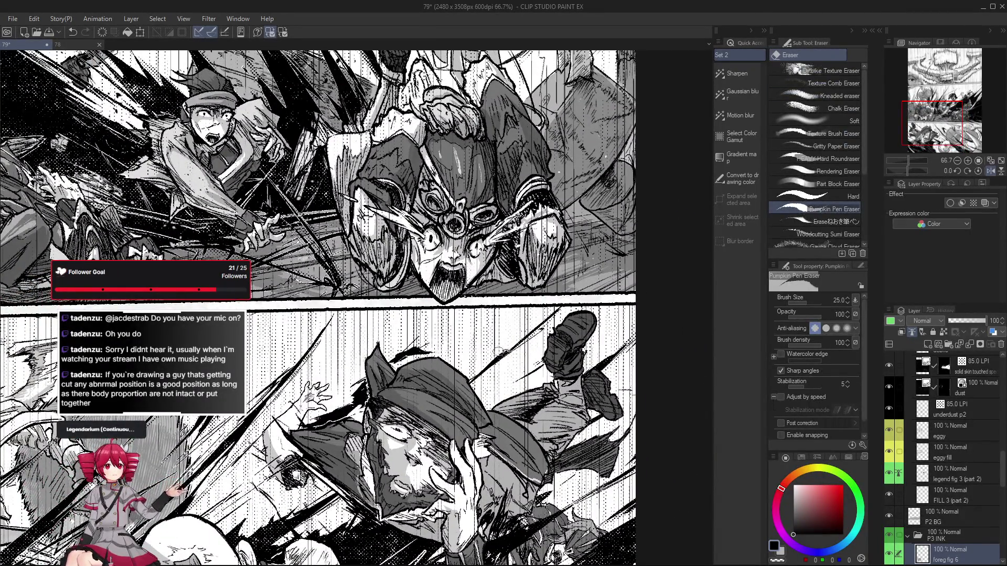
mouse_move(502, 352)
left_mouse_down()
mouse_move(451, 303)
mouse_move(484, 354)
left_mouse_up()
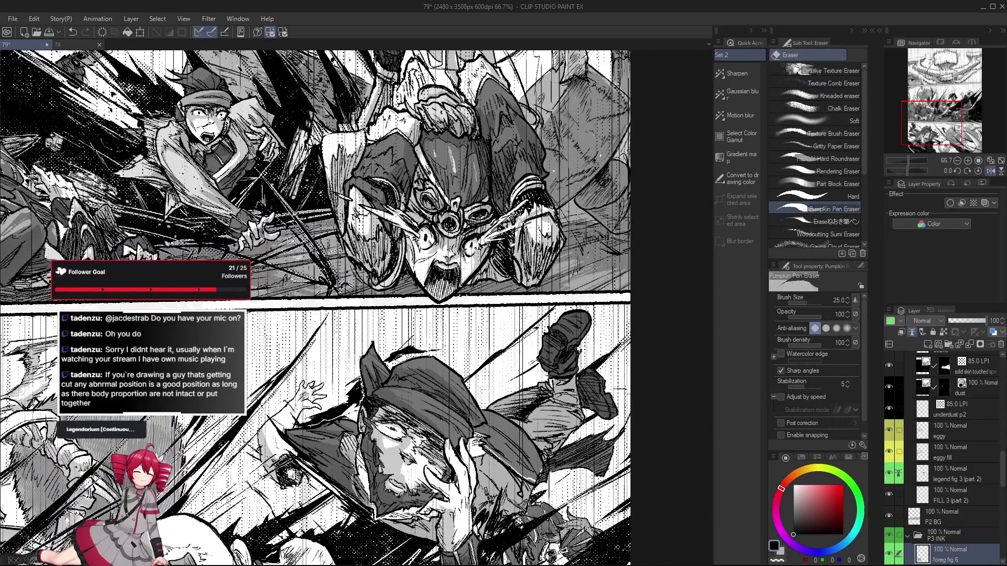
key("p")
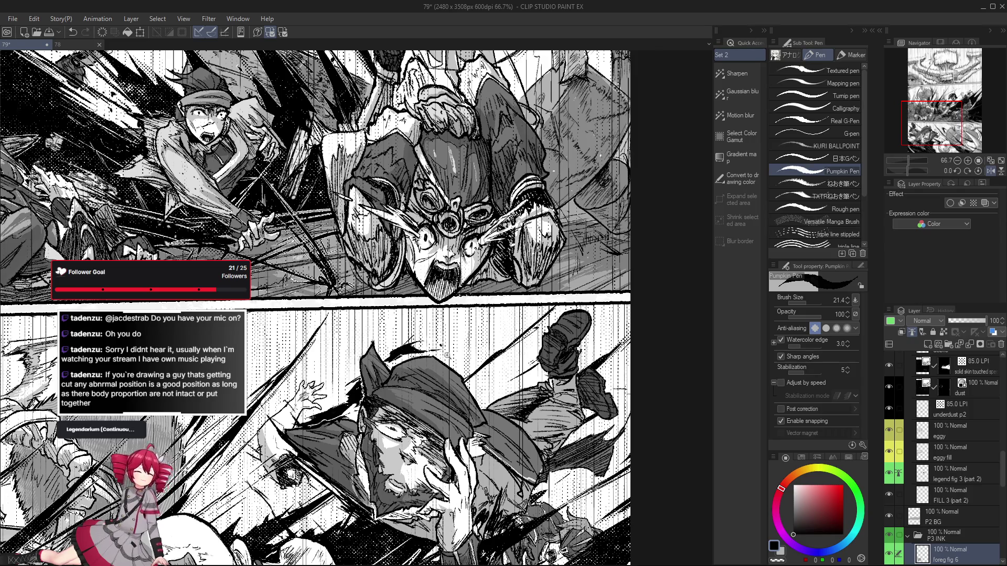
Zoom around the action panels, switch to the Pumpkin Pen Eraser, and pan across them
scroll(440, 339, "down", 1)
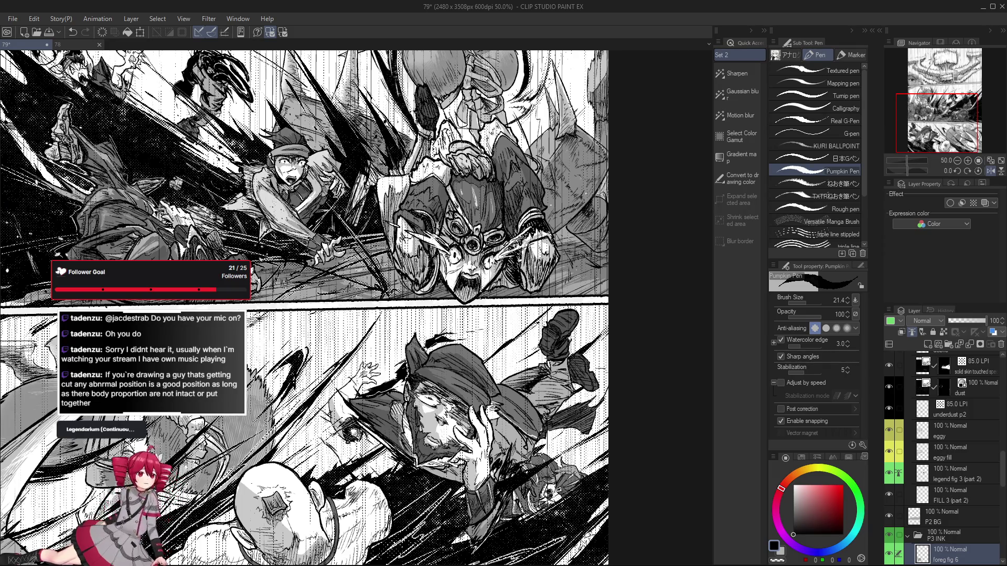
scroll(429, 360, "down", 3)
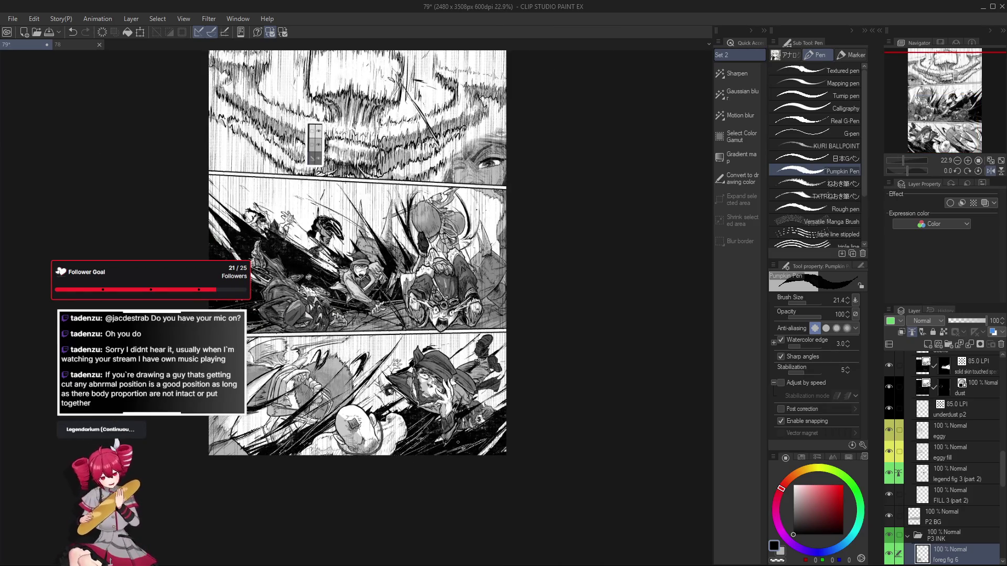
scroll(433, 356, "up", 3)
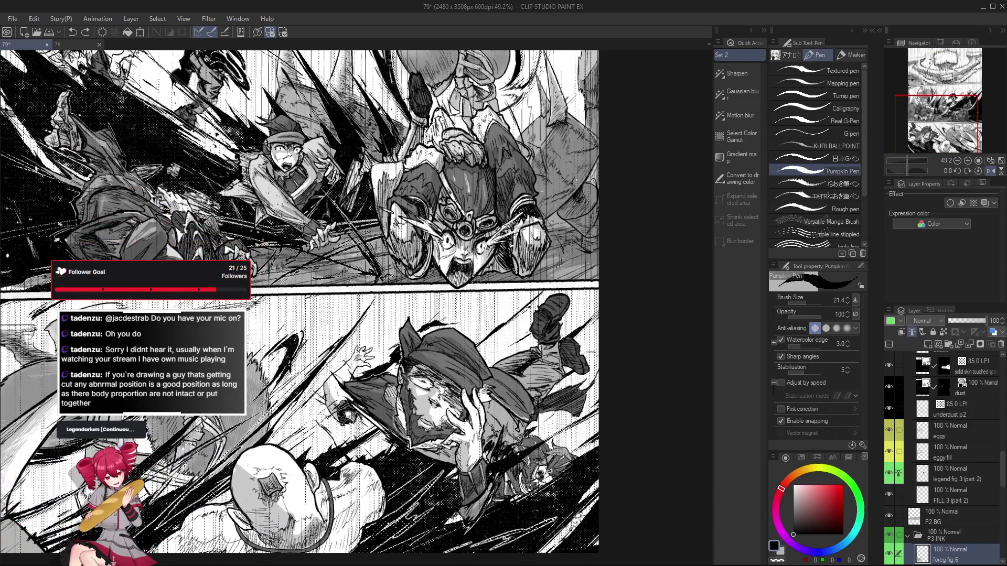
key("e")
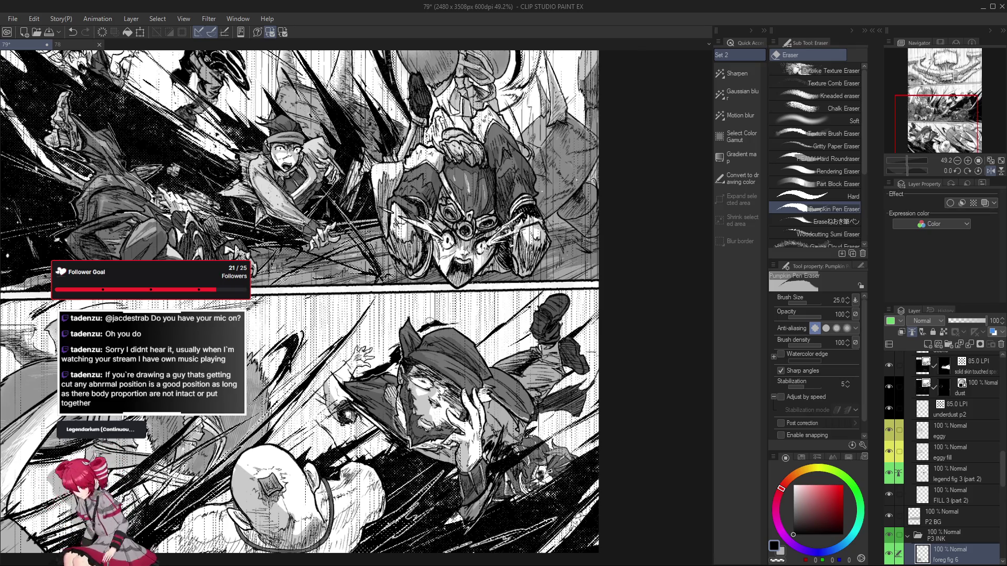
scroll(448, 317, "down", 2)
scroll(446, 318, "up", 3)
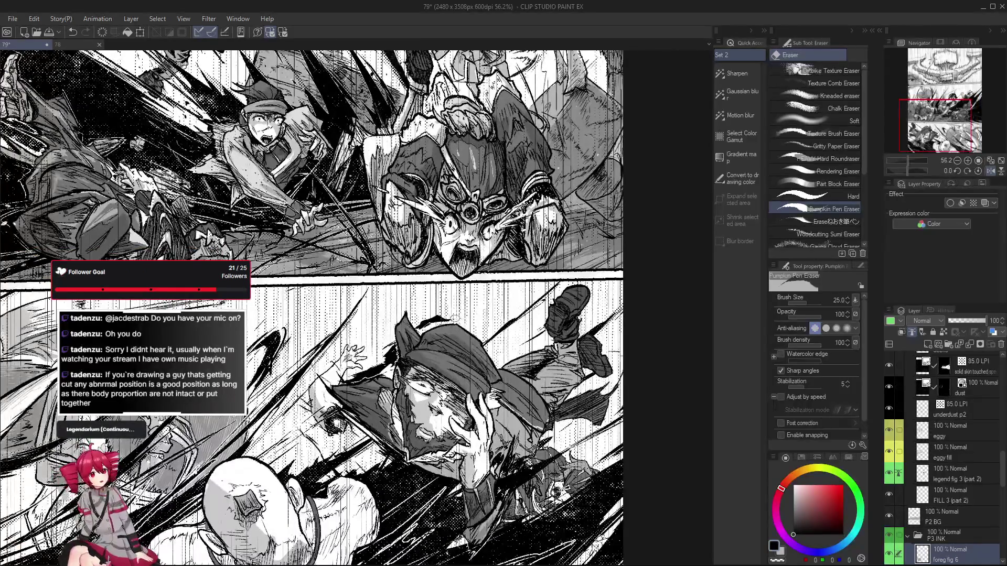
left_click_drag(440, 331, 445, 346)
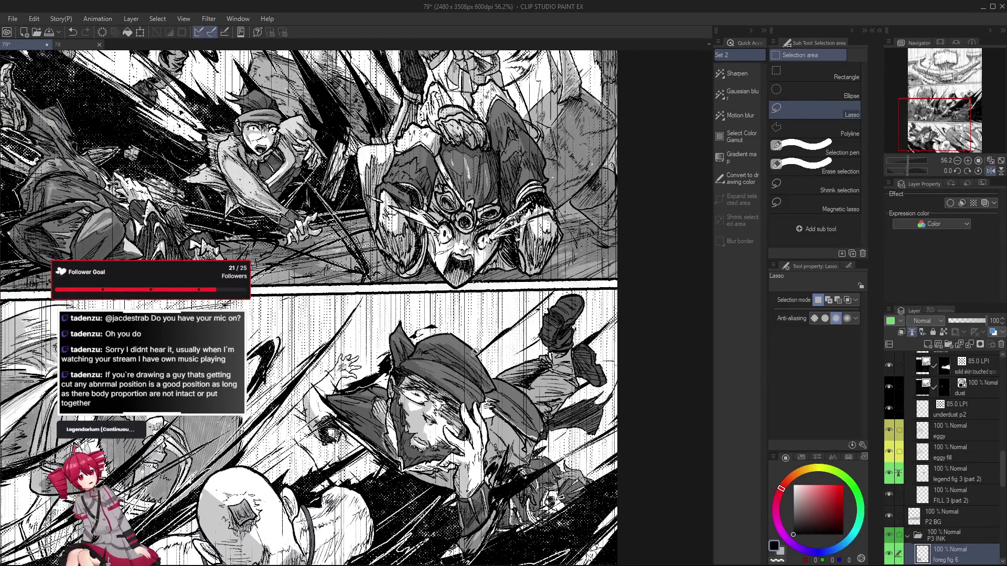
Lasso the lower figure's head, check it mirrored, then drop the selection
scroll(475, 351, "up", 5)
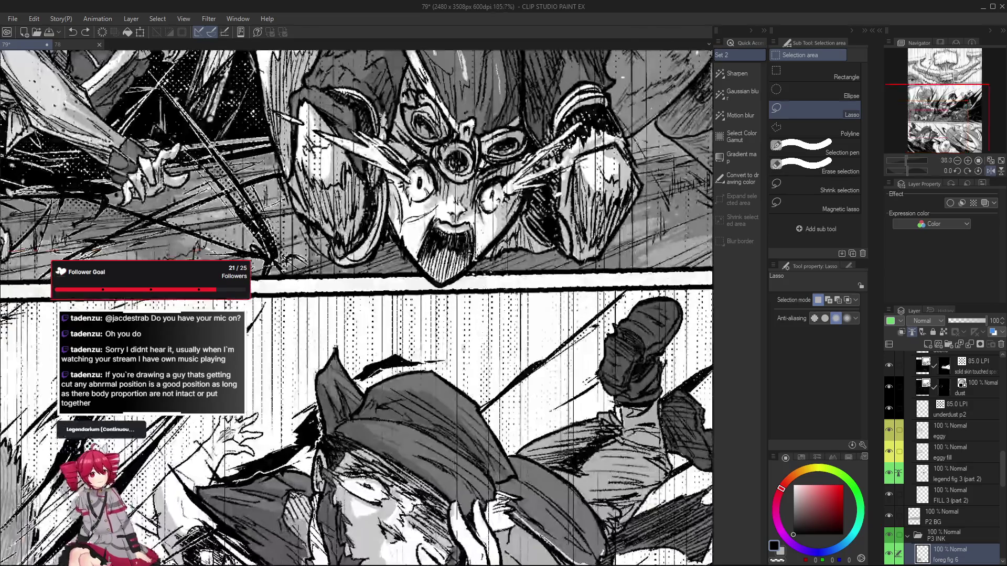
mouse_move(438, 347)
left_mouse_down()
mouse_move(445, 362)
mouse_move(365, 379)
mouse_move(362, 346)
left_mouse_up()
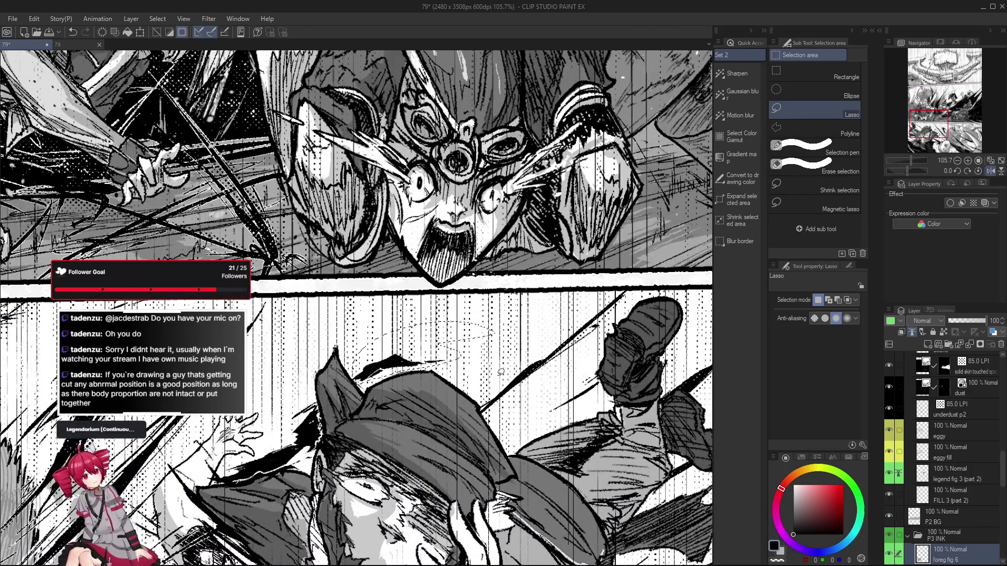
key("h")
key("ctrl+d")
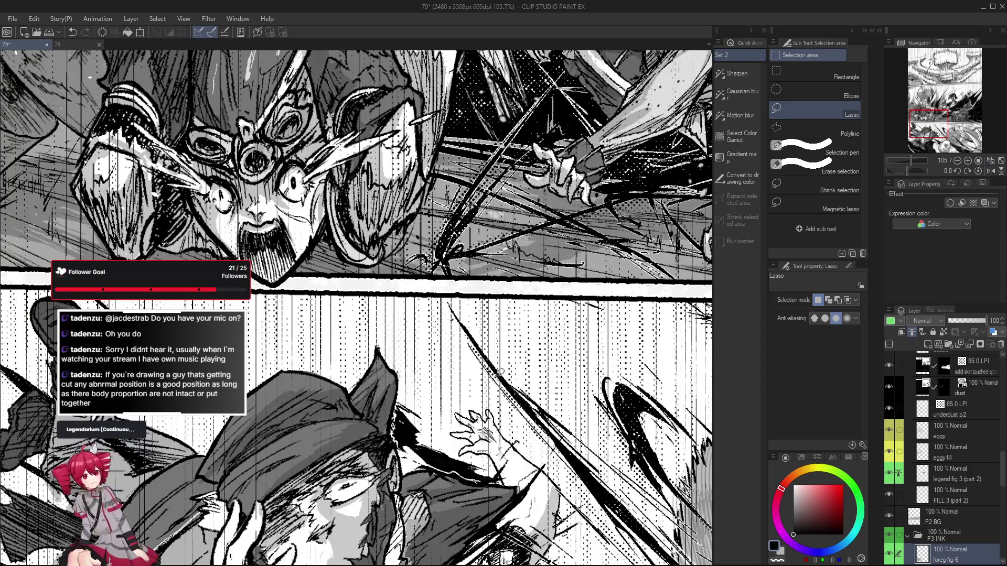
Pick the foreg fig 6 layer from its artwork with the Object tool, returning to the pen
key("o")
key("h")
scroll(448, 443, "down", 2)
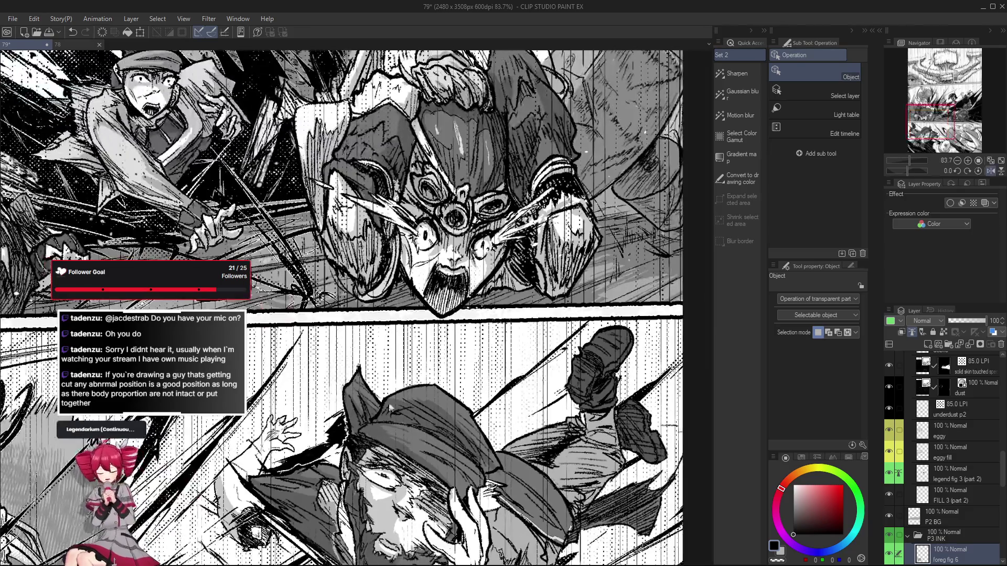
left_click(435, 391)
scroll(434, 388, "down", 3)
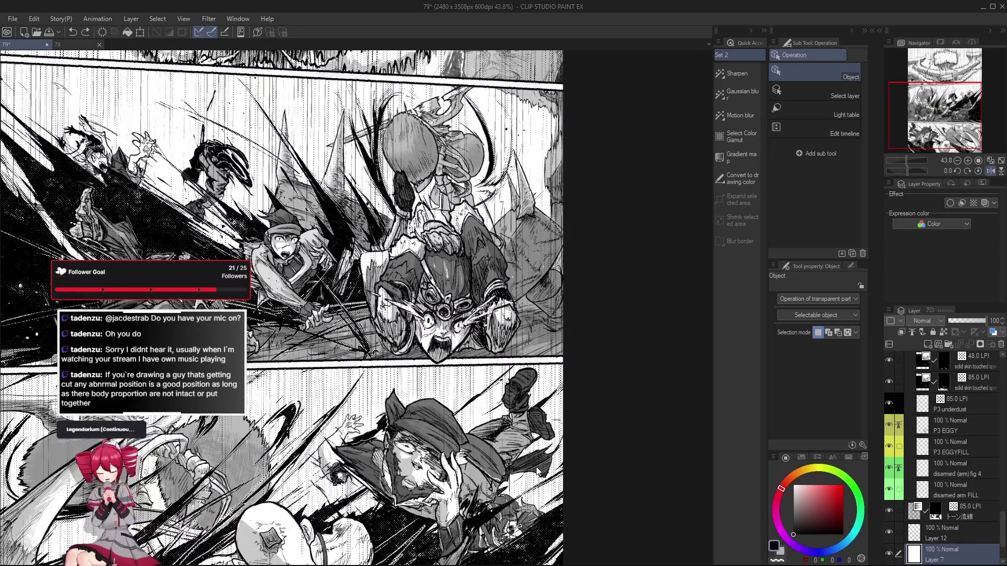
key("p")
key("o")
left_click(377, 433)
Resume the Pumpkin Pen and zoom in and out across the panels
key("p")
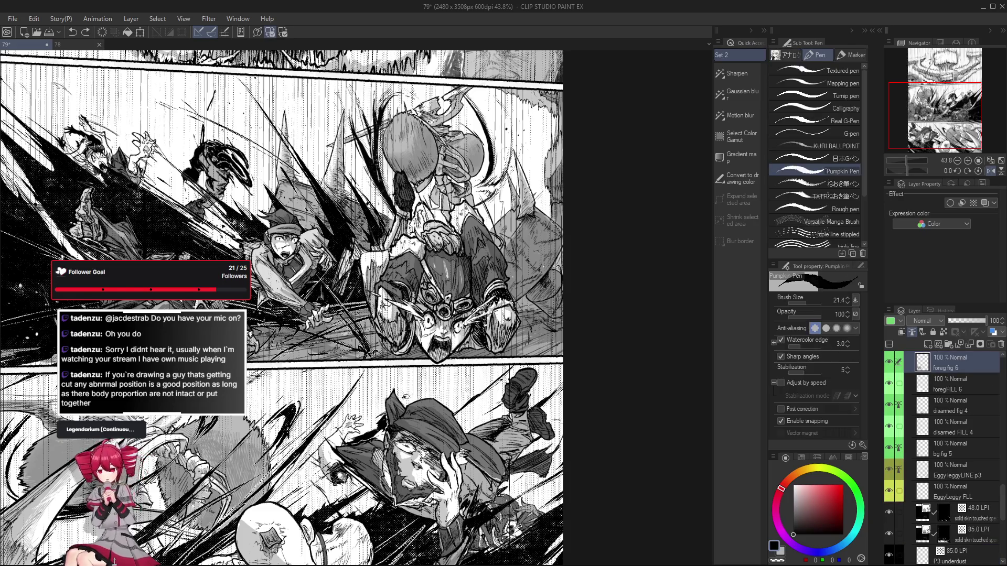
scroll(415, 392, "down", 3)
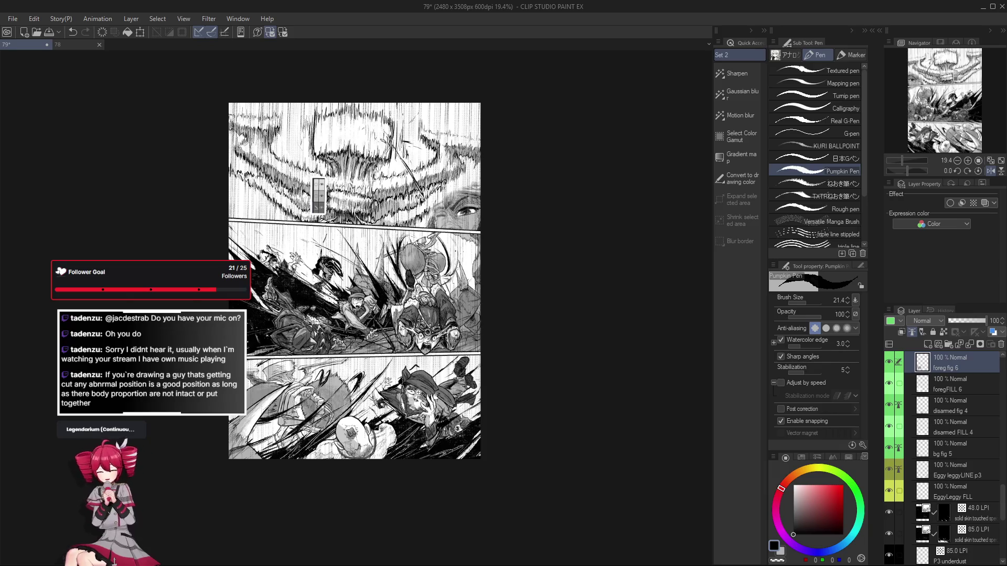
scroll(414, 391, "up", 3)
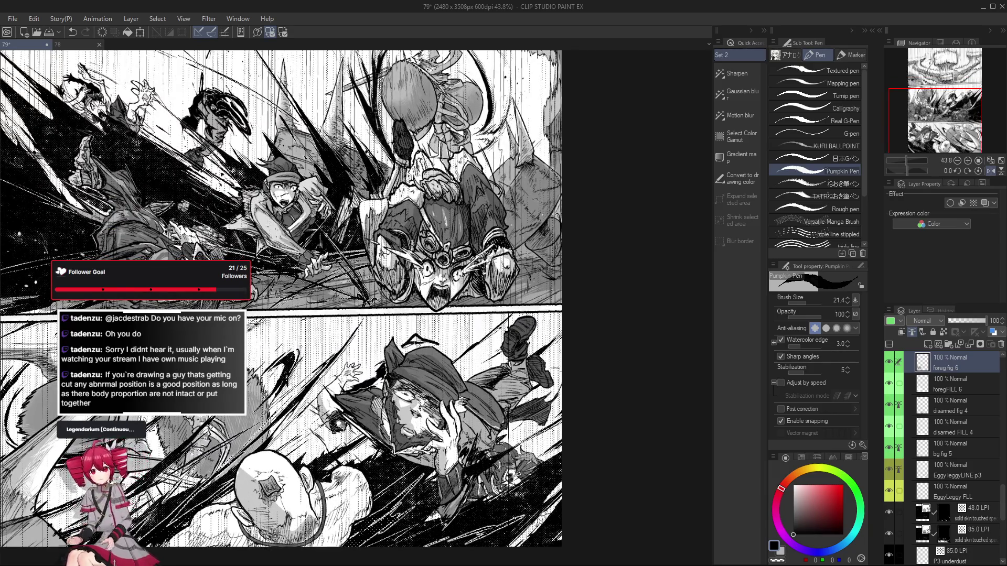
scroll(433, 374, "down", 3)
scroll(425, 383, "up", 2)
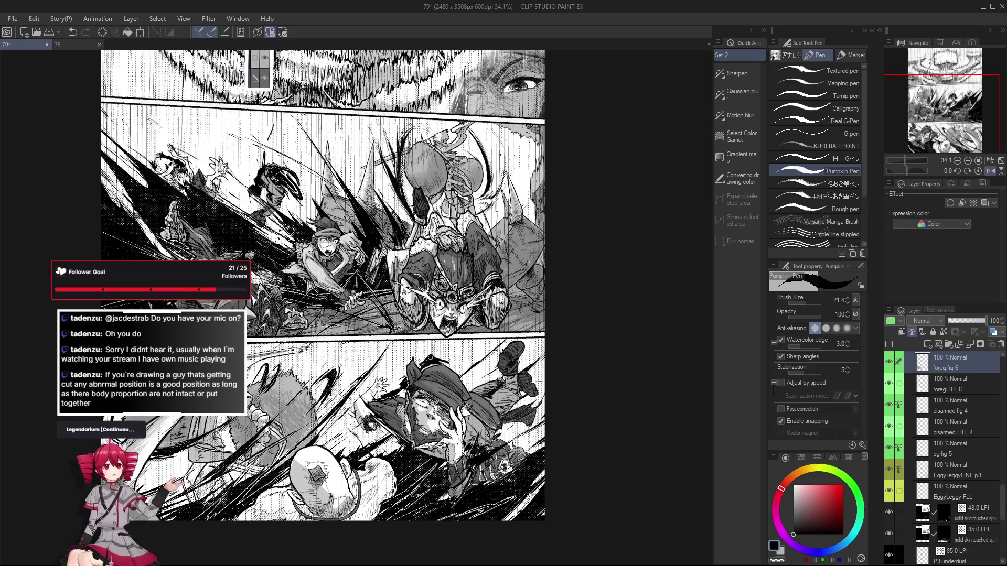
scroll(323, 286, "down", 3)
scroll(323, 286, "up", 2)
Unmirror the view, switch to the Pumpkin Pen Eraser, and recheck the page mirrored and normal
key("h")
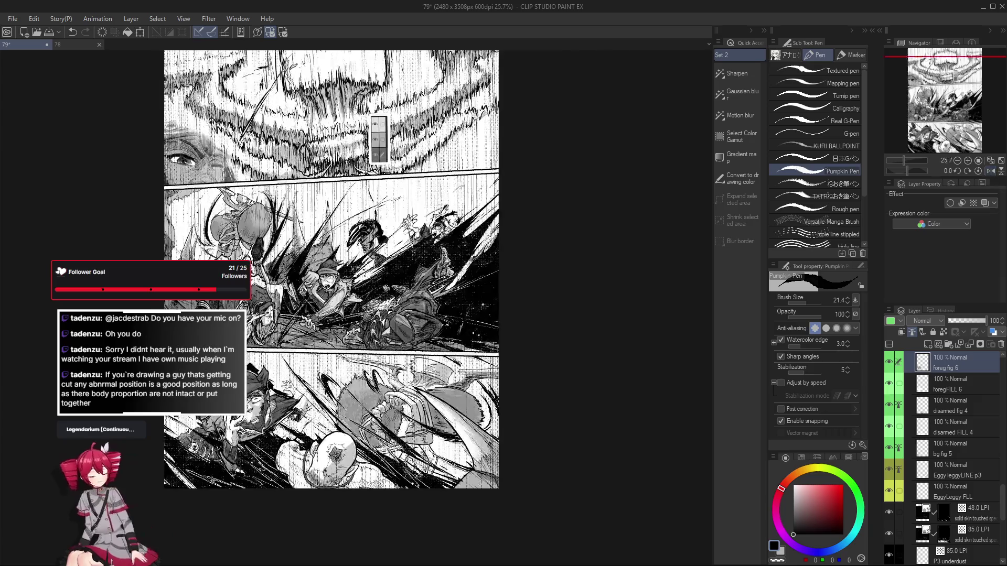
scroll(469, 276, "down", 1)
scroll(346, 388, "up", 3)
key("e")
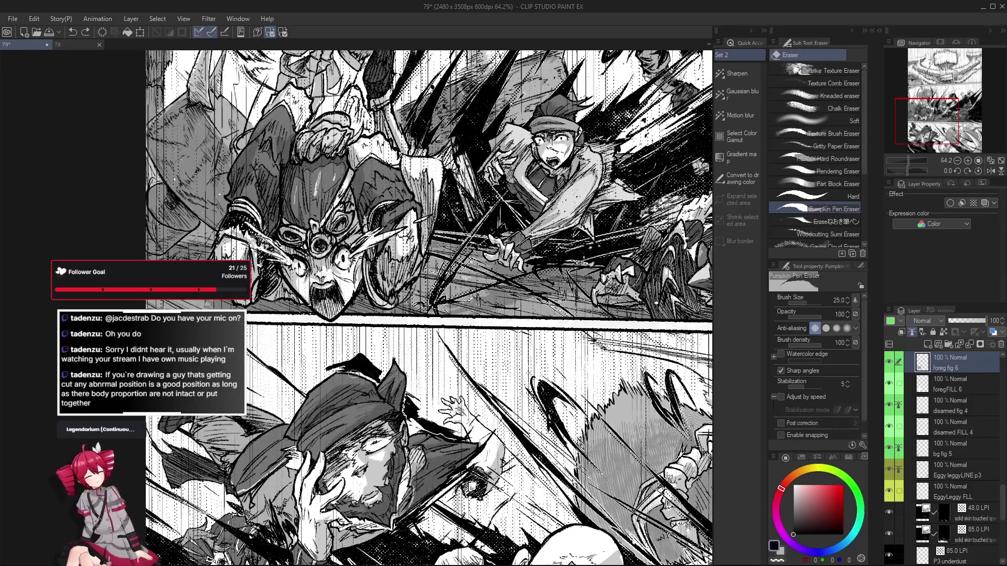
key("h")
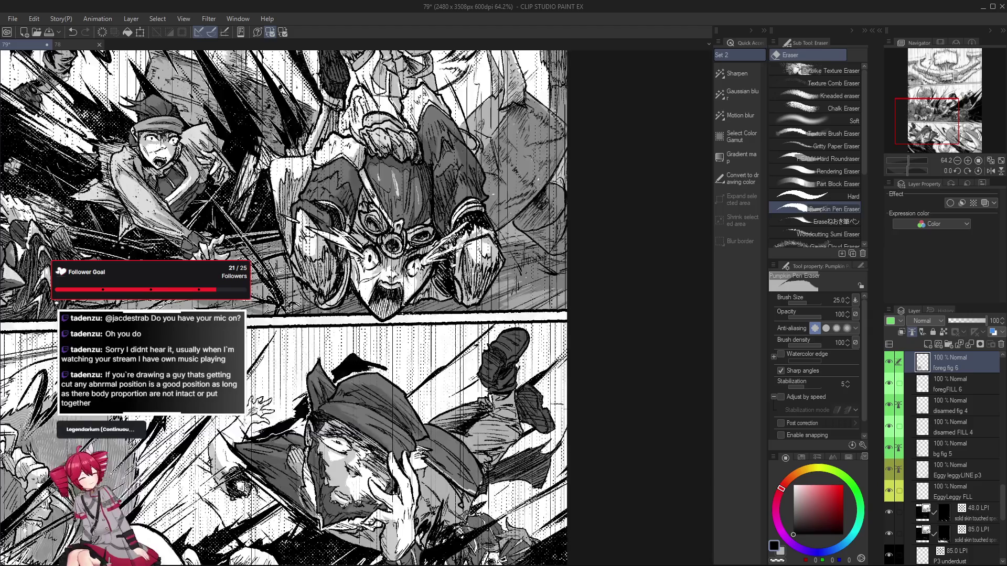
scroll(333, 384, "down", 1)
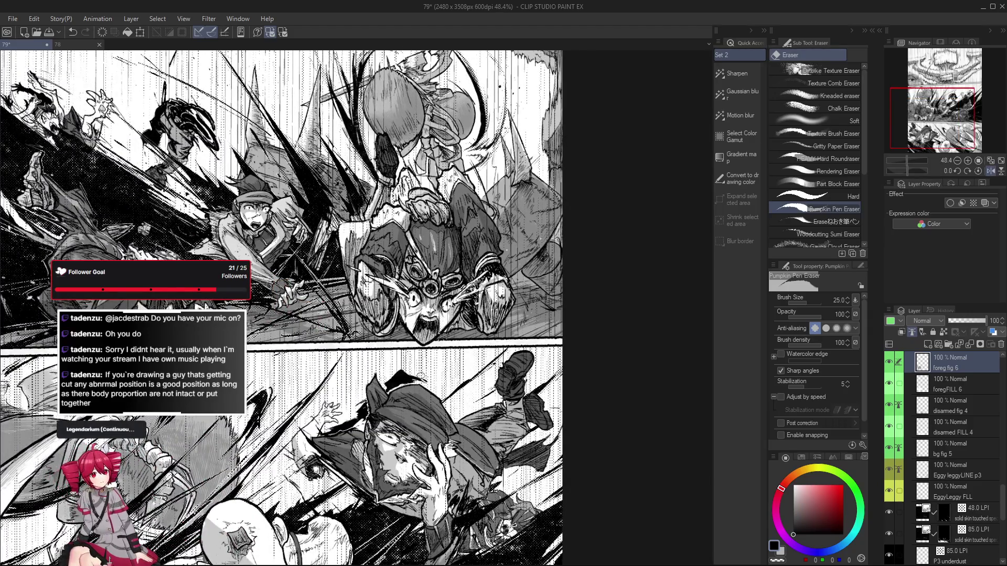
scroll(420, 377, "down", 3)
key("h")
scroll(421, 376, "up", 2)
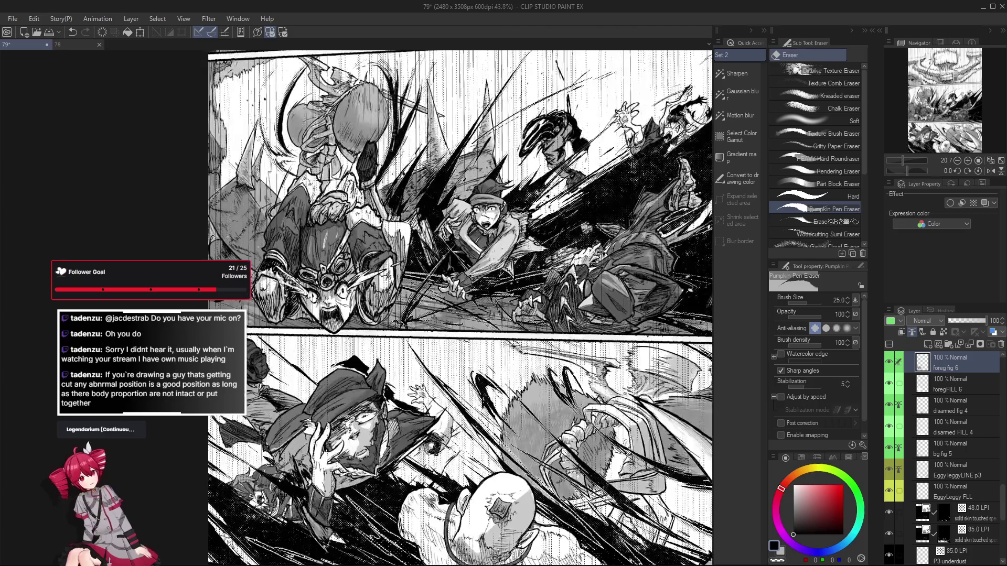
Mirror the page and tilt the view to about 41 degrees, then reset it to the eraser
key("h")
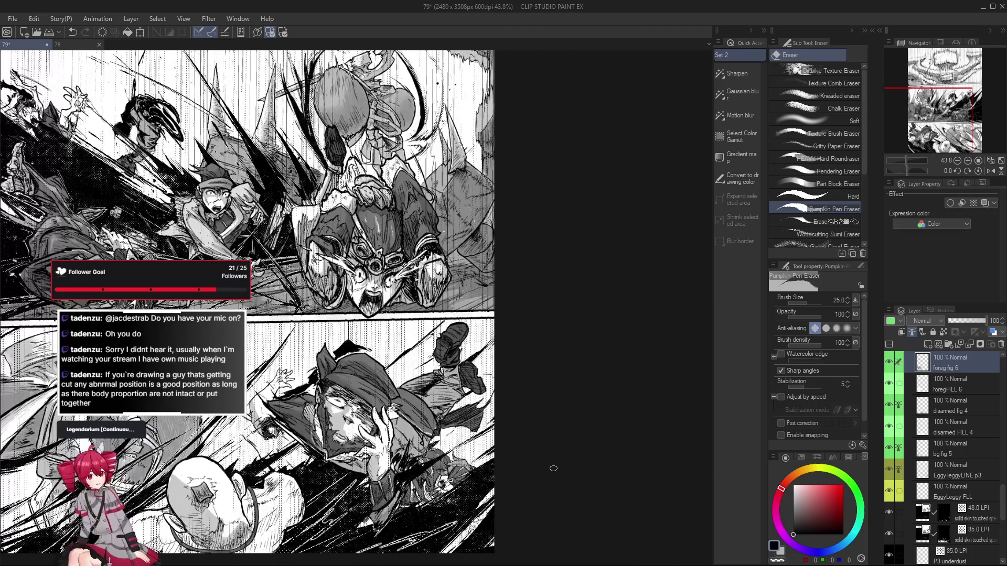
left_click_drag(374, 360, 370, 351)
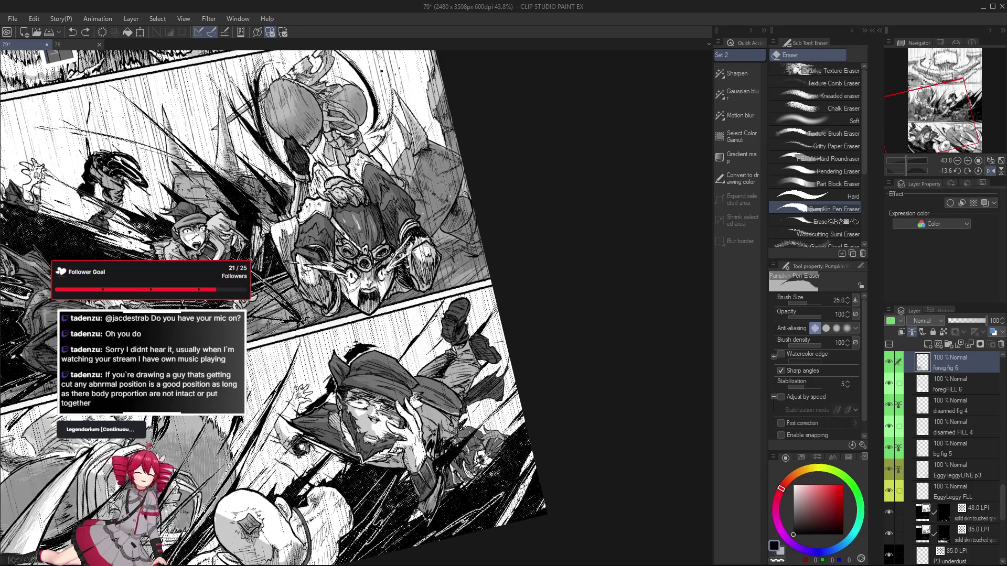
mouse_move(348, 349)
left_mouse_down()
mouse_move(377, 335)
mouse_move(370, 346)
left_mouse_up()
key("e")
key("h")
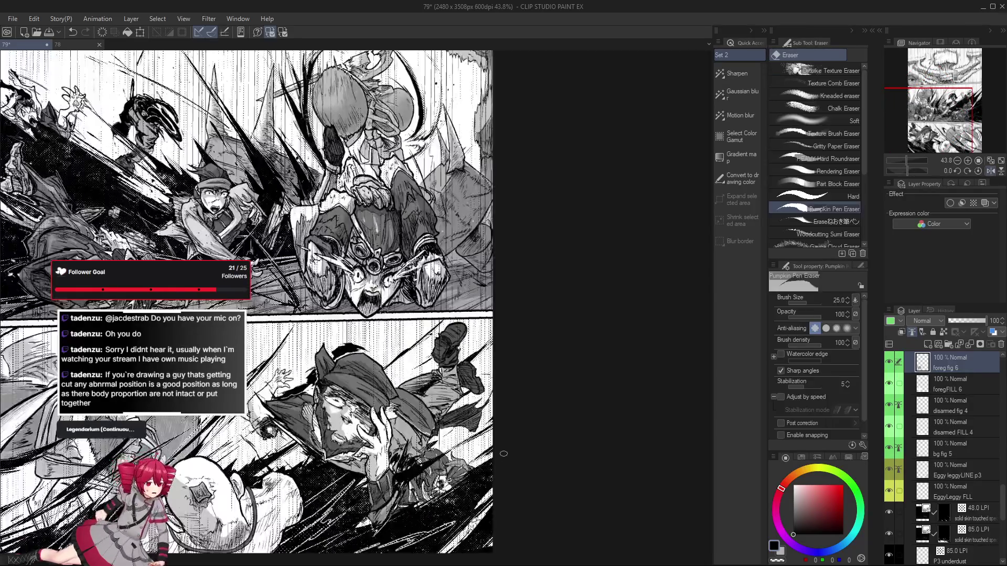
Switch to the pen, level the view, and zoom out to see more of the page
key("p")
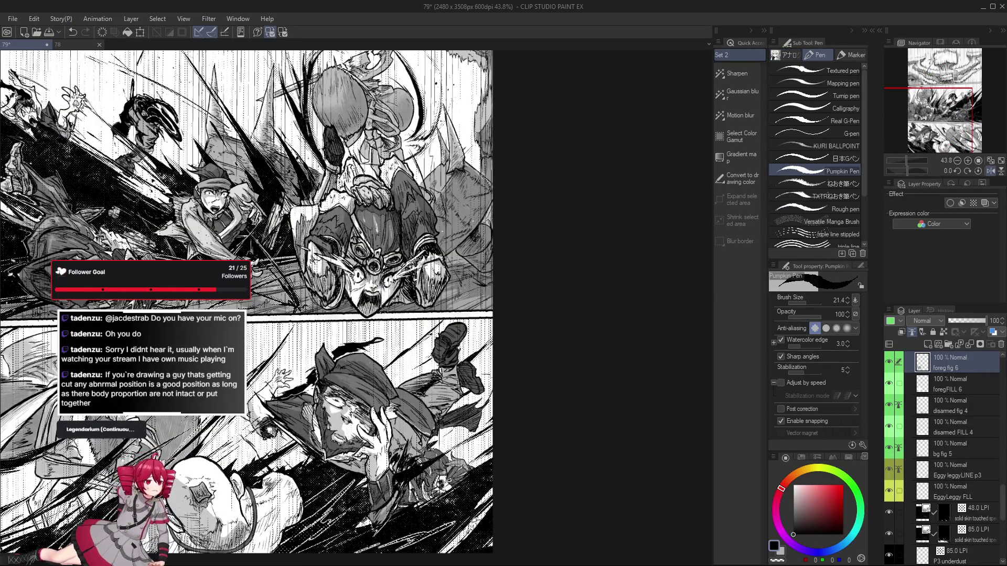
left_click_drag(367, 341, 367, 341)
scroll(506, 470, "down", 2)
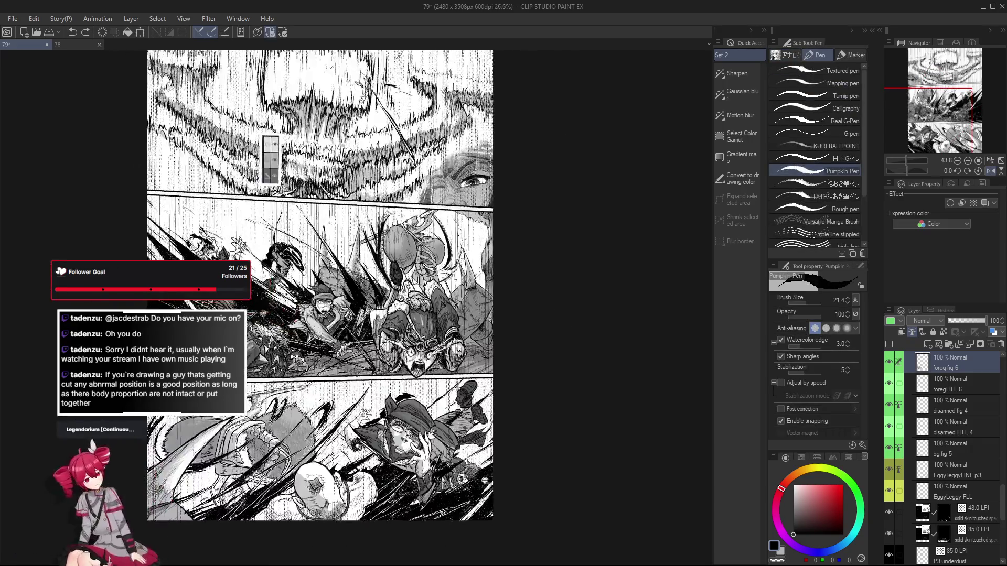
scroll(485, 480, "up", 3)
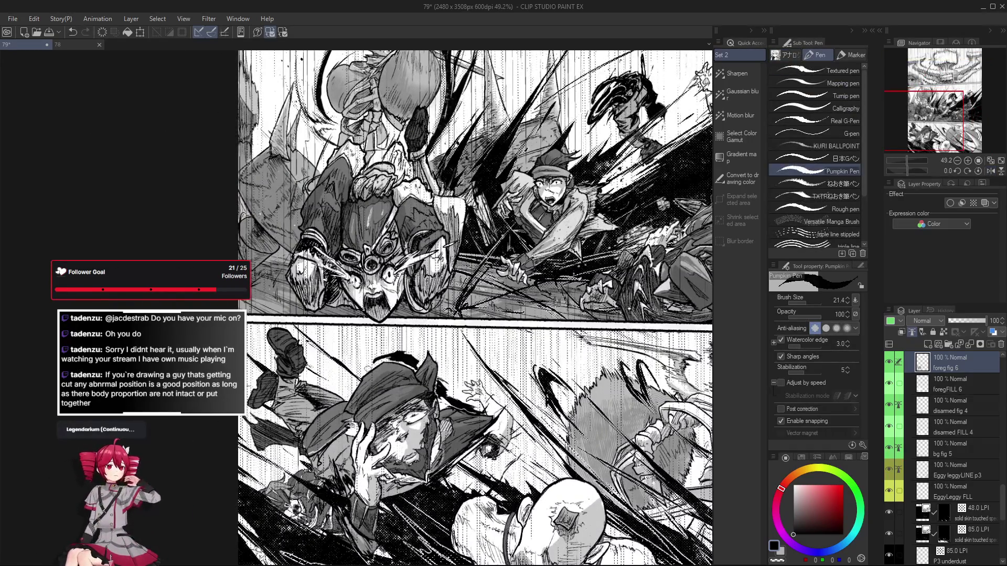
left_click_drag(393, 362, 430, 409)
scroll(467, 461, "down", 2)
Rotate the view about 65 degrees and ink a short stroke on the capped figure
key("r")
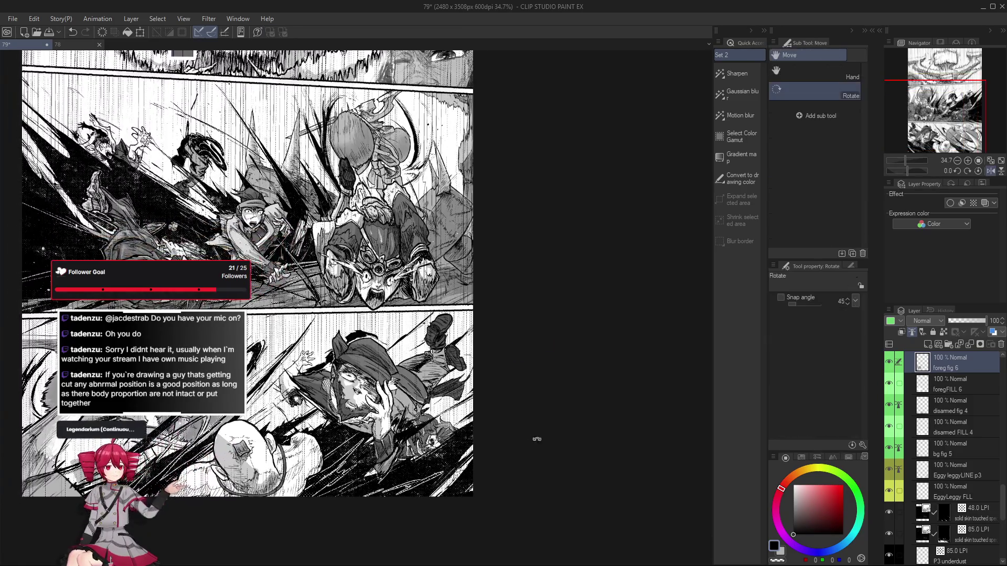
left_click_drag(537, 438, 550, 204)
scroll(378, 316, "up", 5)
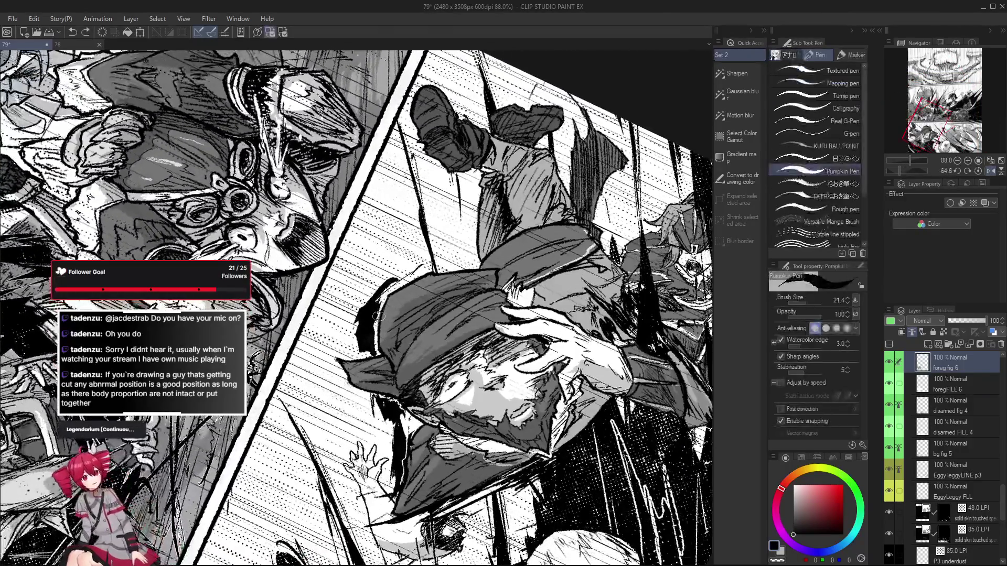
left_click_drag(404, 283, 414, 278)
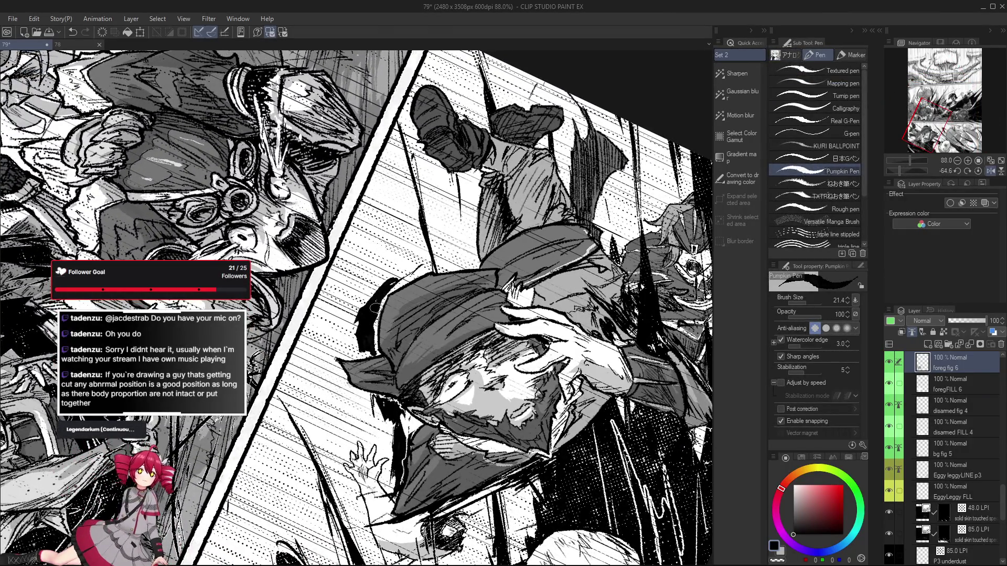
Level the page view again and undo that last stroke
left_click_drag(375, 308, 430, 246)
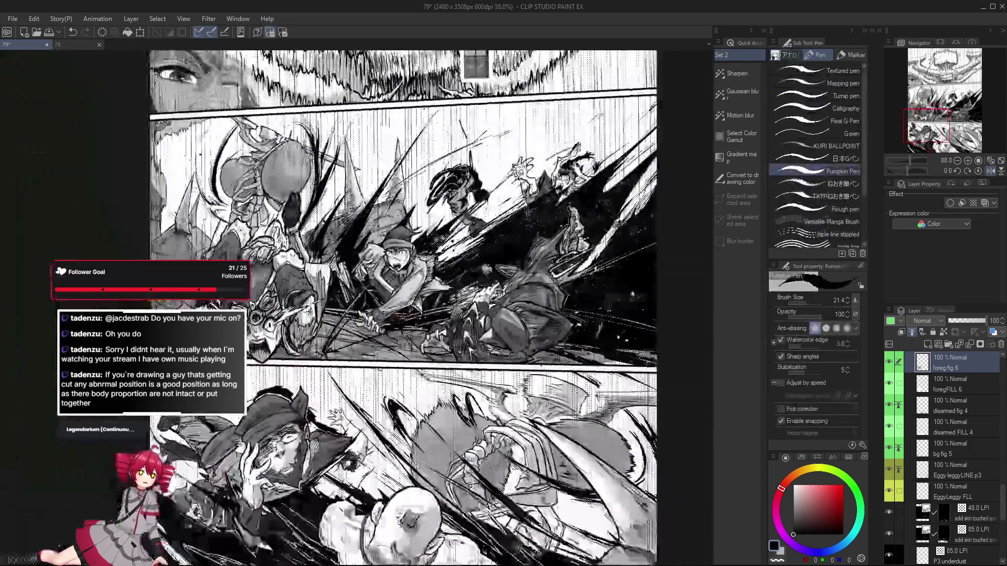
scroll(472, 392, "down", 5)
scroll(472, 392, "up", 2)
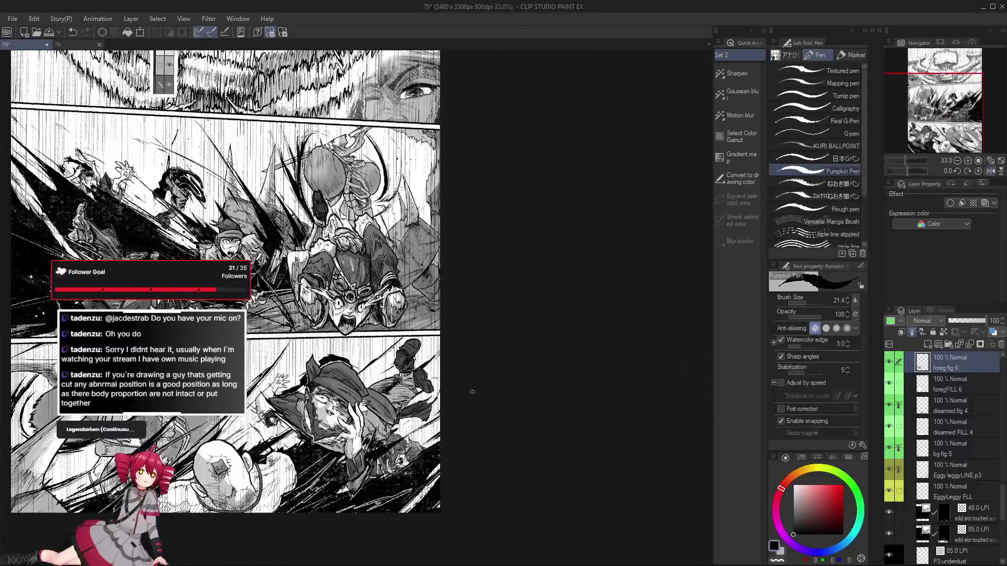
key("ctrl+z")
scroll(488, 439, "up", 2)
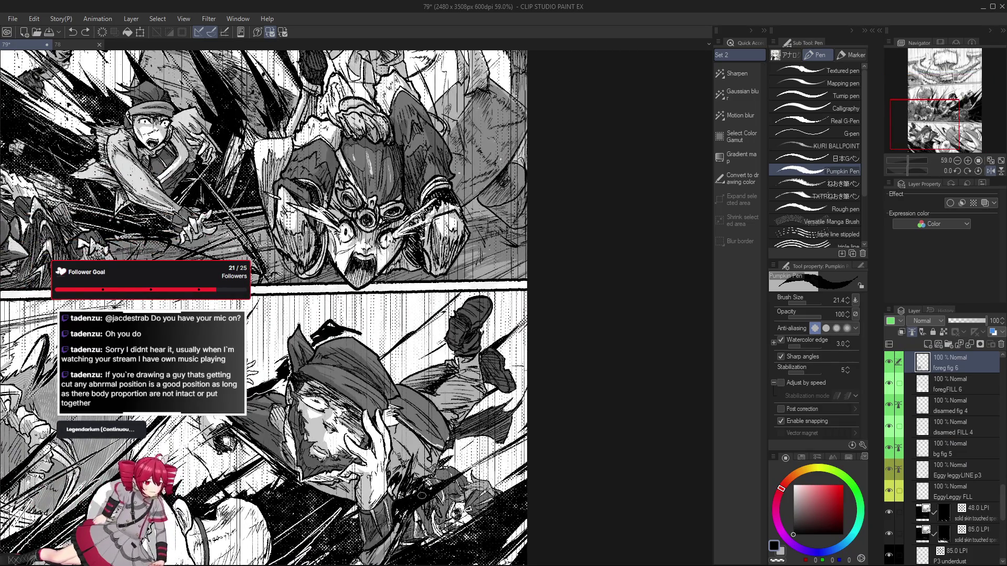
Lasso-fill an area on the lower-panel capped figure, zooming in and out to check it
key("g")
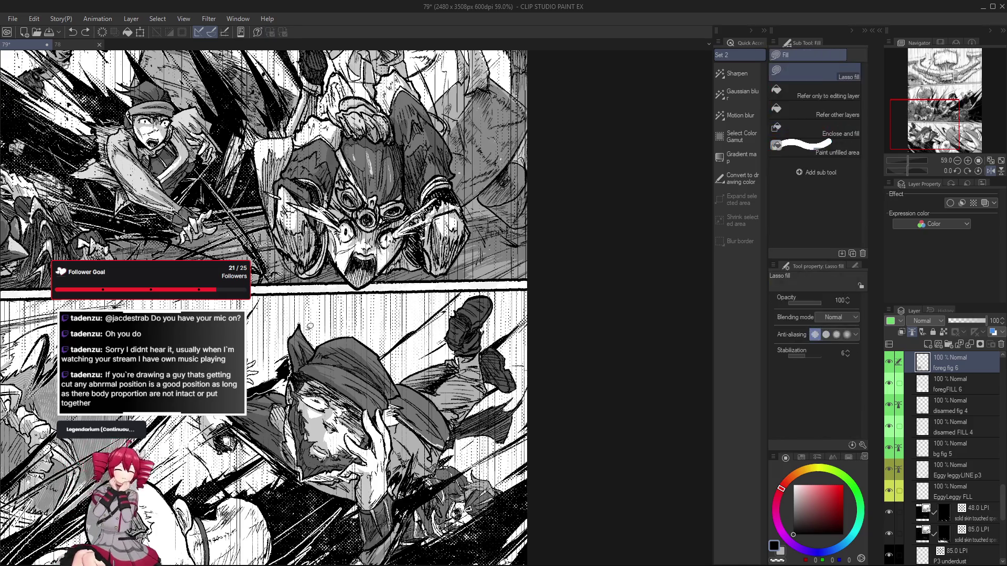
left_click_drag(309, 326, 363, 326)
scroll(367, 391, "down", 3)
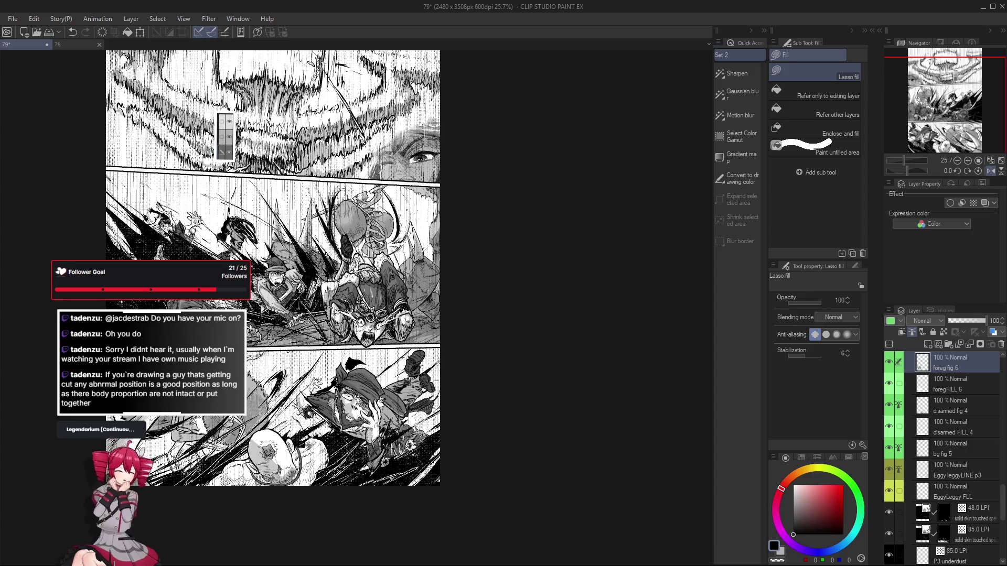
scroll(346, 365, "up", 2)
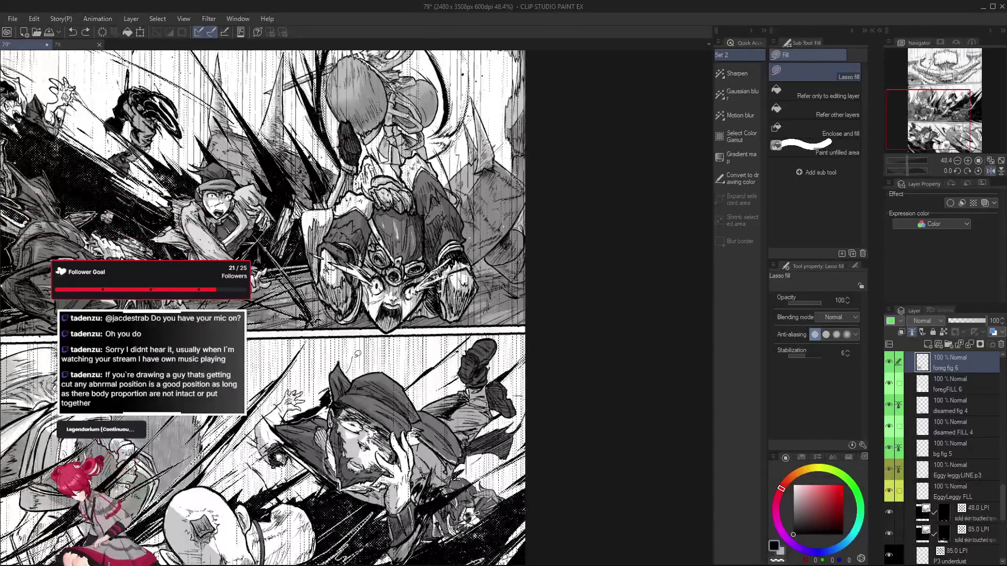
scroll(379, 415, "down", 3)
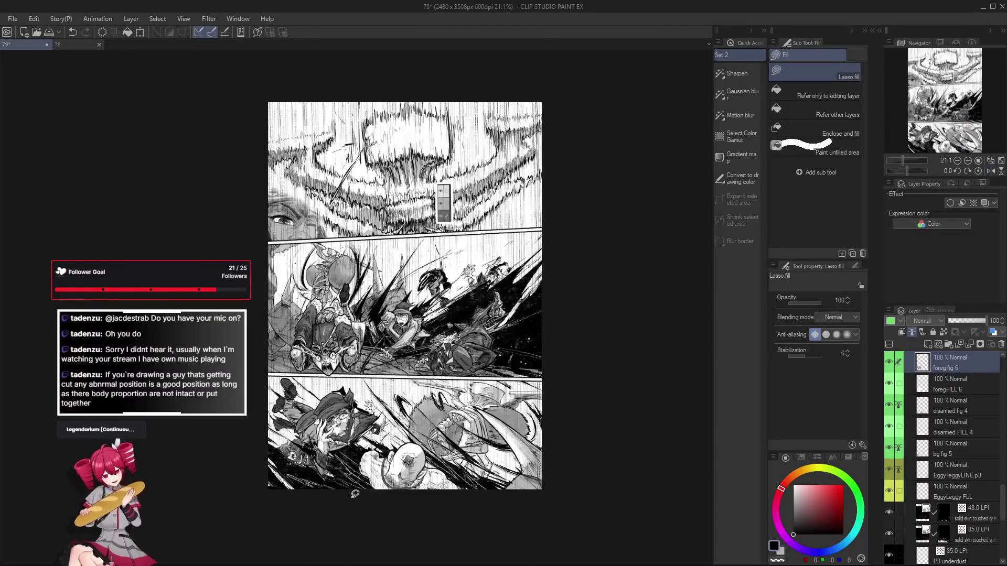
scroll(355, 494, "up", 6)
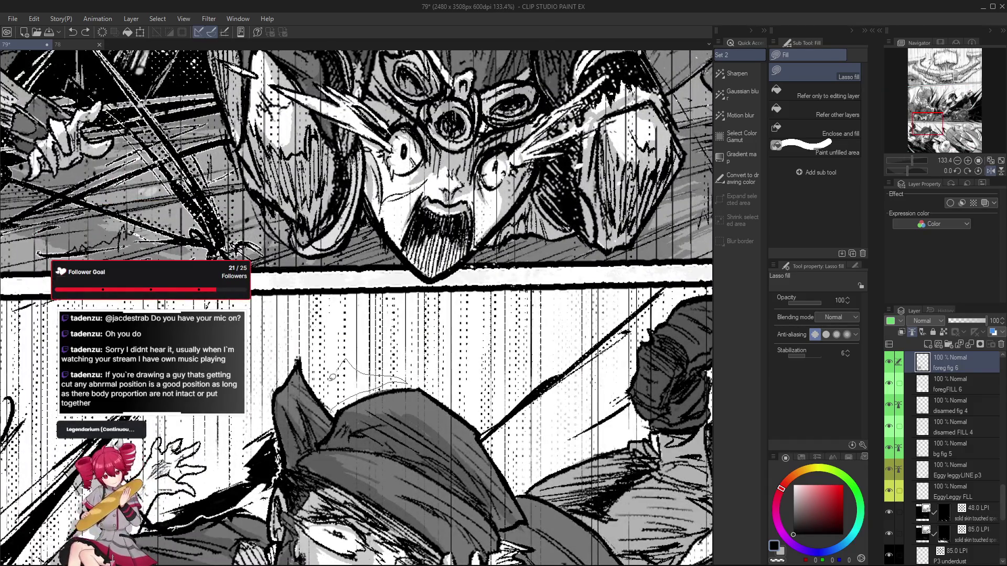
scroll(368, 388, "down", 4)
scroll(370, 381, "up", 3)
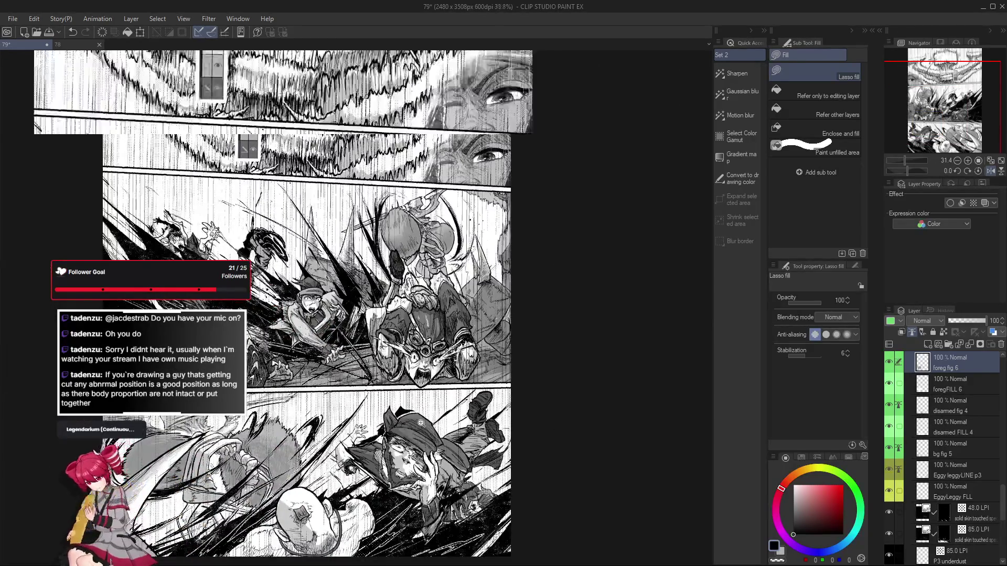
scroll(378, 386, "down", 3)
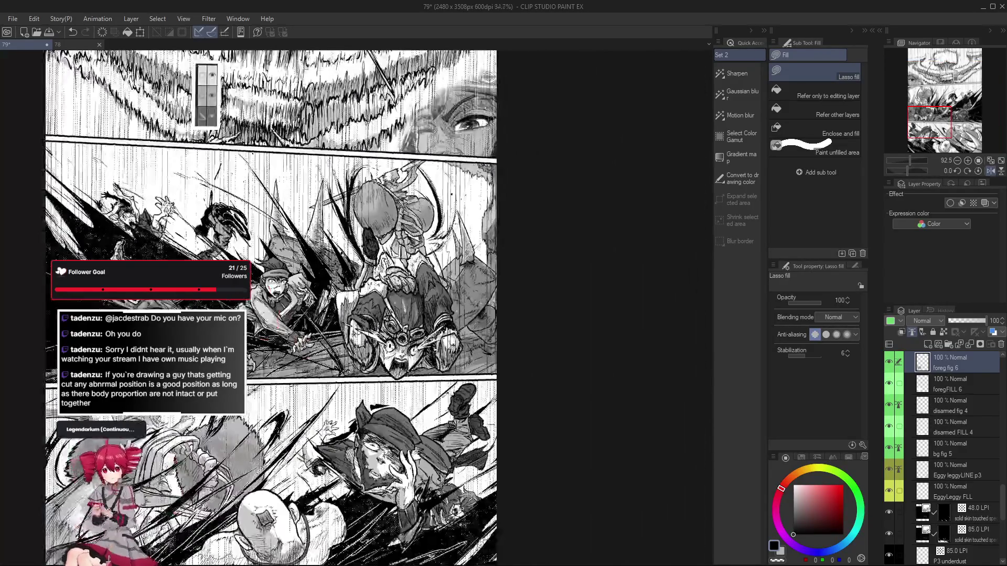
scroll(367, 387, "up", 1)
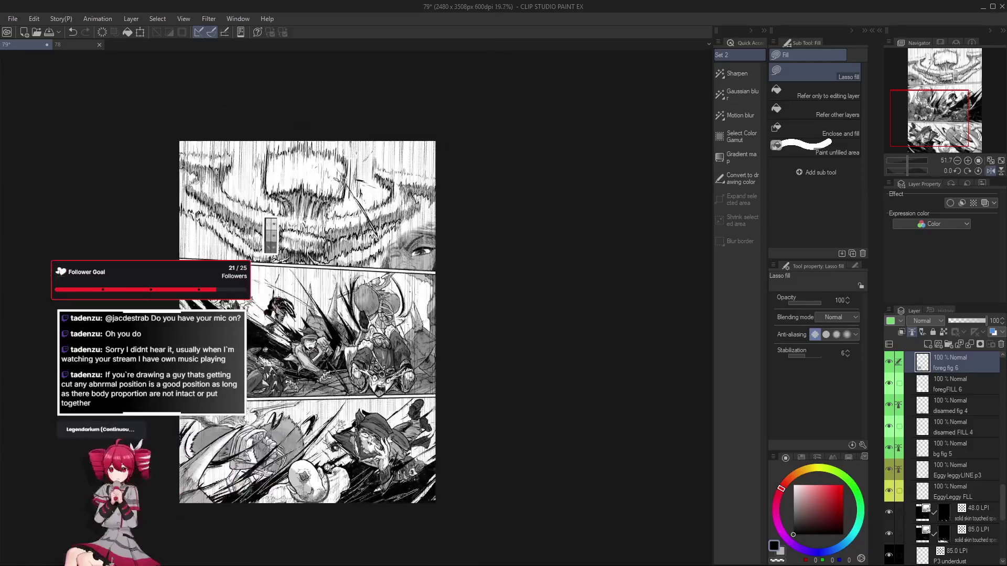
scroll(391, 382, "down", 4)
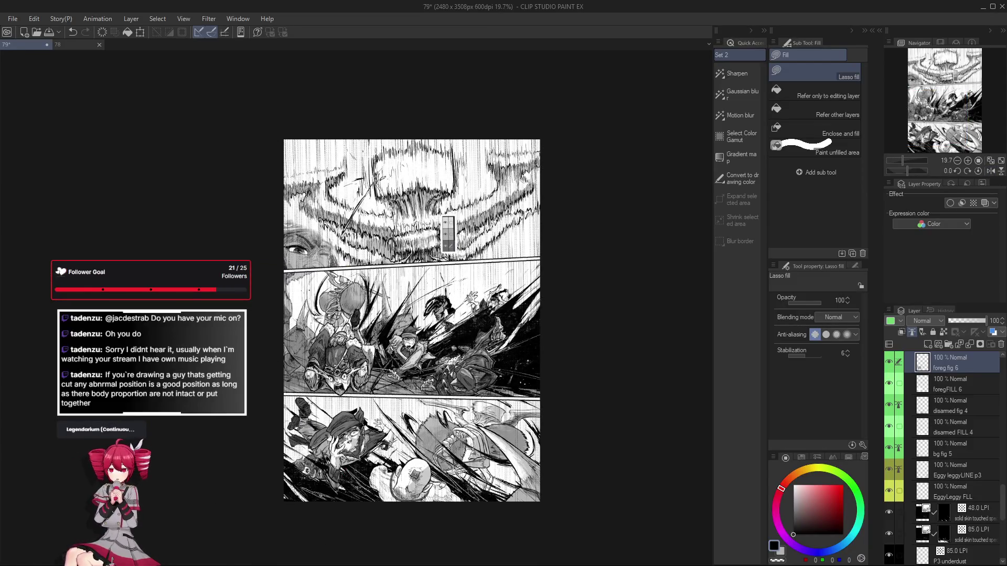
scroll(519, 241, "up", 5)
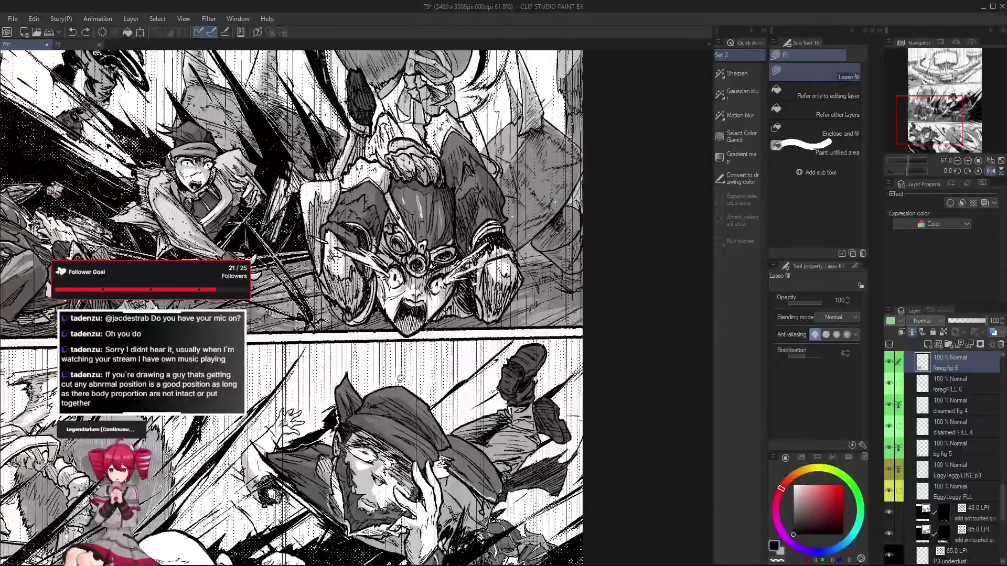
scroll(403, 404, "down", 5)
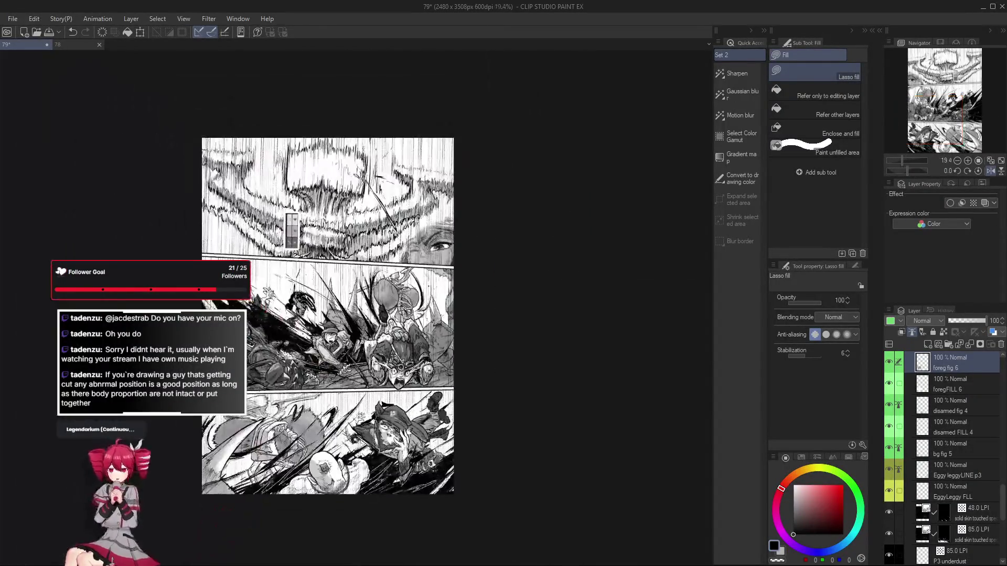
scroll(371, 372, "up", 4)
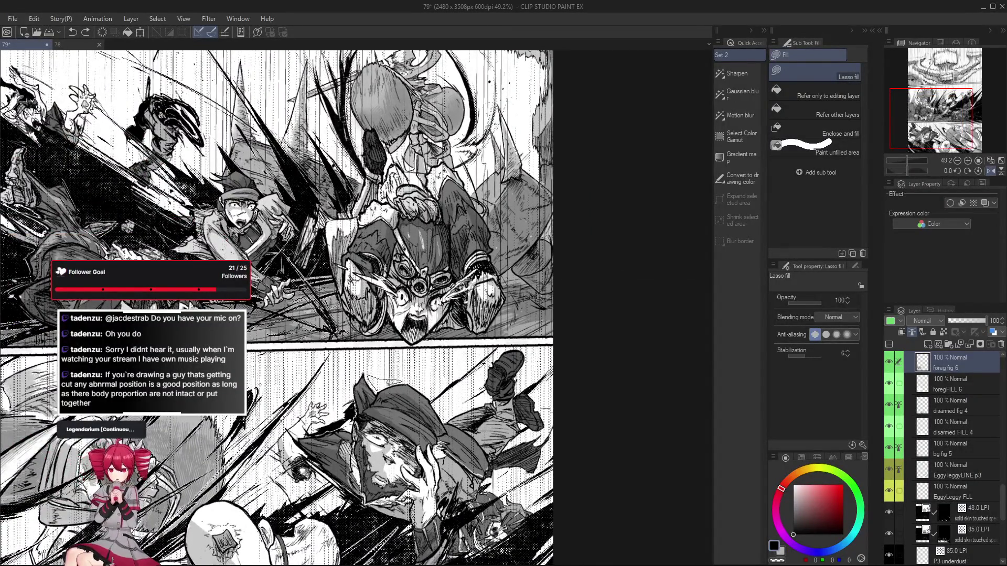
scroll(367, 293, "down", 5)
Turn the page view sideways and back upright, briefly tilting it to review the fill
key("r")
mouse_move(483, 368)
left_mouse_down()
mouse_move(475, 306)
mouse_move(428, 262)
mouse_move(348, 512)
left_mouse_up()
key("g")
scroll(471, 366, "up", 5)
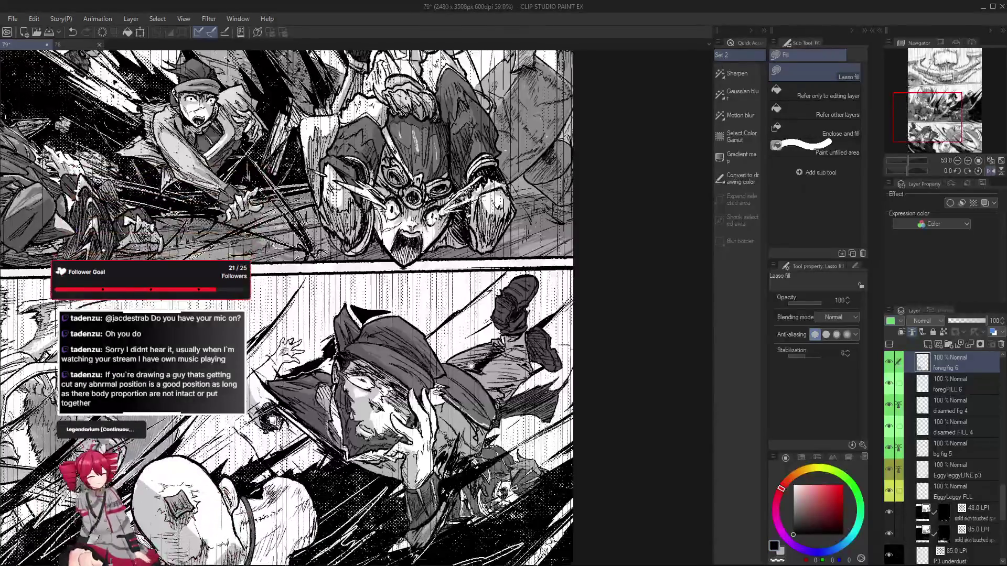
scroll(471, 365, "down", 1)
key("r")
mouse_move(419, 315)
left_mouse_down()
mouse_move(367, 262)
mouse_move(419, 314)
left_mouse_up()
key("g")
scroll(420, 313, "up", 3)
scroll(420, 313, "down", 1)
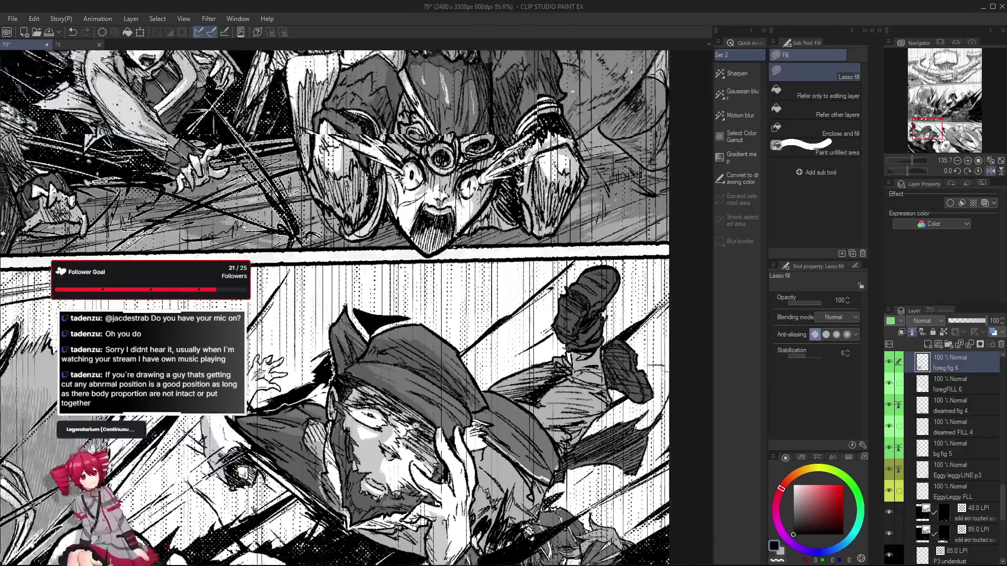
scroll(388, 332, "down", 1)
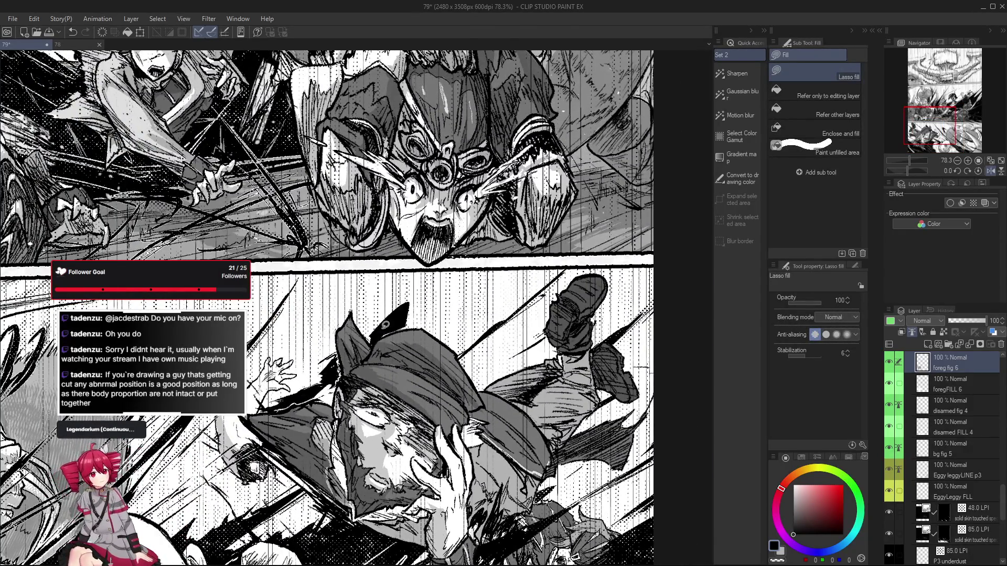
scroll(386, 325, "down", 5)
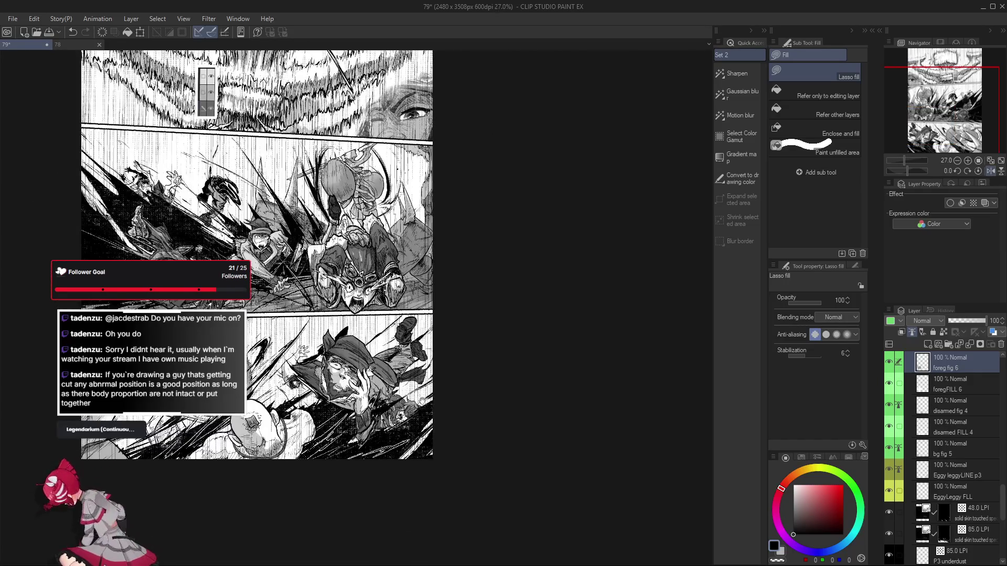
scroll(341, 339, "up", 2)
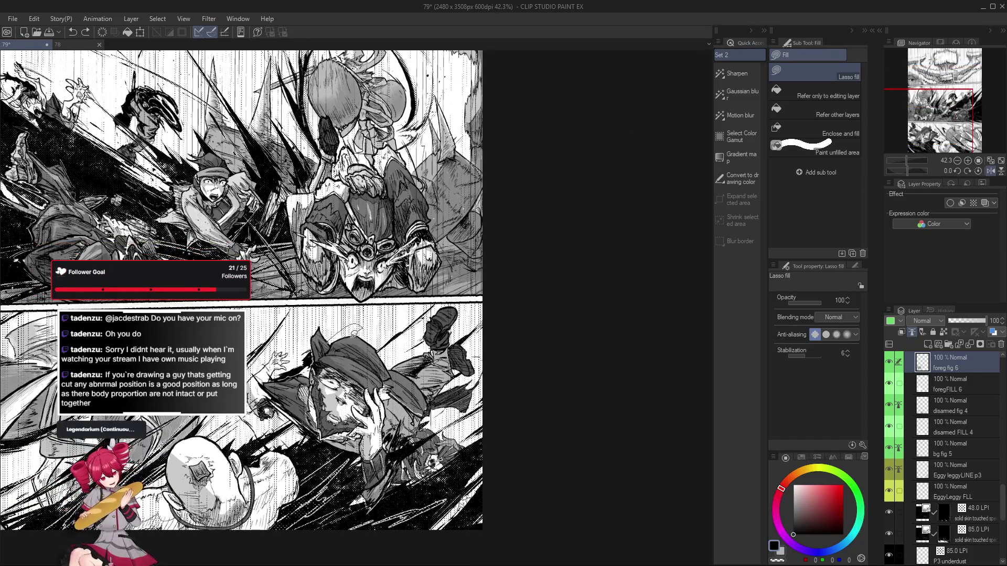
scroll(333, 340, "down", 2)
scroll(356, 341, "up", 3)
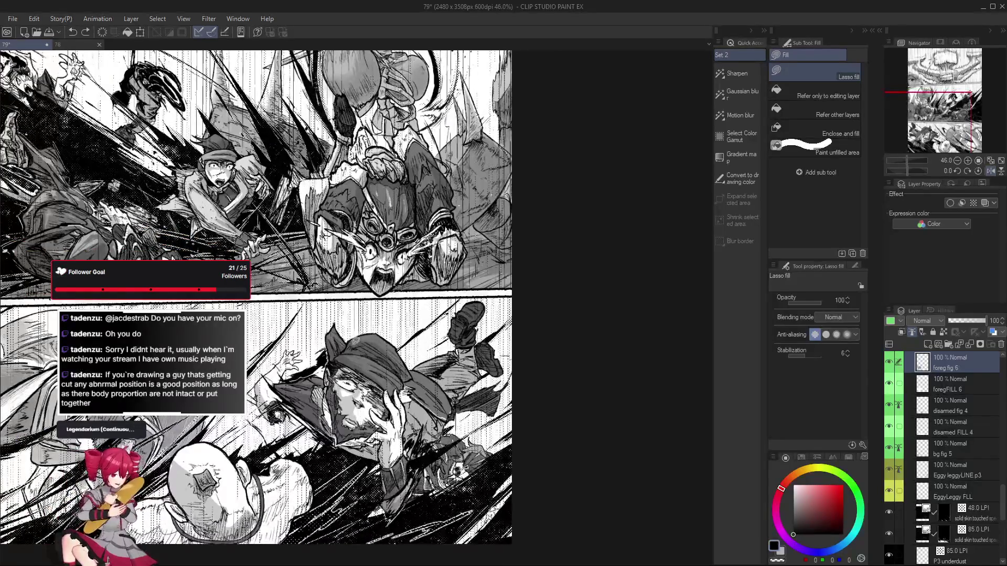
scroll(350, 340, "down", 3)
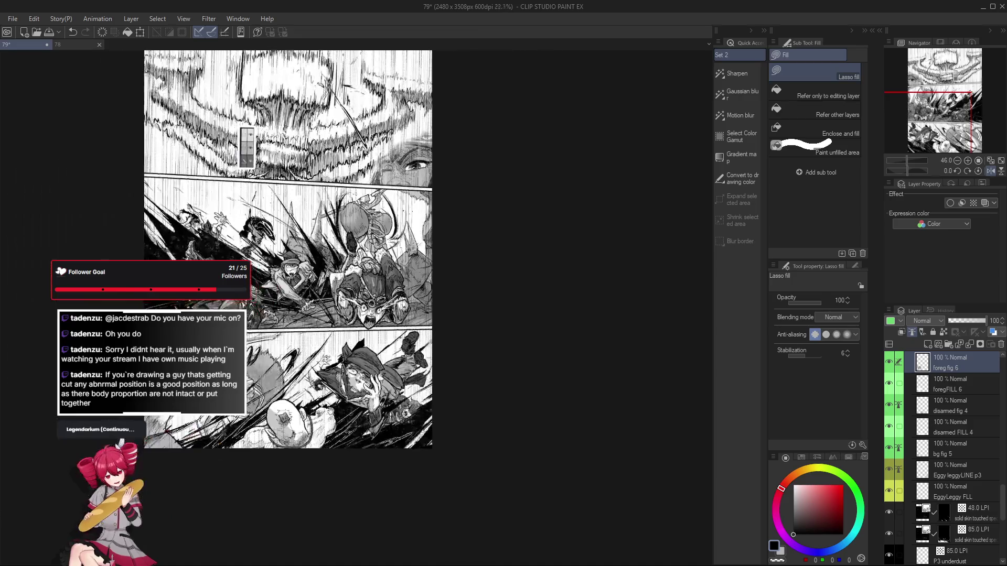
scroll(350, 340, "up", 3)
Mirror the page view to check proportions, then restore it and keep reviewing
key("h")
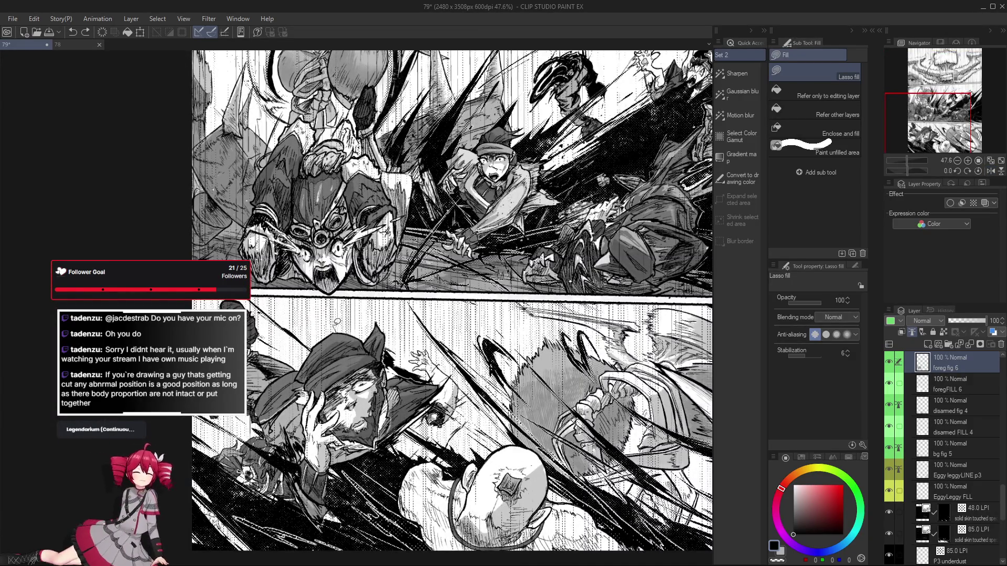
scroll(379, 356, "up", 3)
key("h")
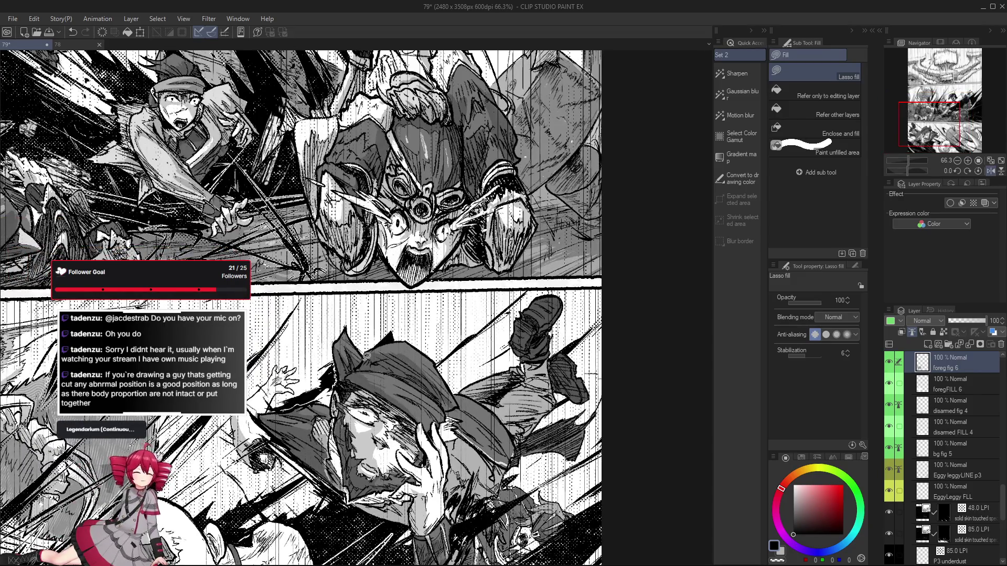
scroll(367, 356, "down", 1)
scroll(378, 351, "up", 2)
scroll(397, 343, "up", 1)
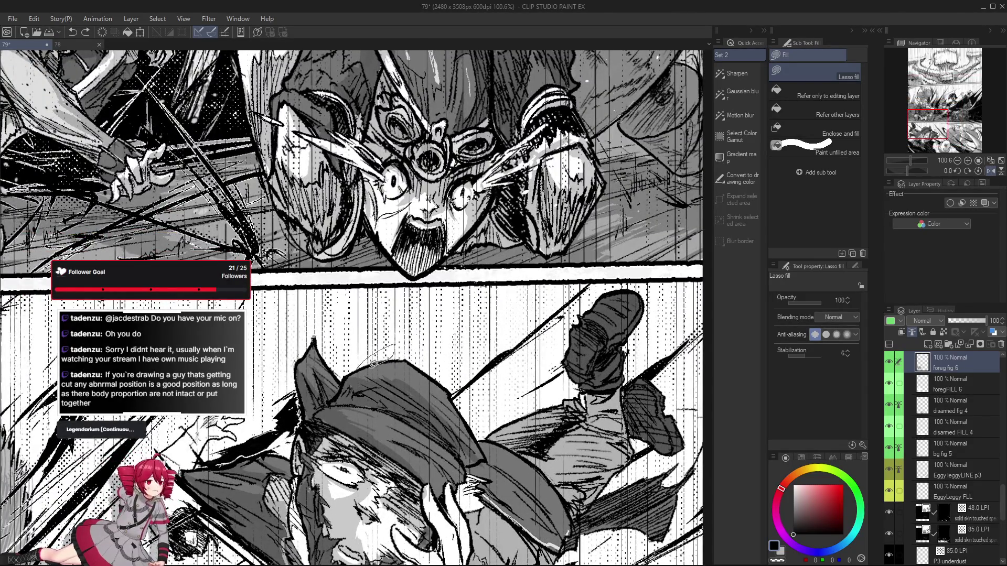
scroll(348, 389, "down", 2)
scroll(346, 393, "up", 1)
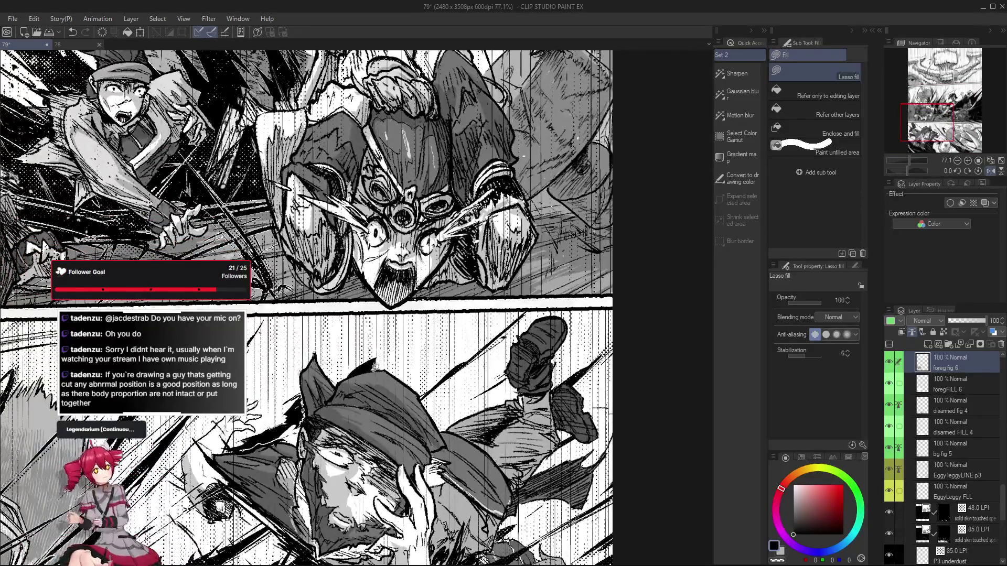
scroll(345, 394, "down", 1)
scroll(357, 383, "up", 2)
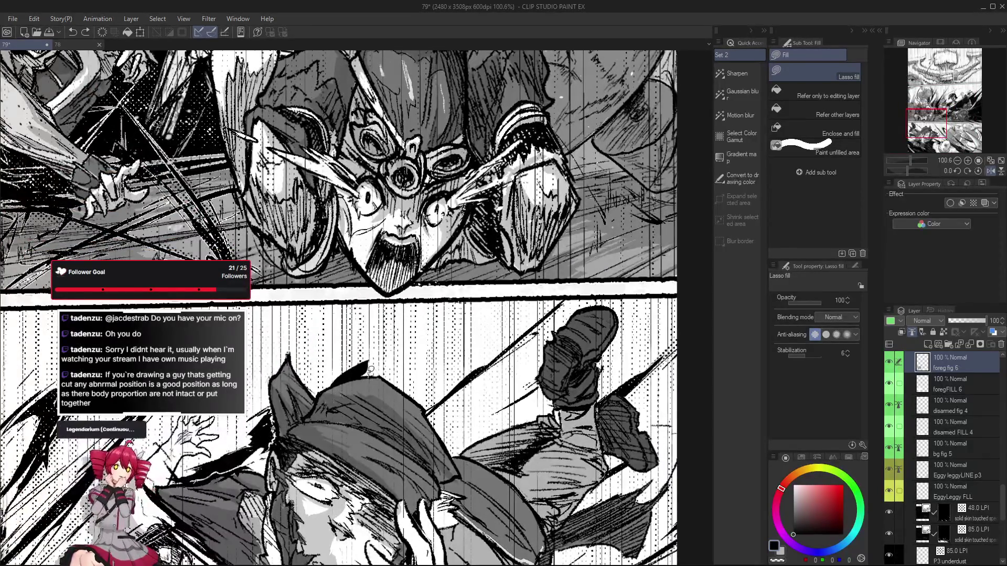
scroll(368, 361, "down", 2)
scroll(372, 367, "up", 1)
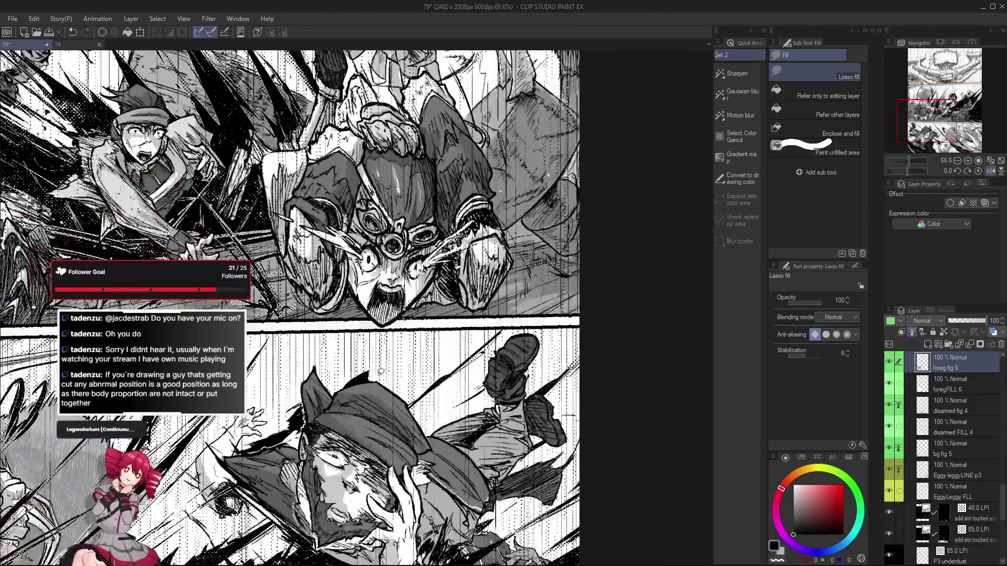
Pick the grey tone colour from the artwork for lasso filling
key("e")
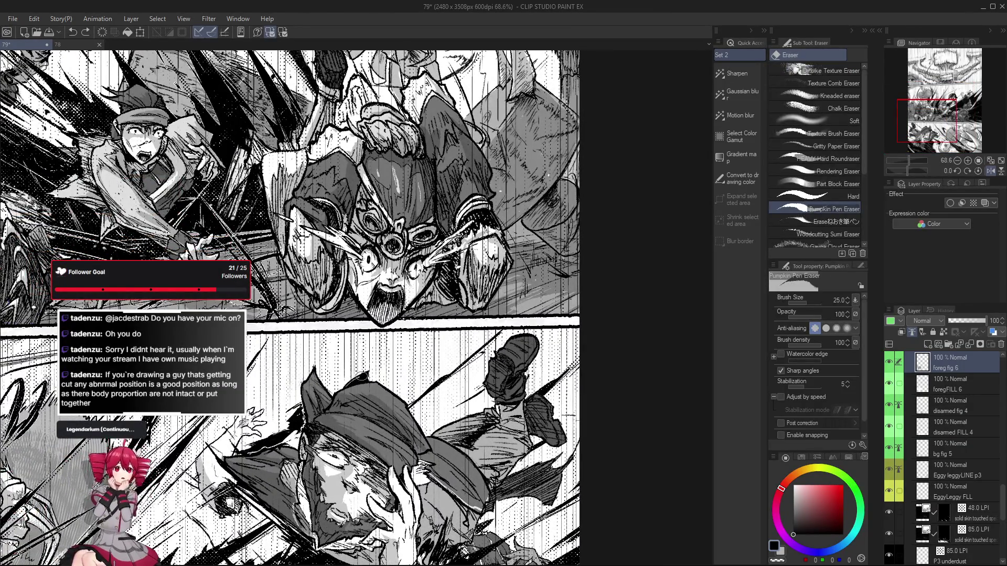
scroll(337, 404, "down", 1)
scroll(335, 400, "up", 2)
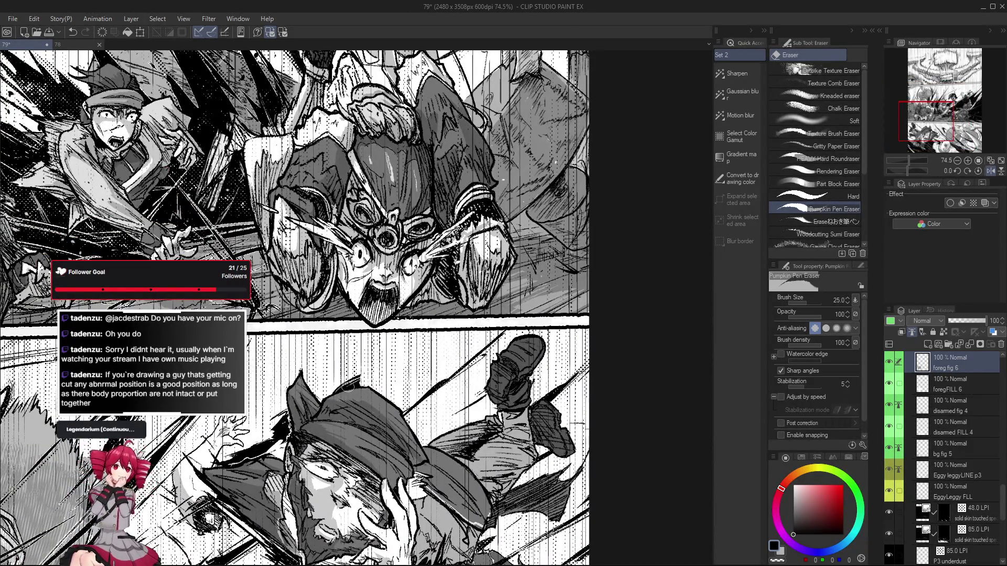
scroll(349, 387, "down", 3)
scroll(401, 402, "up", 2)
key("g")
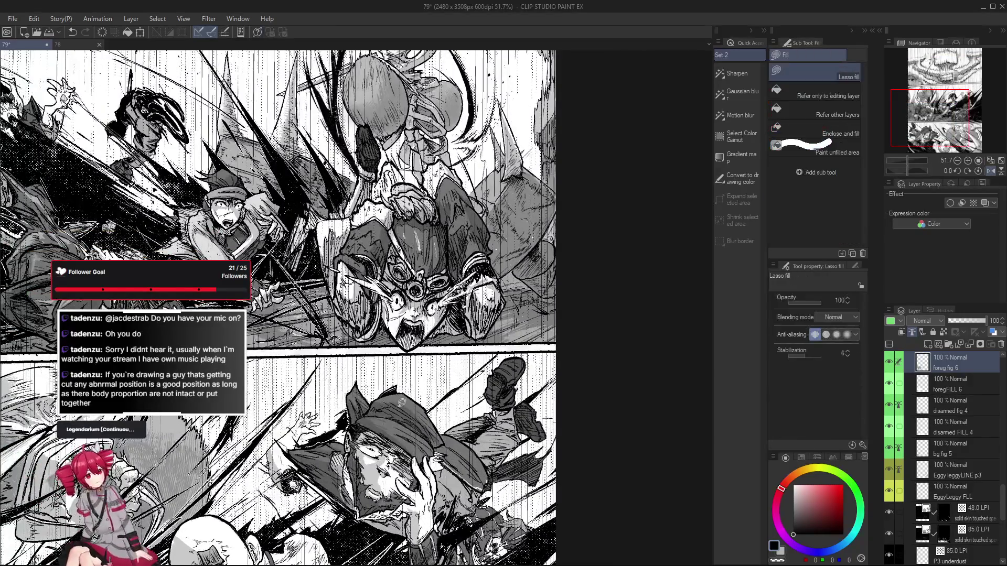
scroll(402, 403, "up", 3)
left_click(401, 386, "alt")
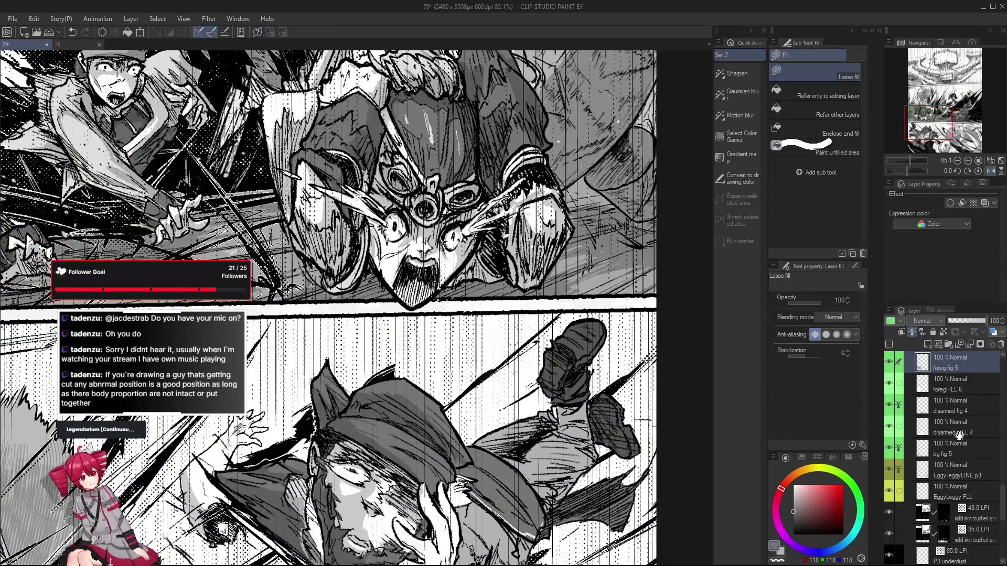
On the 40-60-90 Copy layer, lasso-fill grey shading along the cap's edge
scroll(959, 434, "up", 5)
scroll(962, 415, "up", 5)
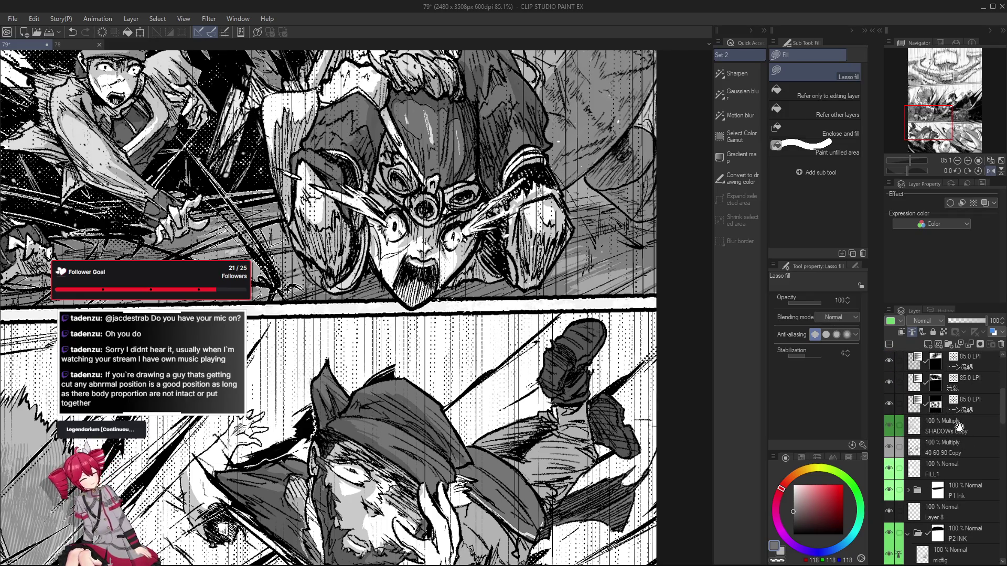
scroll(959, 428, "up", 1)
left_click(944, 468)
scroll(388, 361, "up", 2)
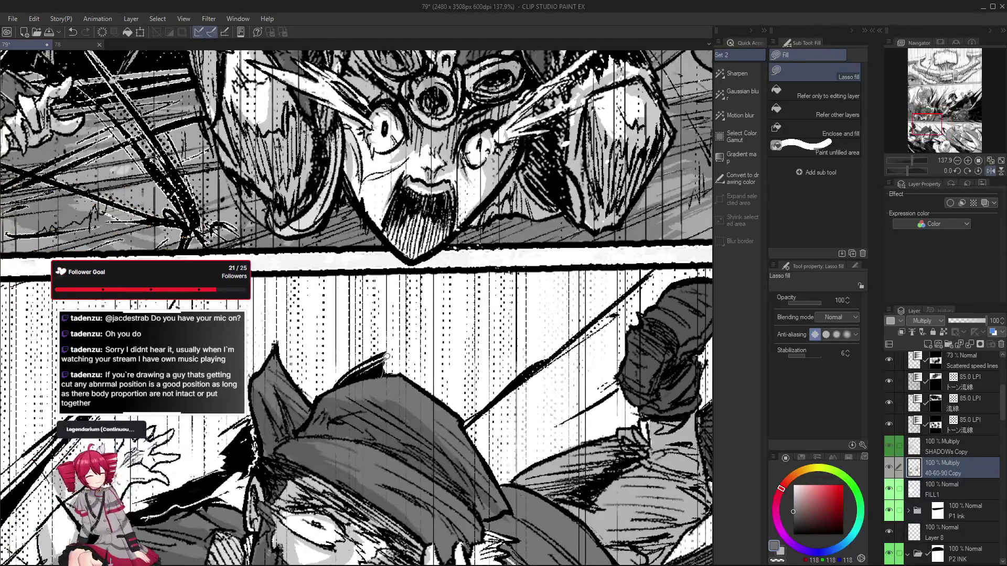
mouse_move(387, 356)
left_mouse_down()
mouse_move(354, 371)
mouse_move(383, 385)
mouse_move(370, 368)
mouse_move(351, 385)
left_mouse_up()
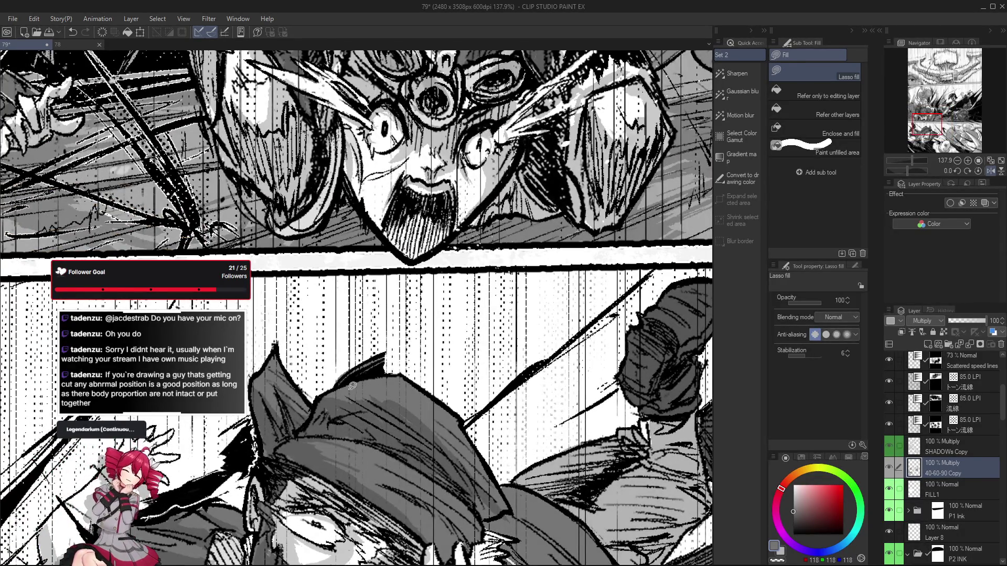
scroll(356, 377, "down", 3)
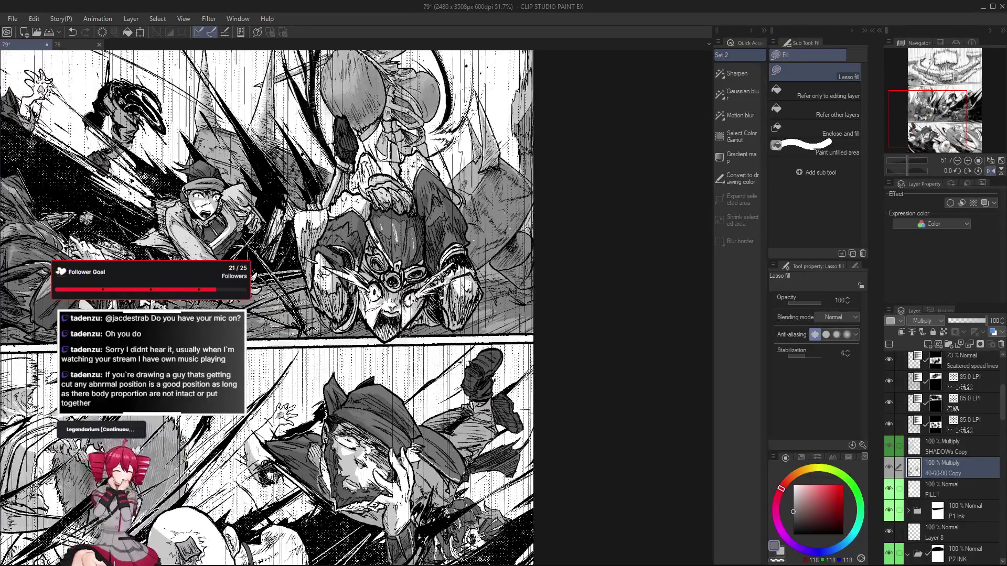
scroll(330, 393, "up", 2)
Make foreg fig 6 the active layer by picking it from the artwork
key("o")
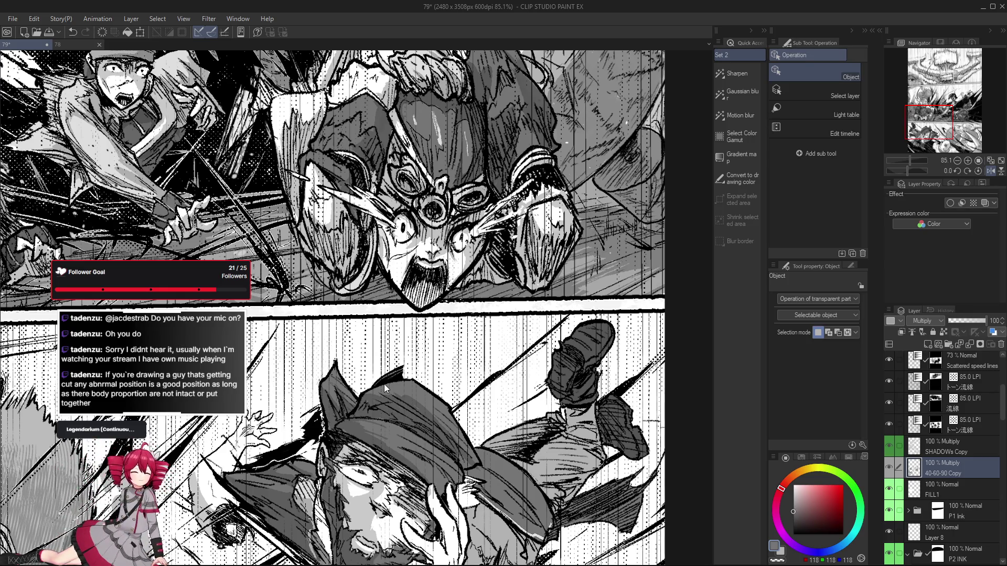
scroll(383, 383, "up", 2)
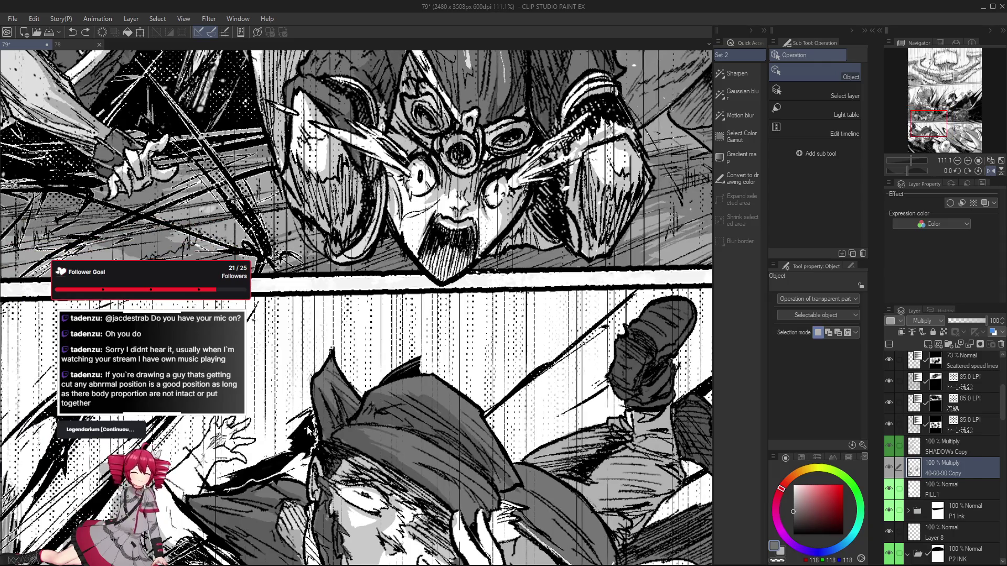
left_click(308, 431)
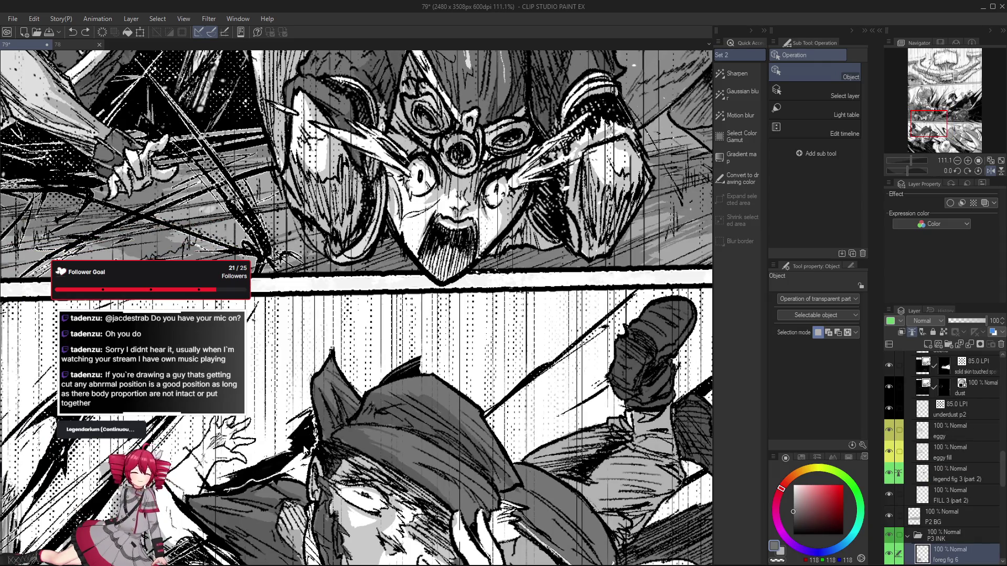
key("p")
scroll(302, 440, "down", 2)
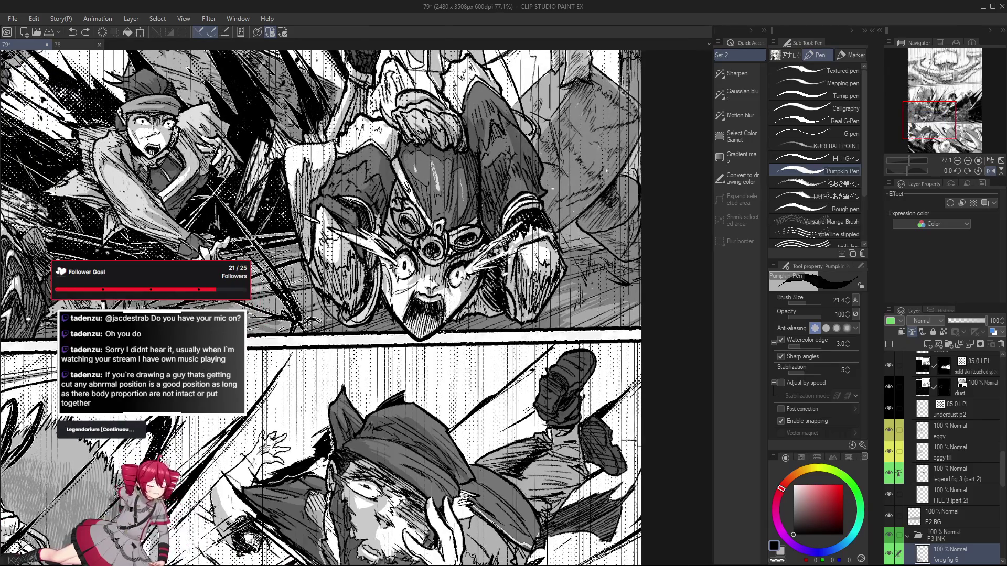
key("e")
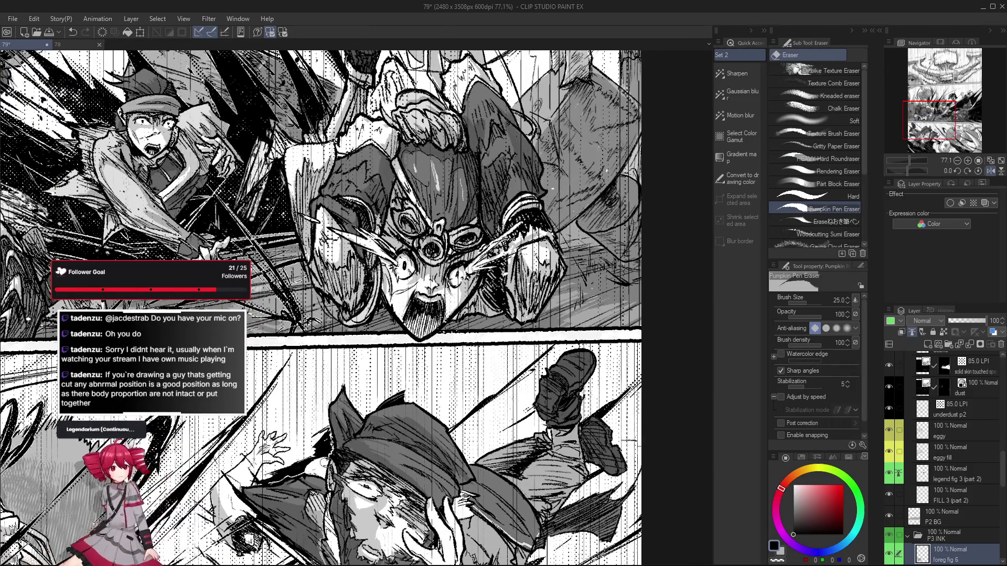
Pan and tilt the page view slightly, ending on the Pumpkin Pen at size 21.4
mouse_move(656, 527)
left_mouse_down()
mouse_move(458, 507)
mouse_move(566, 403)
mouse_move(594, 396)
left_mouse_up()
key("g")
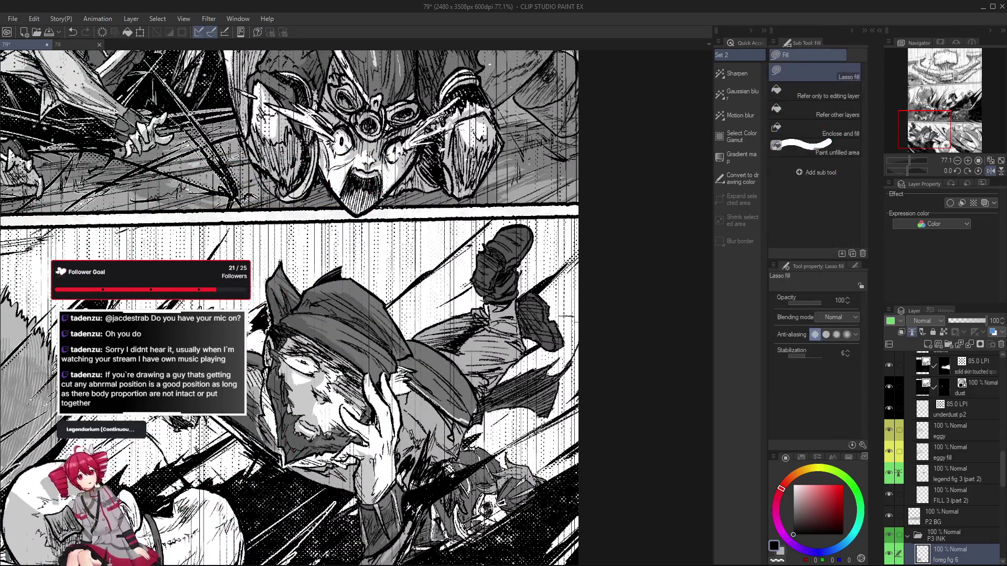
scroll(256, 308, "down", 6)
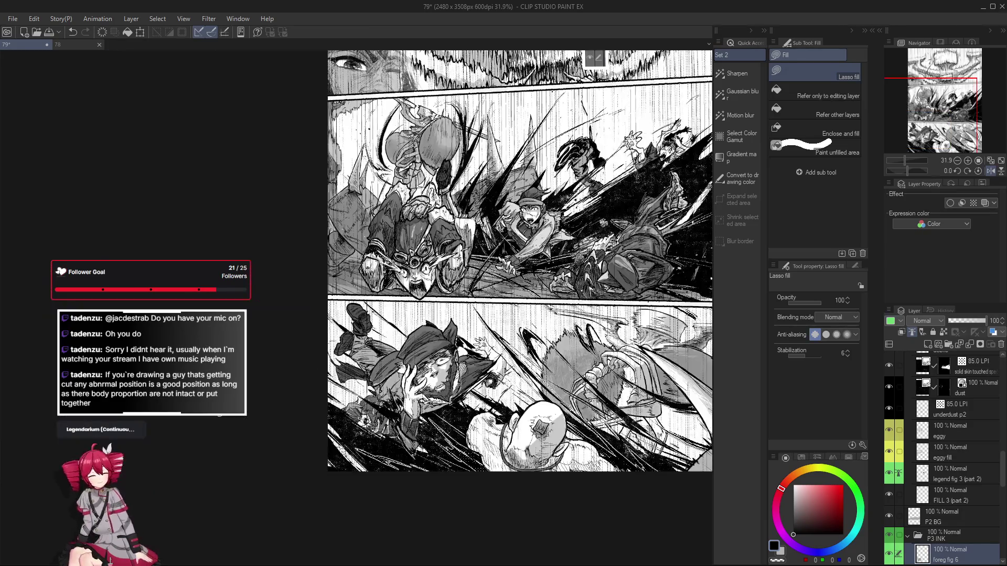
key("r")
left_click_drag(472, 367, 504, 401)
scroll(425, 409, "up", 3)
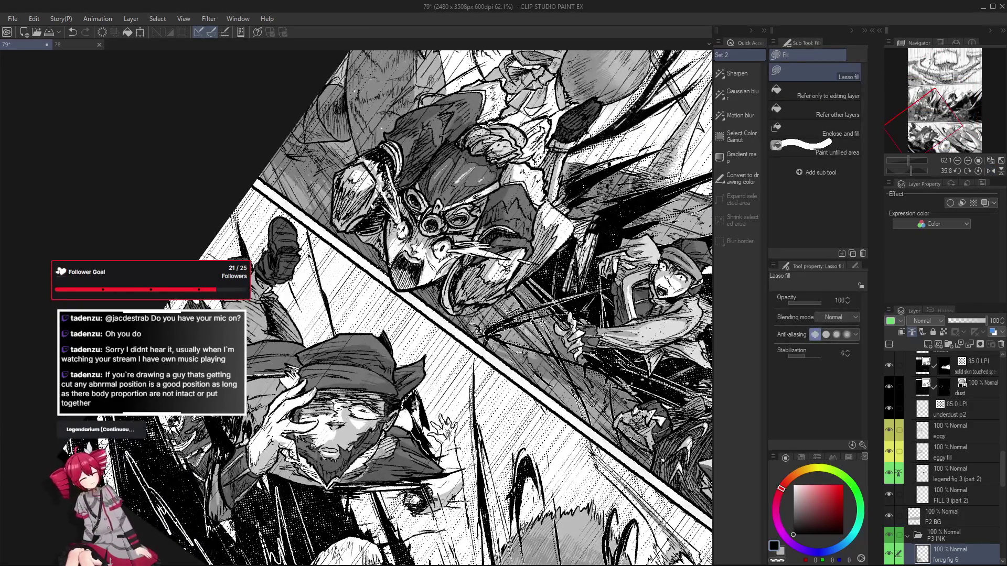
mouse_move(367, 262)
left_mouse_down()
mouse_move(293, 362)
mouse_move(260, 384)
left_mouse_up()
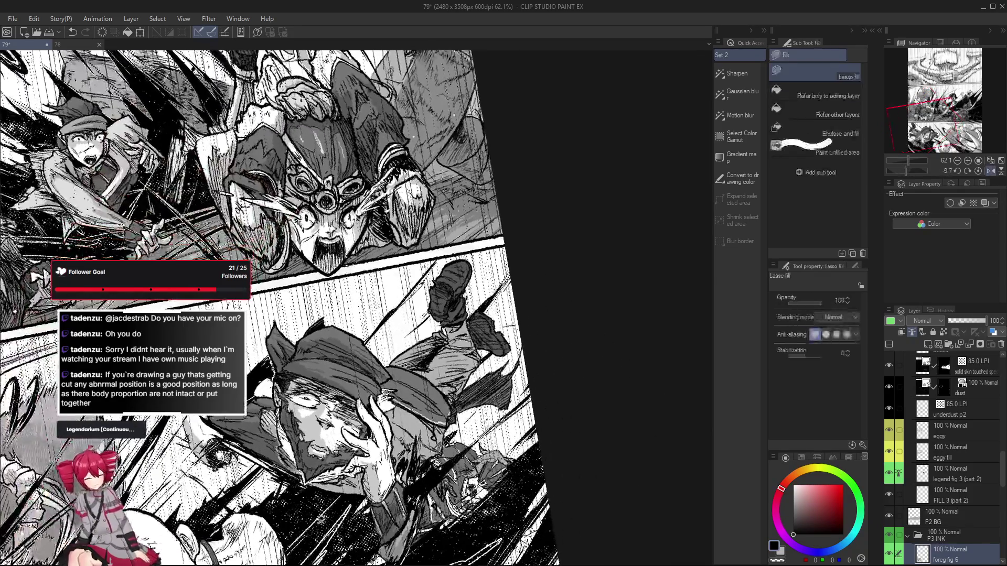
key("e")
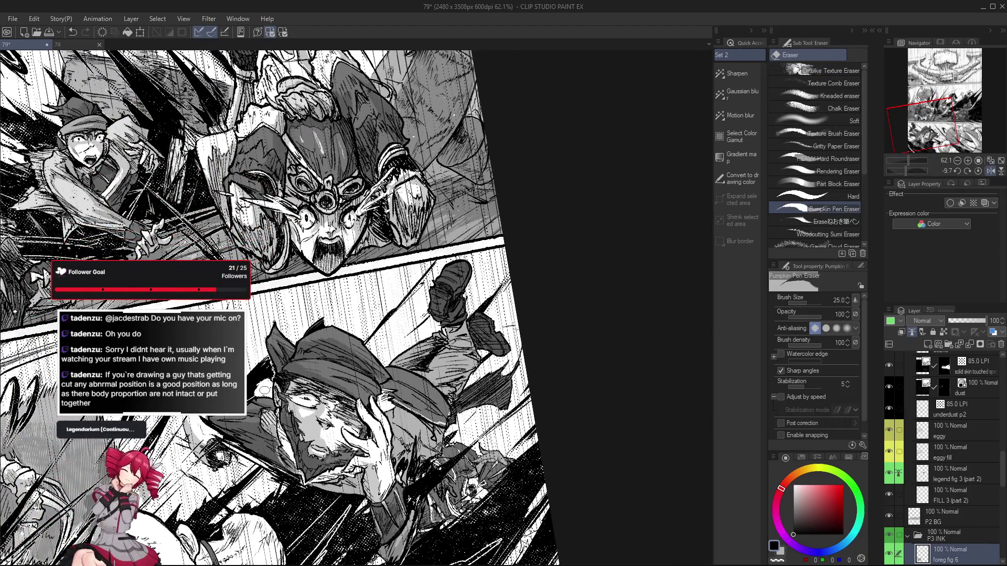
scroll(274, 372, "up", 1)
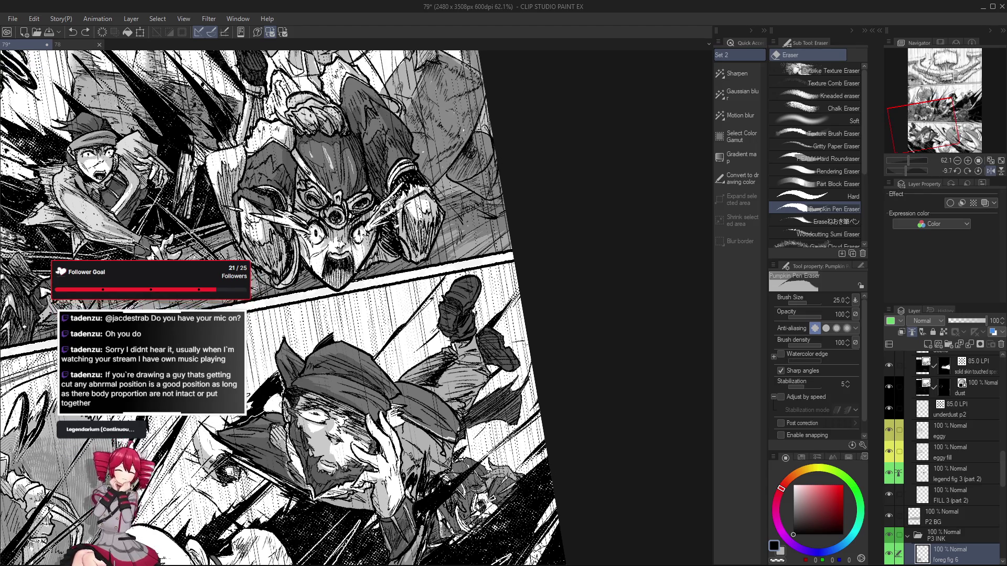
key("p")
scroll(310, 394, "up", 2)
scroll(309, 394, "up", 1)
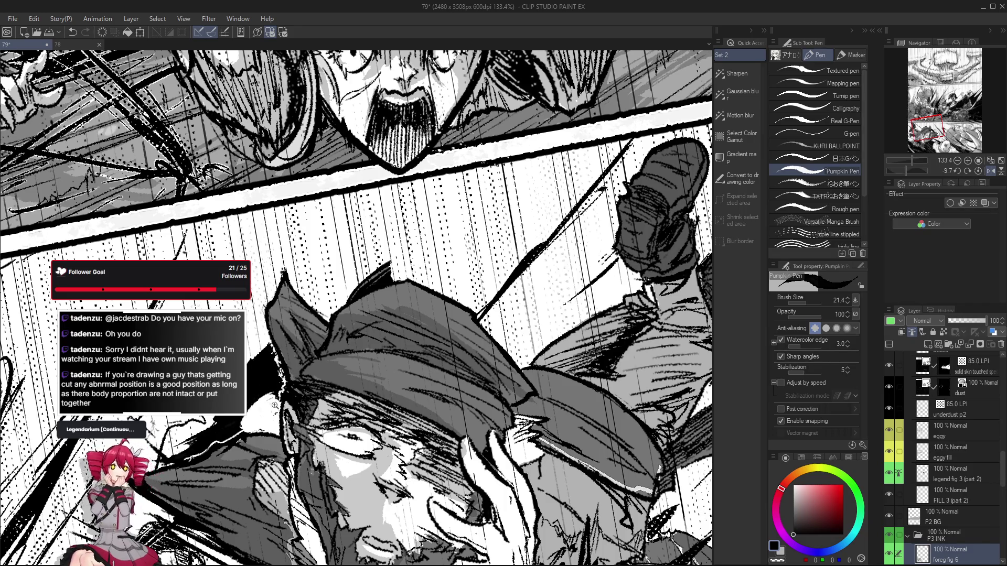
Check the figure with a quick mirror, reposition the view, and ink a short stroke
scroll(275, 405, "down", 5)
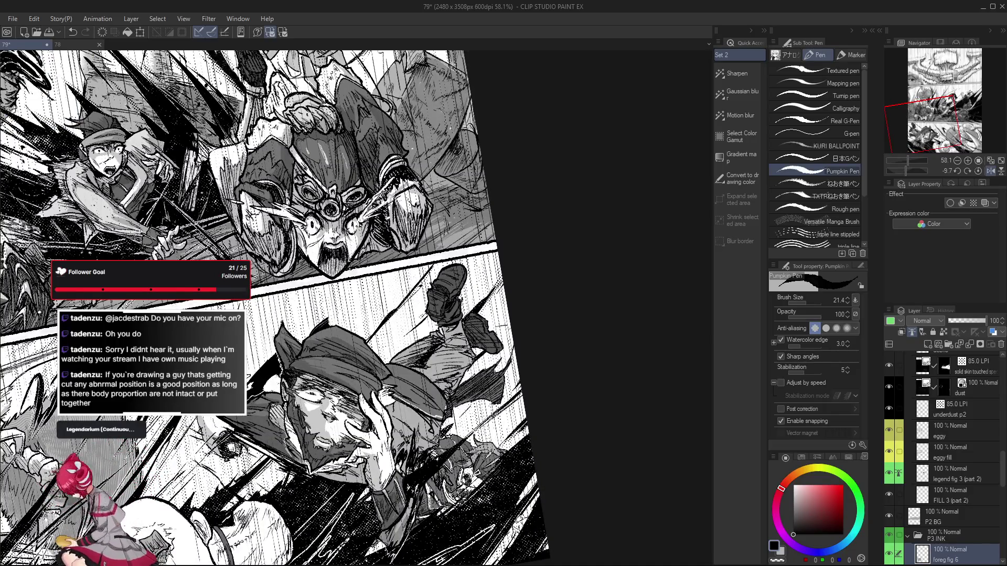
scroll(269, 374, "down", 2)
key("h")
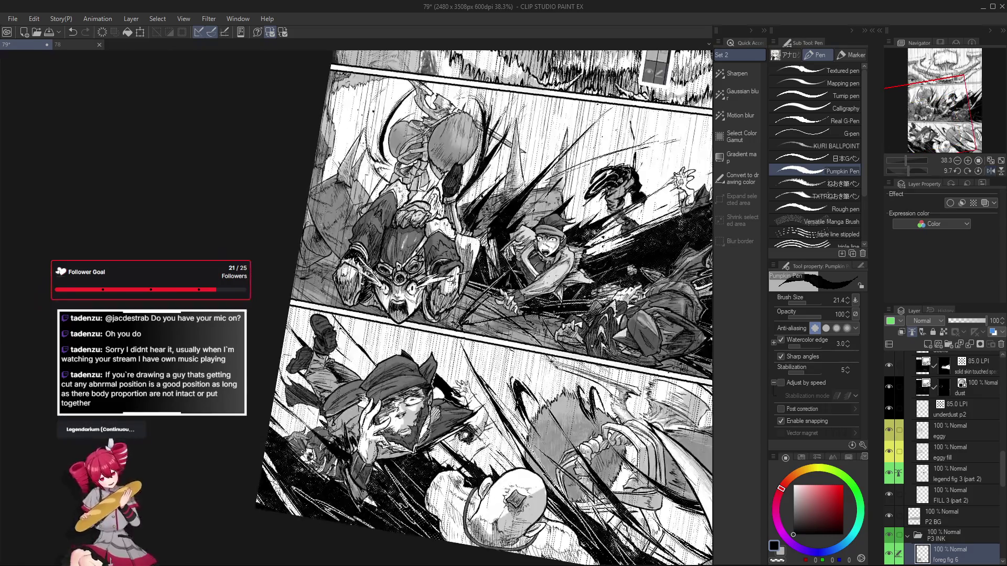
key("h")
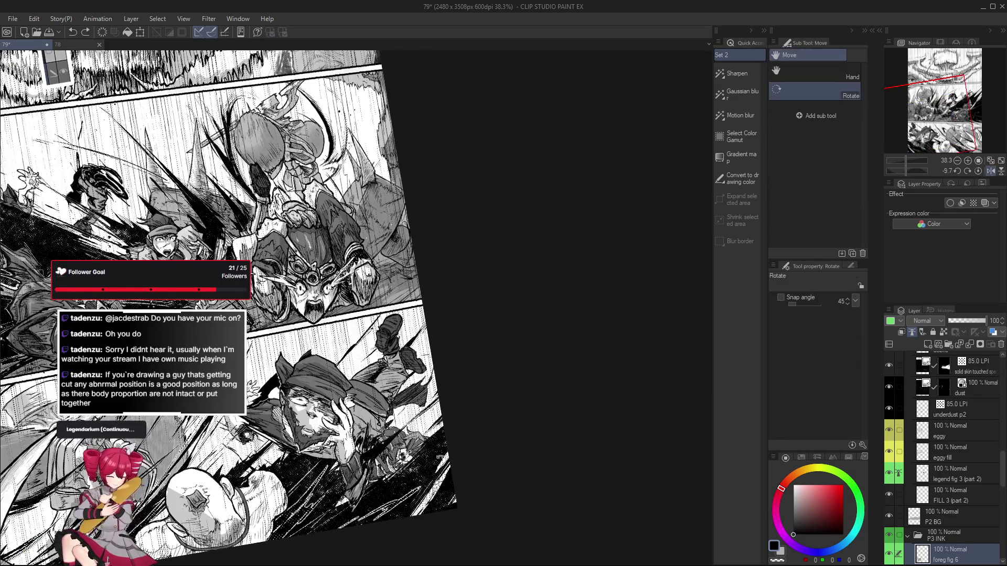
left_click_drag(449, 483, 292, 377)
scroll(292, 377, "up", 4)
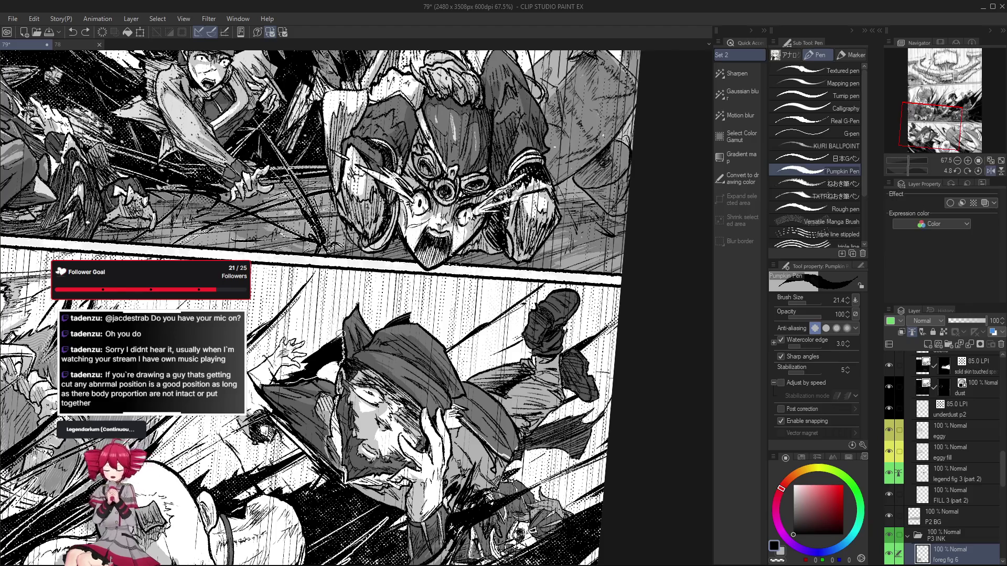
mouse_move(337, 345)
left_mouse_down()
mouse_move(312, 357)
mouse_move(336, 294)
left_mouse_up()
Reset the view rotation and fit the whole page on screen
key("p")
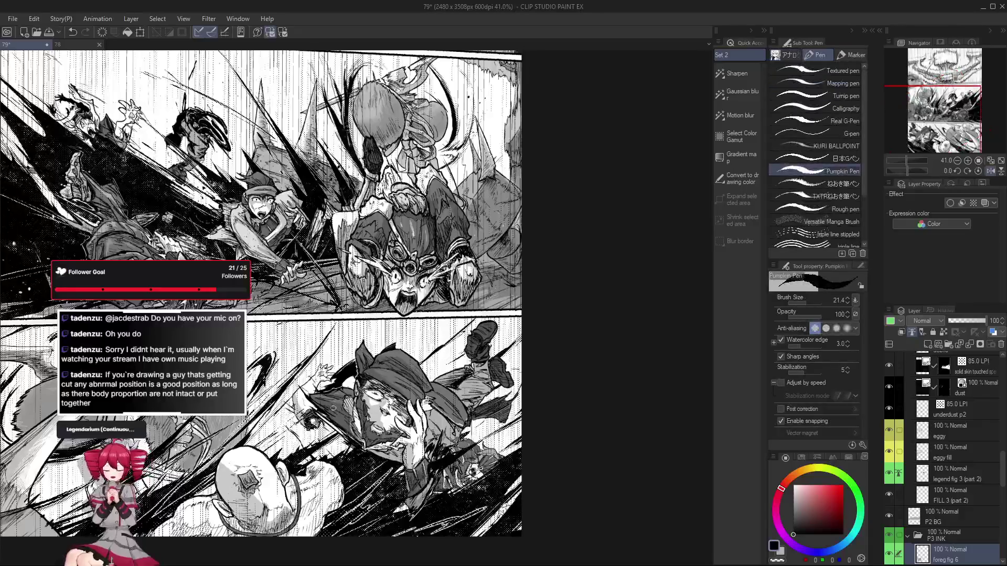
scroll(356, 304, "up", 3)
key("ctrl+0")
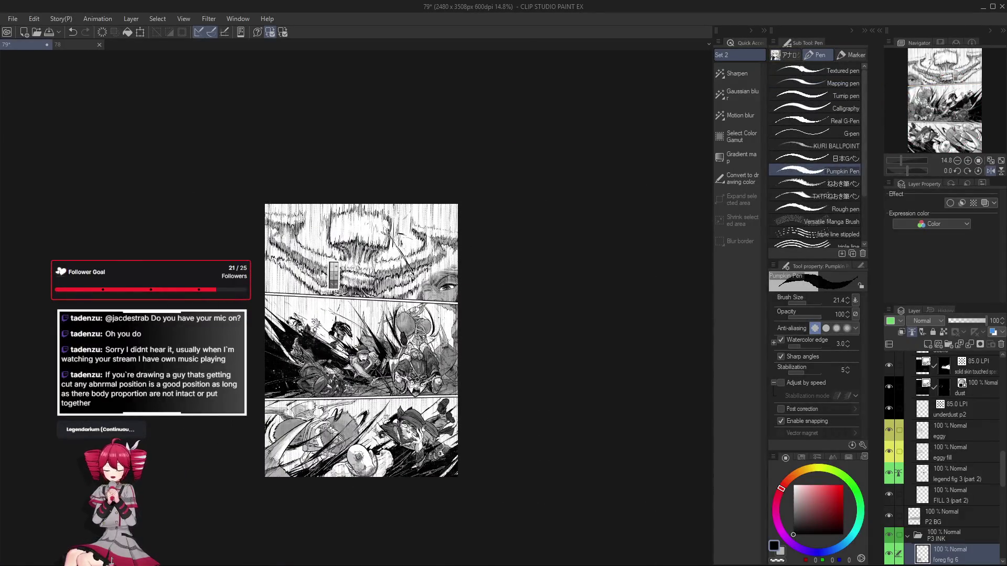
scroll(408, 424, "up", 5)
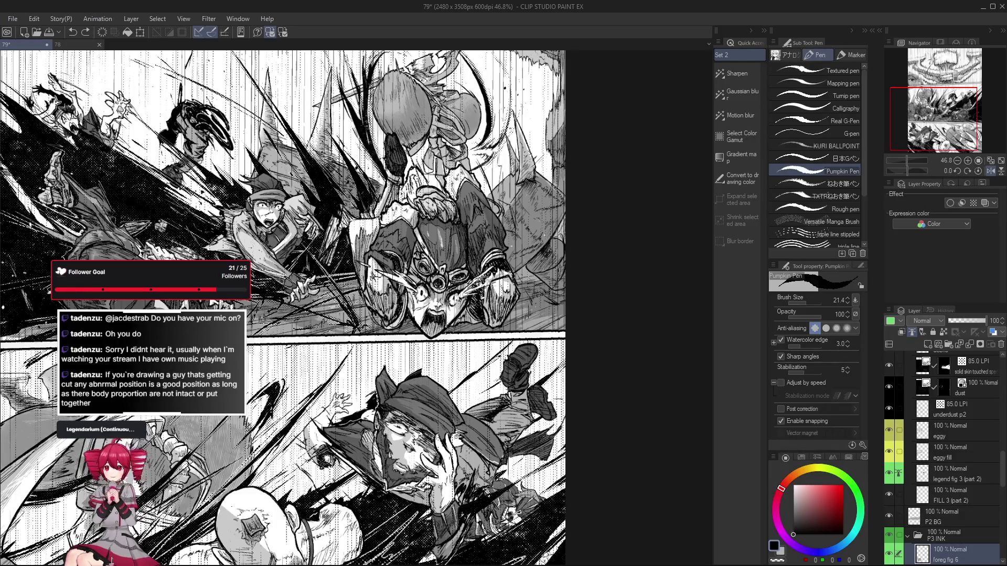
scroll(357, 413, "up", 3)
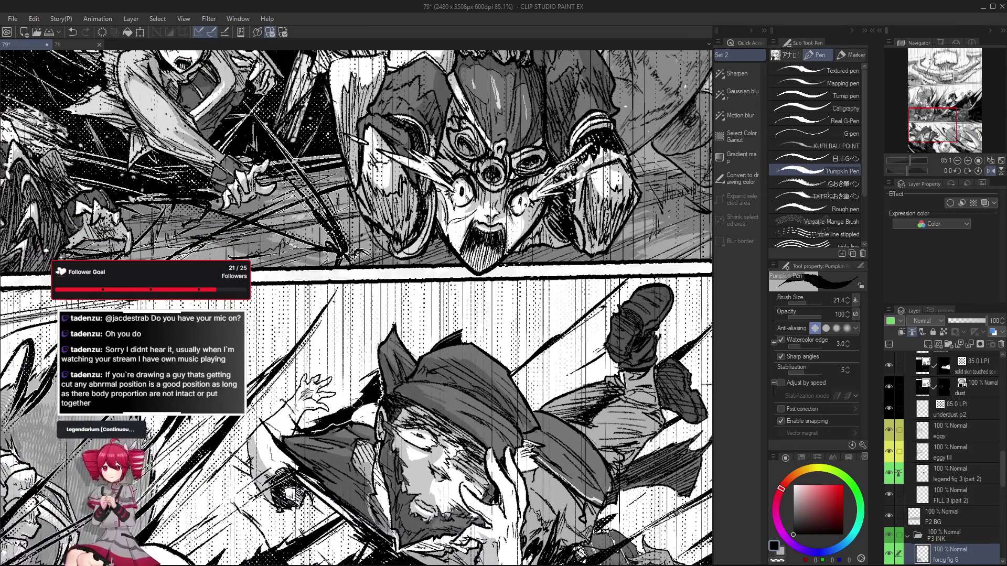
scroll(366, 389, "down", 3)
Rotate the view about 50 degrees and back, mirror it, and add a small dark stroke
key("r")
mouse_move(365, 389)
left_mouse_down()
mouse_move(293, 367)
mouse_move(262, 314)
mouse_move(273, 251)
mouse_move(265, 315)
left_mouse_up()
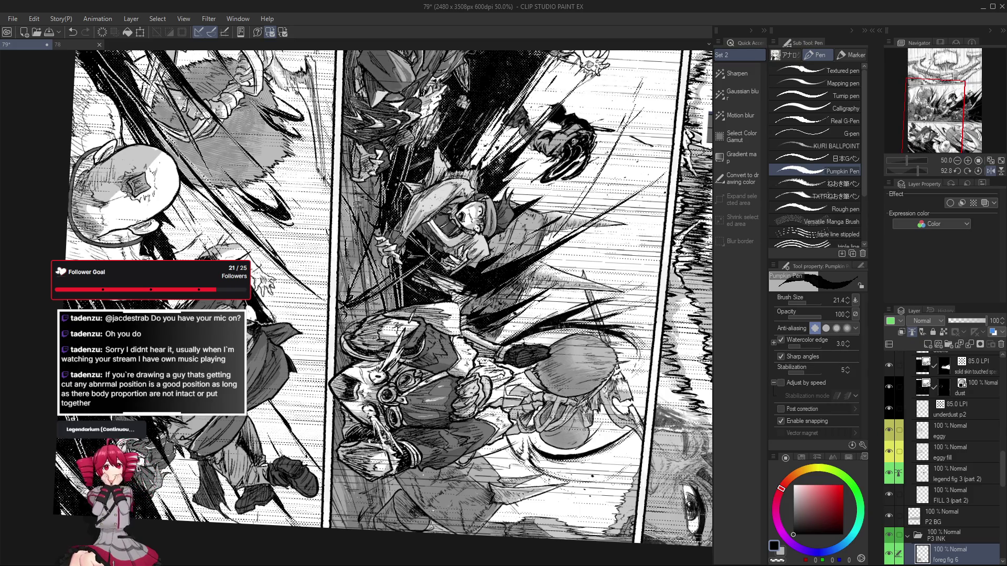
key("r")
left_click_drag(265, 314, 226, 262)
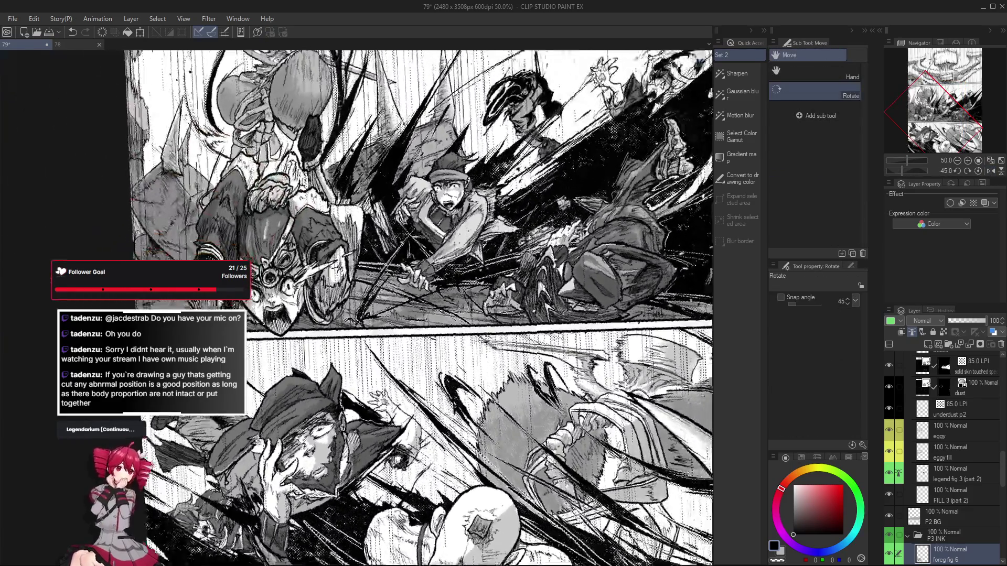
key("h")
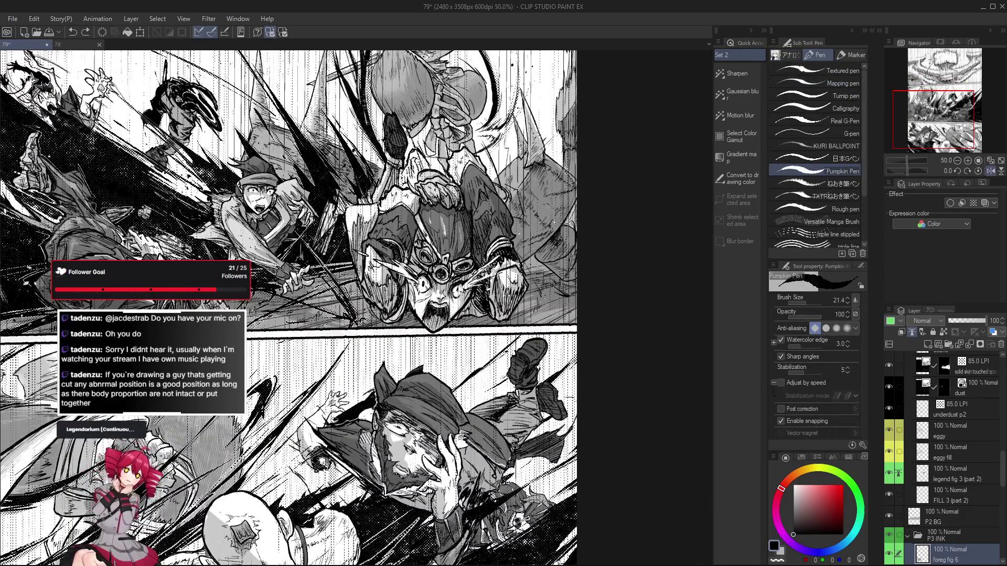
mouse_move(333, 405)
left_mouse_down()
mouse_move(350, 417)
mouse_move(420, 394)
mouse_move(443, 374)
left_mouse_up()
key("e")
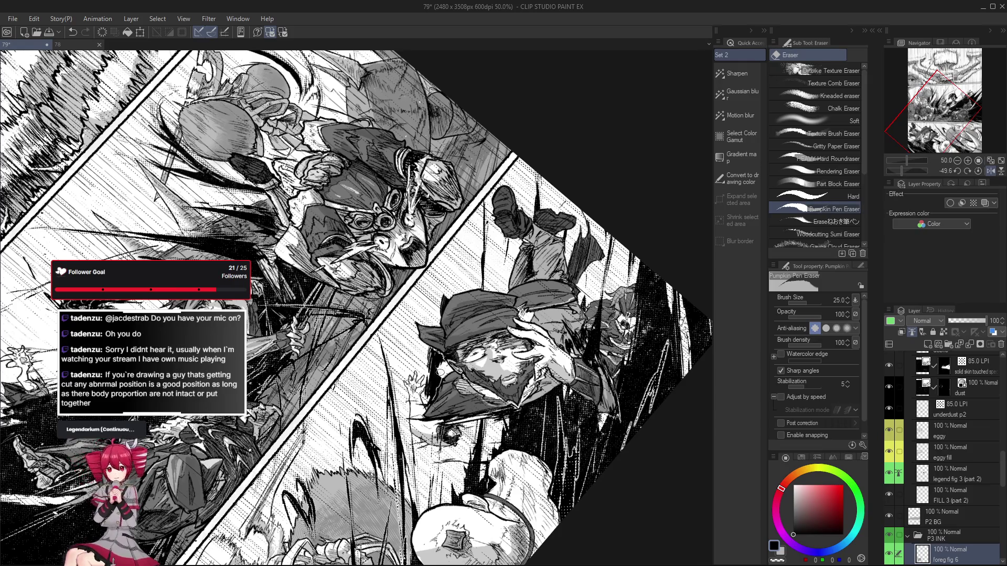
With the view upright, draw a short pen stroke on the figure's cap, undoing and redoing it
key("at")
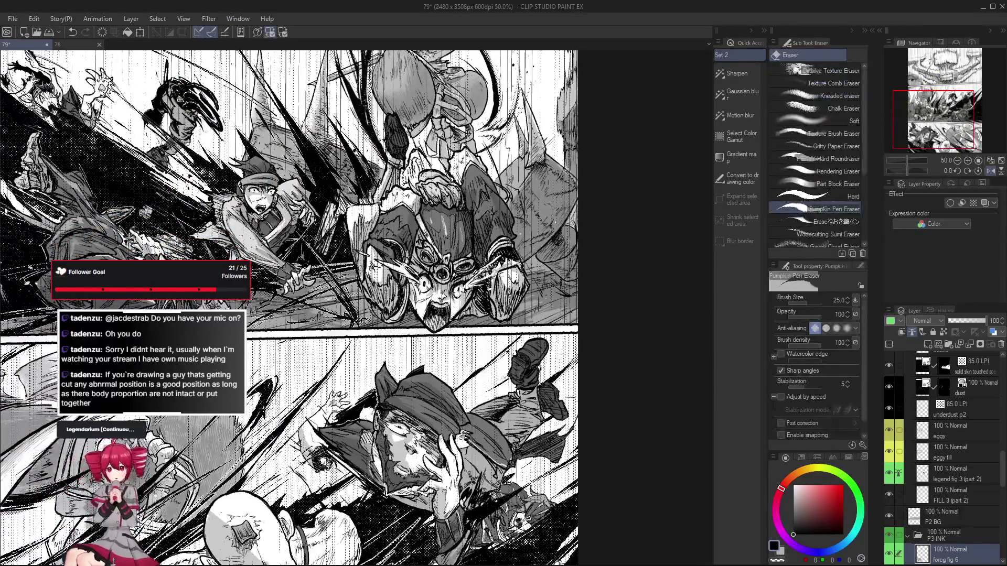
key("p")
scroll(378, 398, "up", 3)
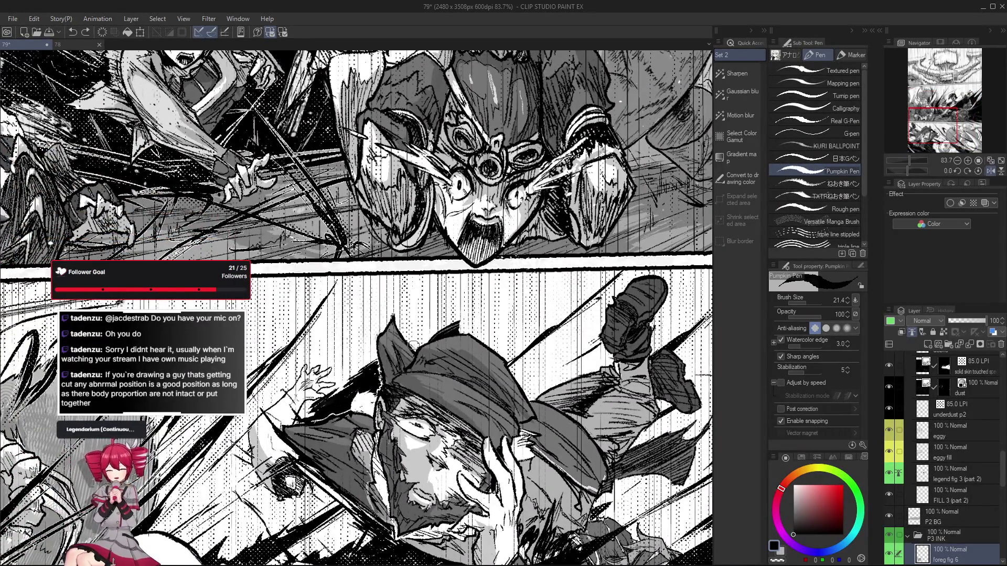
mouse_move(416, 346)
left_mouse_down()
mouse_move(429, 336)
mouse_move(422, 342)
mouse_move(398, 243)
left_mouse_up()
key("ctrl+z")
Erase near the cap edge and undo it, then level the view and fit the page
key("e")
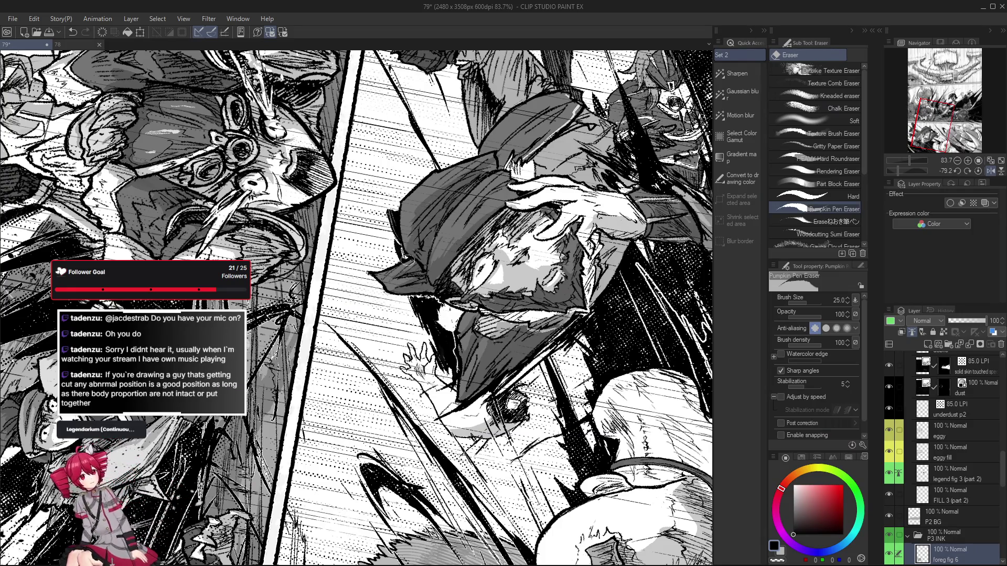
key("ctrl+z")
key("r")
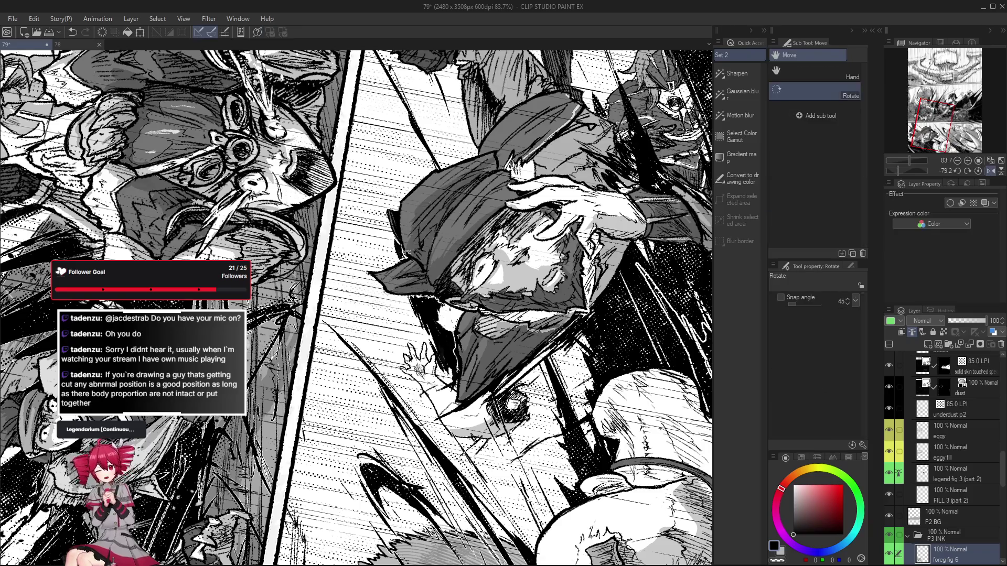
left_click_drag(401, 260, 377, 493)
key("e")
key("ctrl+0")
scroll(357, 308, "up", 3)
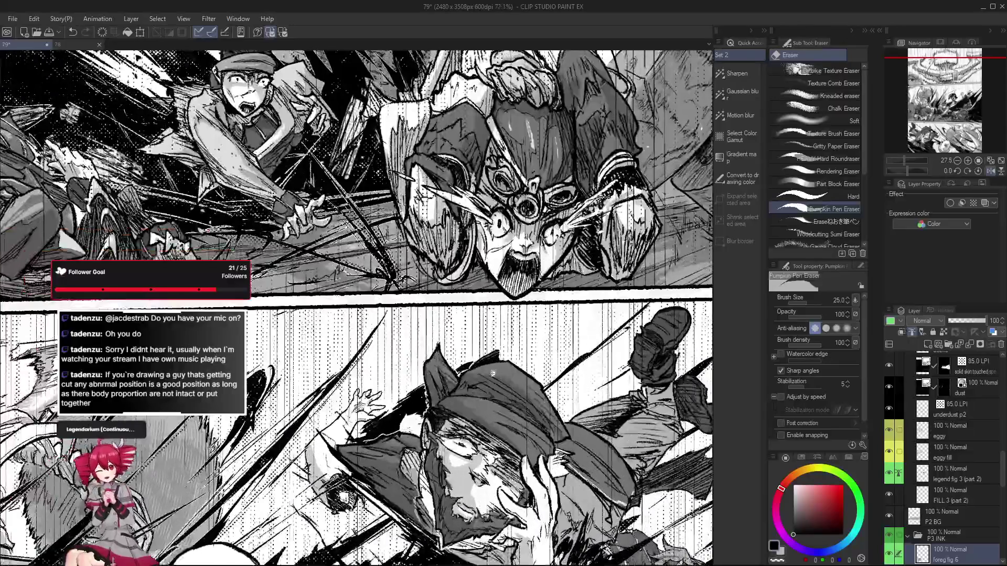
key("p")
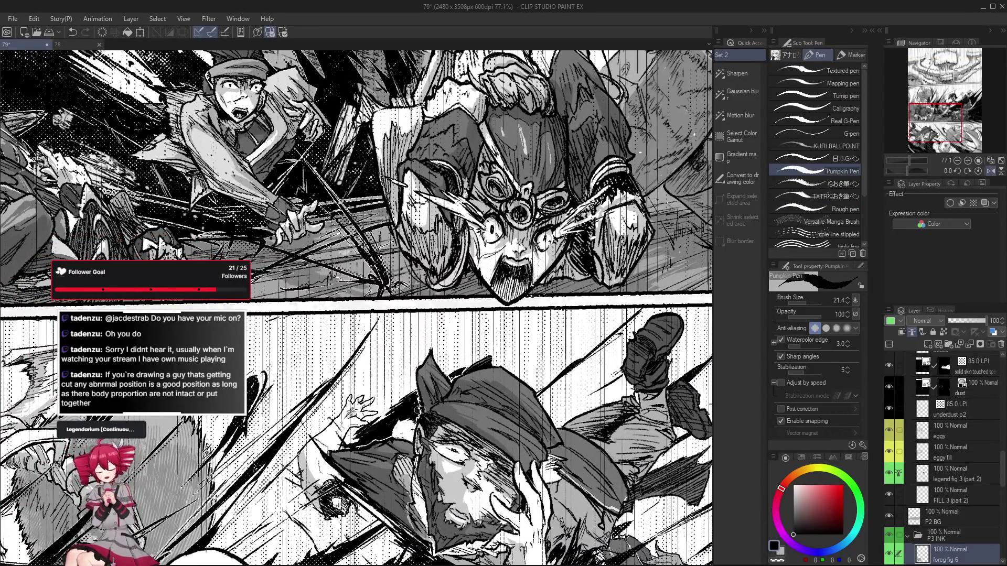
key("e")
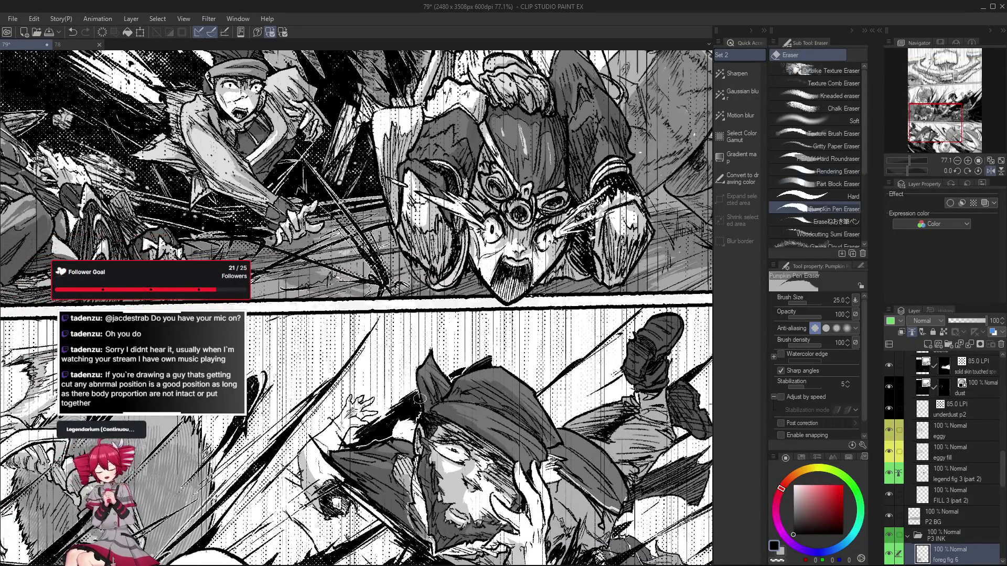
key("ctrl+0")
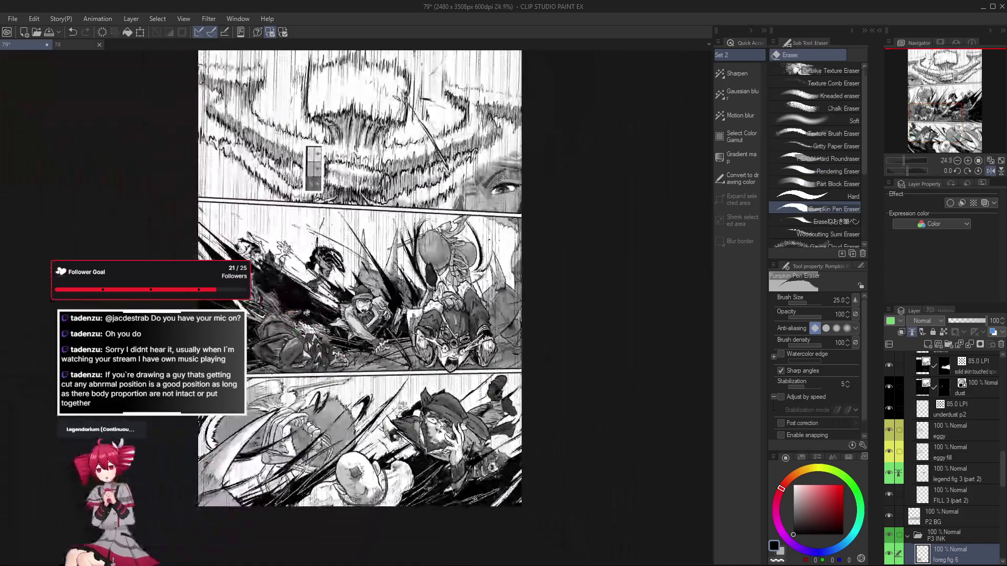
Rotate and zoom the page view, then flip the canvas horizontally to check the drawing
mouse_move(421, 389)
left_mouse_down()
mouse_move(421, 516)
mouse_move(449, 386)
left_mouse_up()
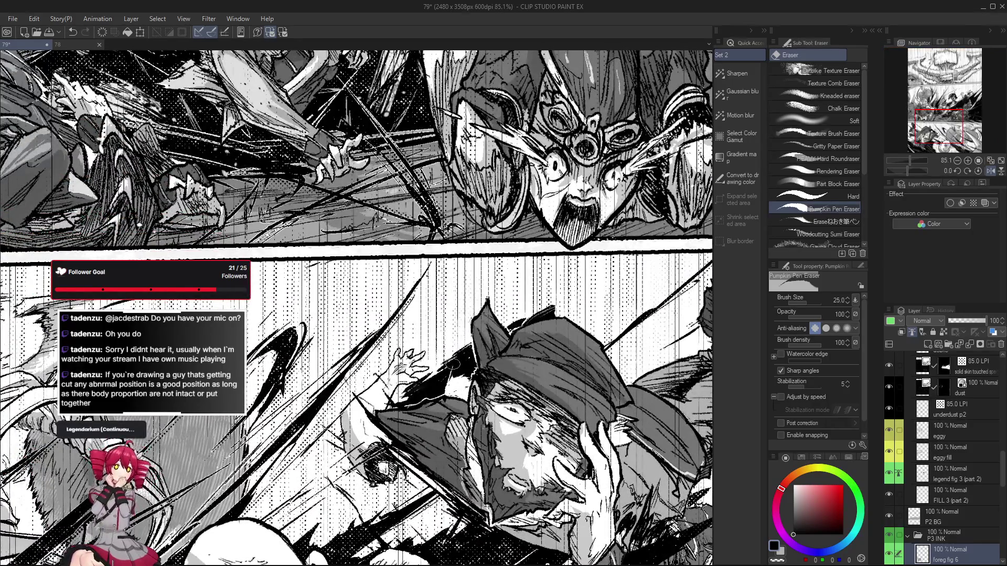
mouse_move(452, 365)
left_mouse_down()
mouse_move(447, 420)
mouse_move(439, 388)
mouse_move(470, 367)
mouse_move(464, 298)
mouse_move(427, 448)
mouse_move(465, 439)
left_mouse_up()
key("r")
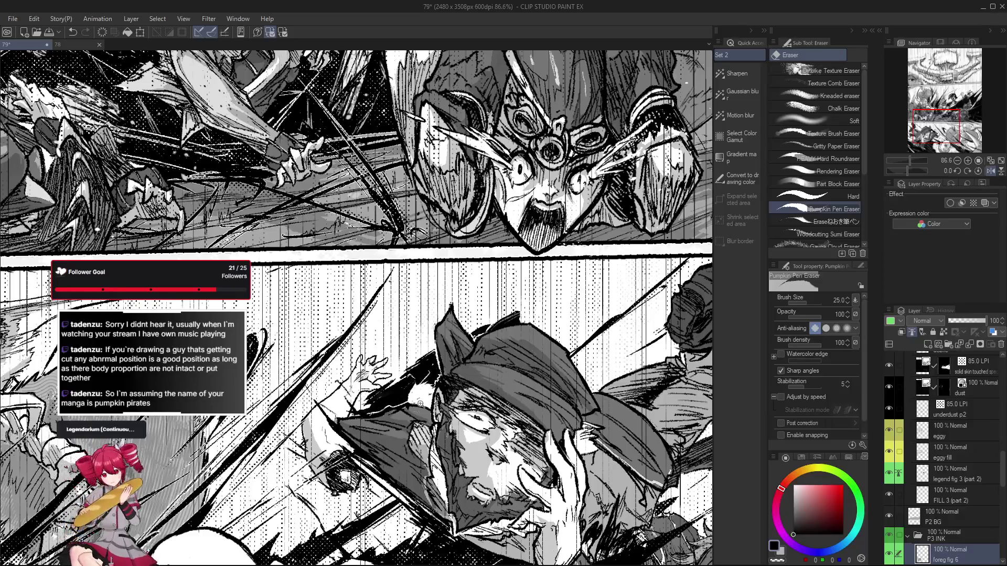
scroll(420, 403, "down", 5)
scroll(420, 404, "up", 5)
scroll(417, 394, "up", 1)
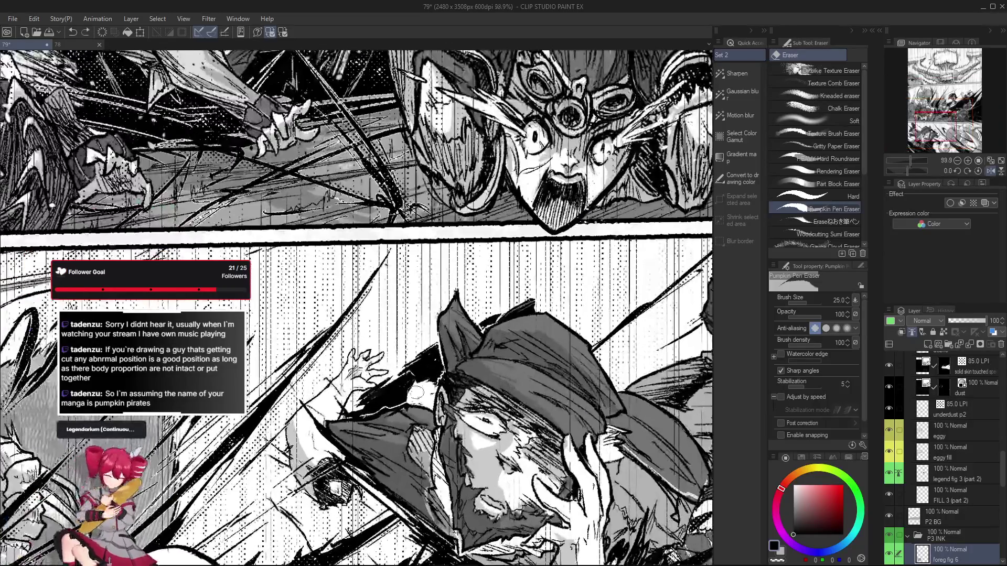
scroll(417, 394, "down", 3)
scroll(443, 373, "up", 2)
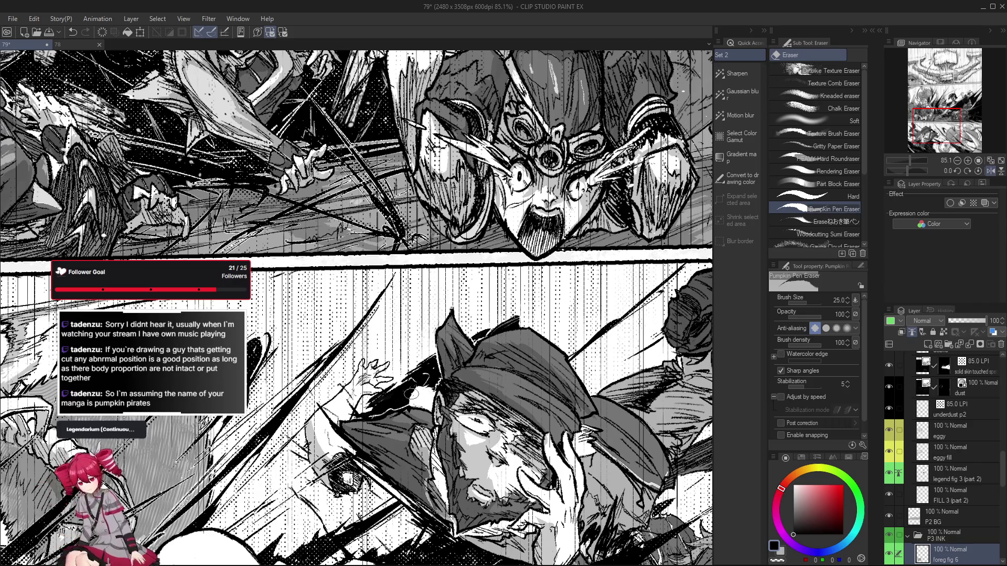
key("h")
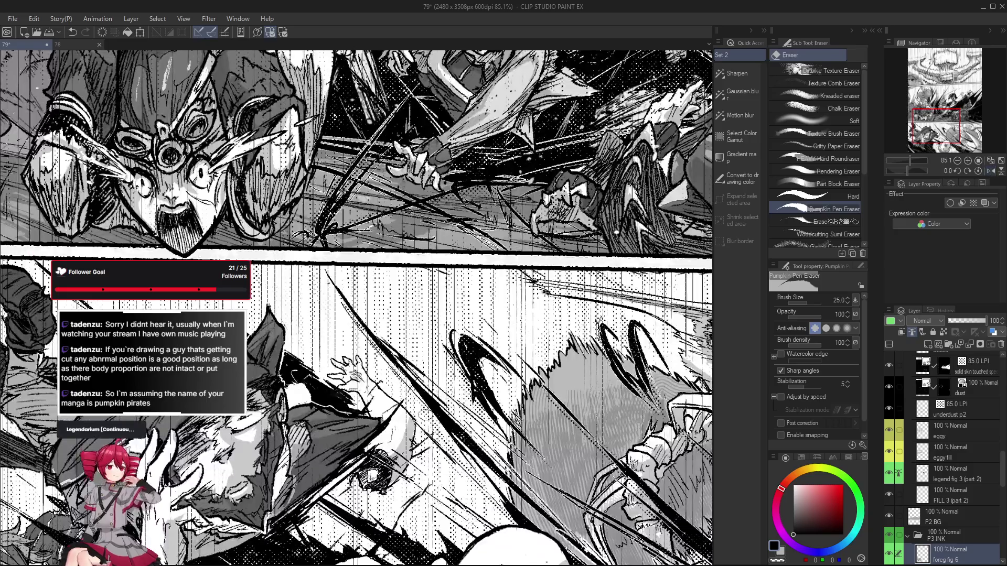
Alternate between the Pumpkin Pen and its eraser and reset the canvas rotation upright
key("p")
scroll(367, 420, "up", 3)
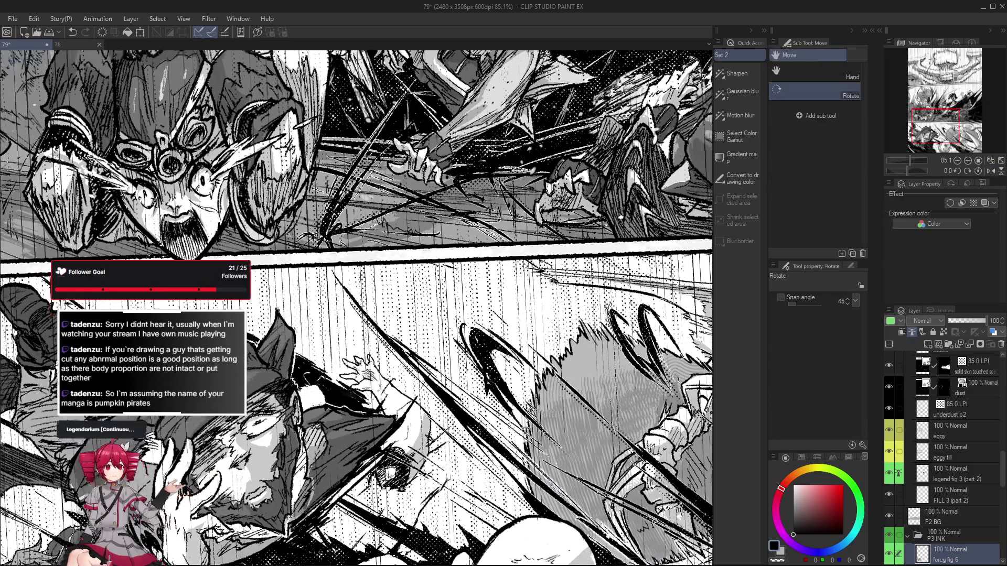
key("e")
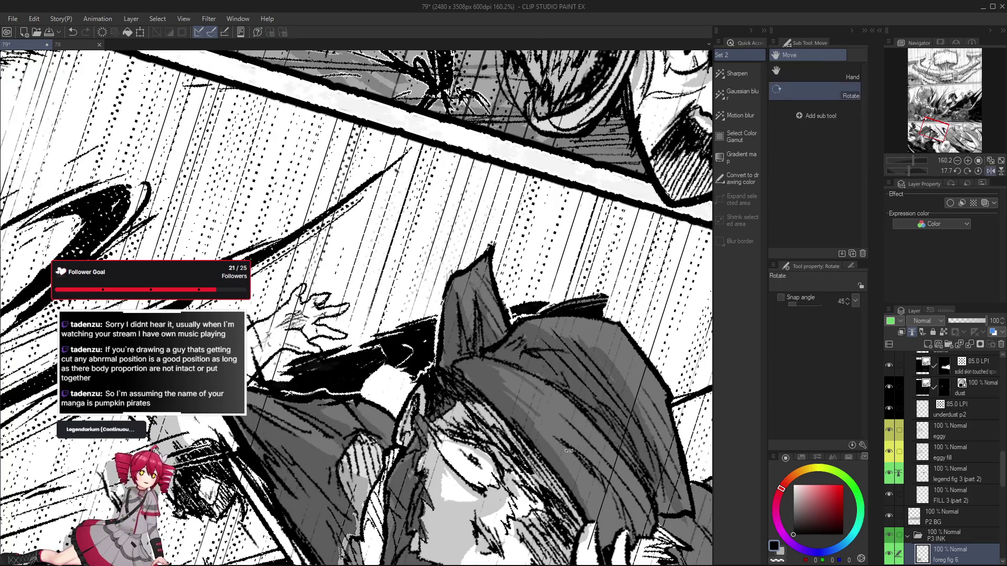
key("ctrl+@")
scroll(483, 399, "down", 5)
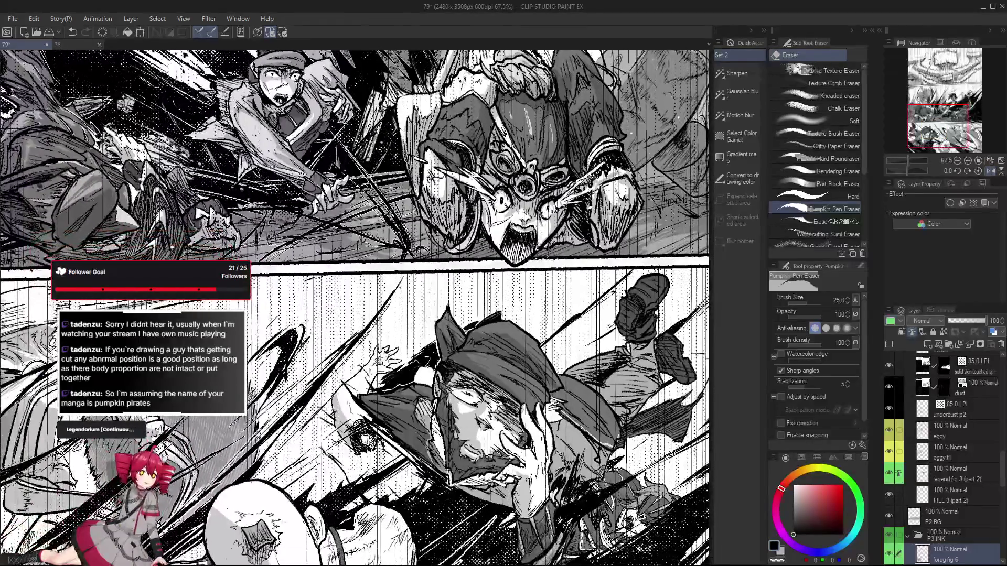
key("p")
scroll(427, 399, "up", 3)
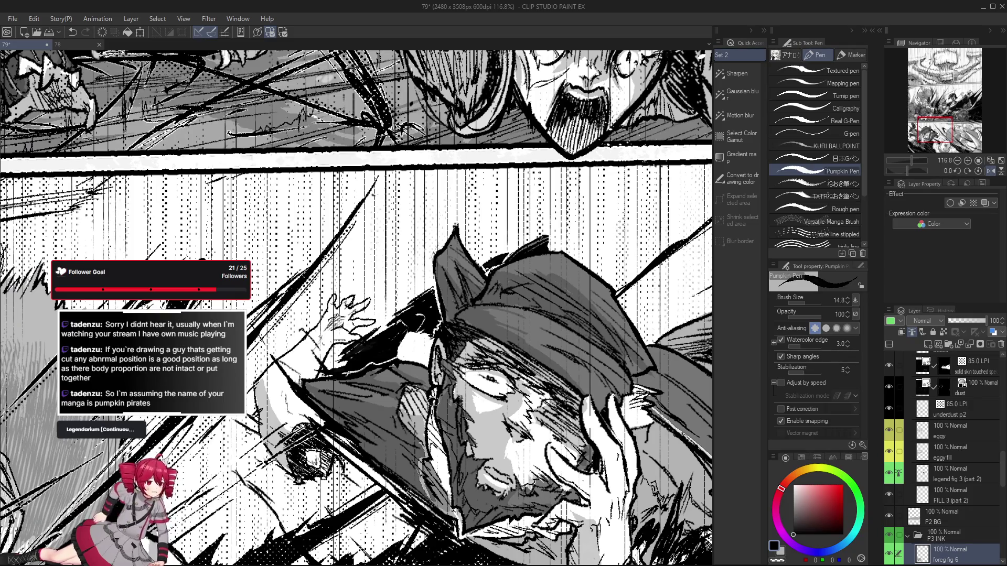
scroll(432, 396, "down", 2)
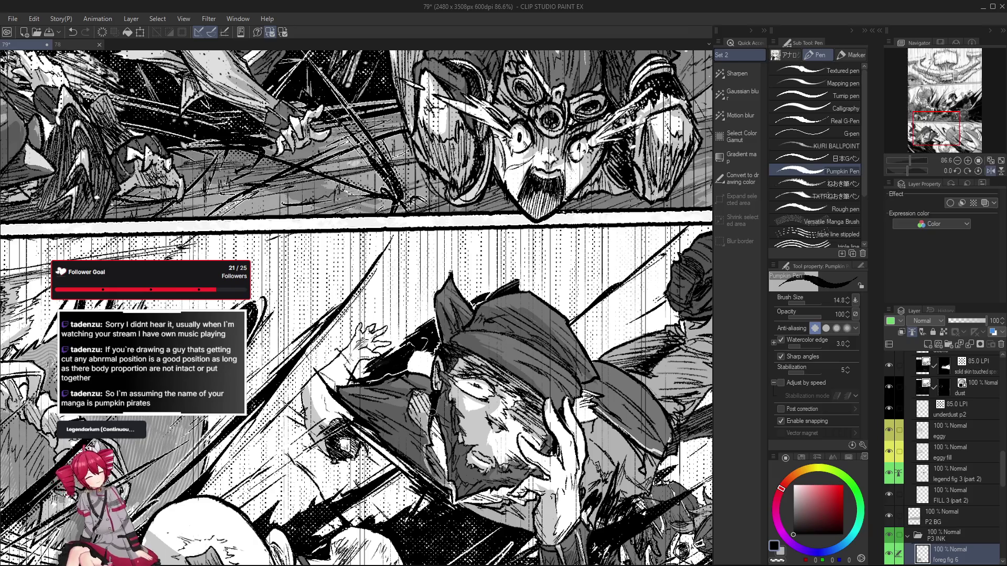
Flip the canvas view back to normal, and undo then redo the last stroke
key("h")
key("ctrl+z")
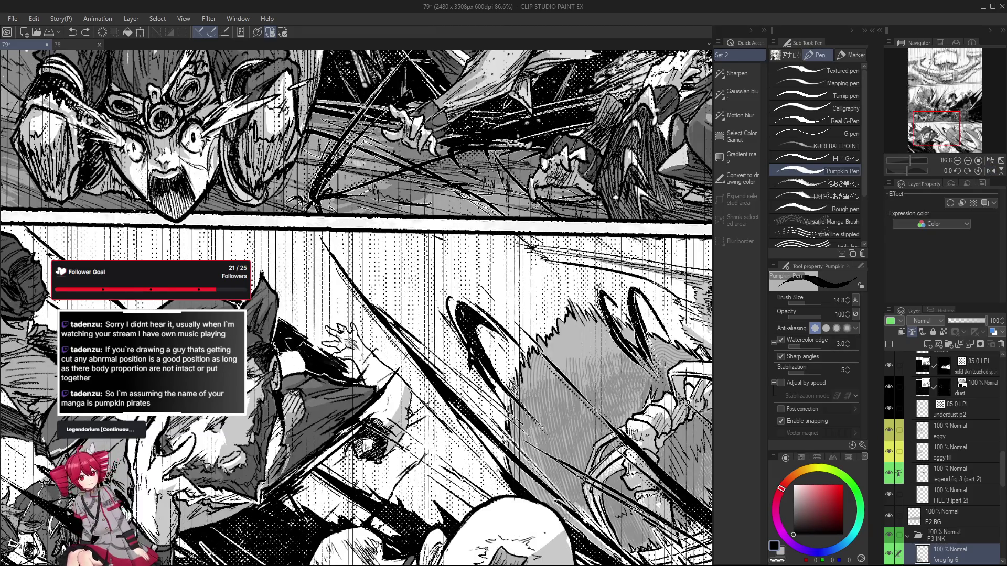
key("ctrl+y")
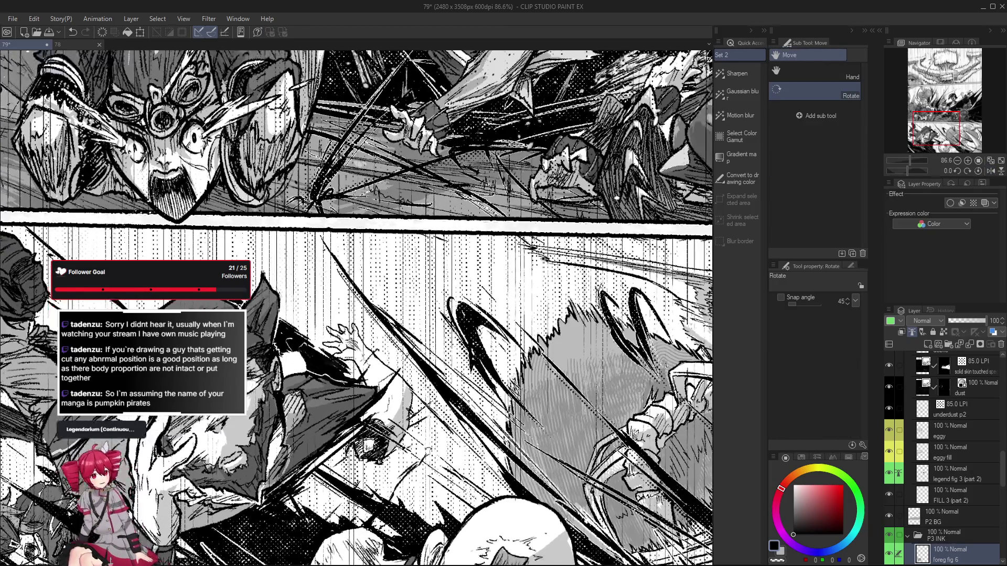
scroll(278, 422, "down", 2)
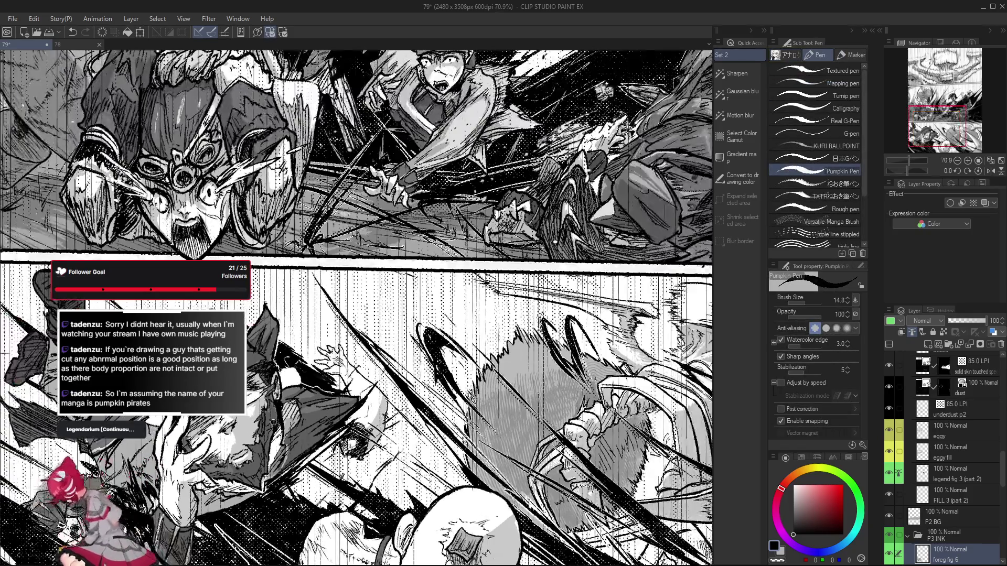
scroll(283, 428, "up", 3)
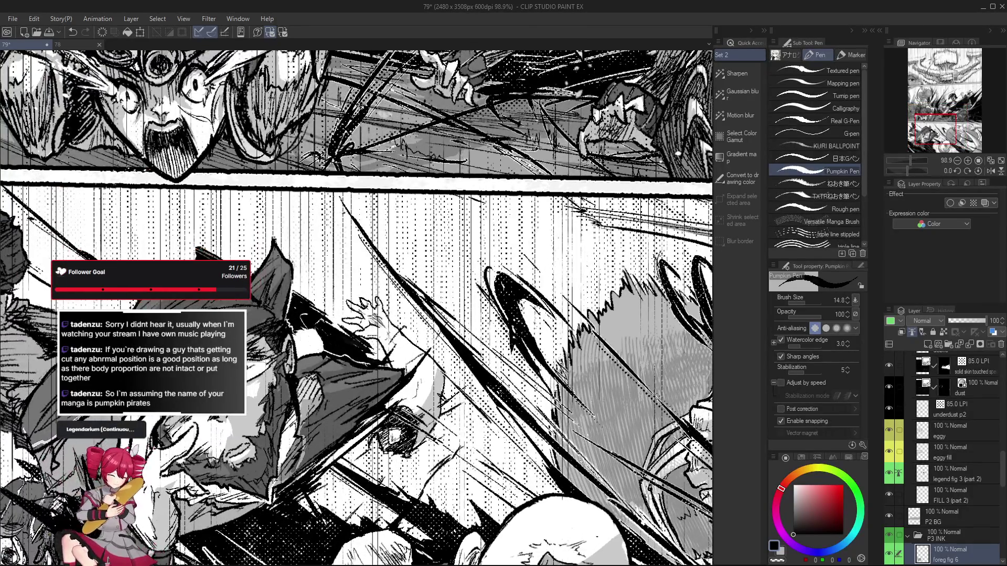
Zoom in on the capped figure and lightly erase along its face contour
left_click_drag(278, 438, 428, 412)
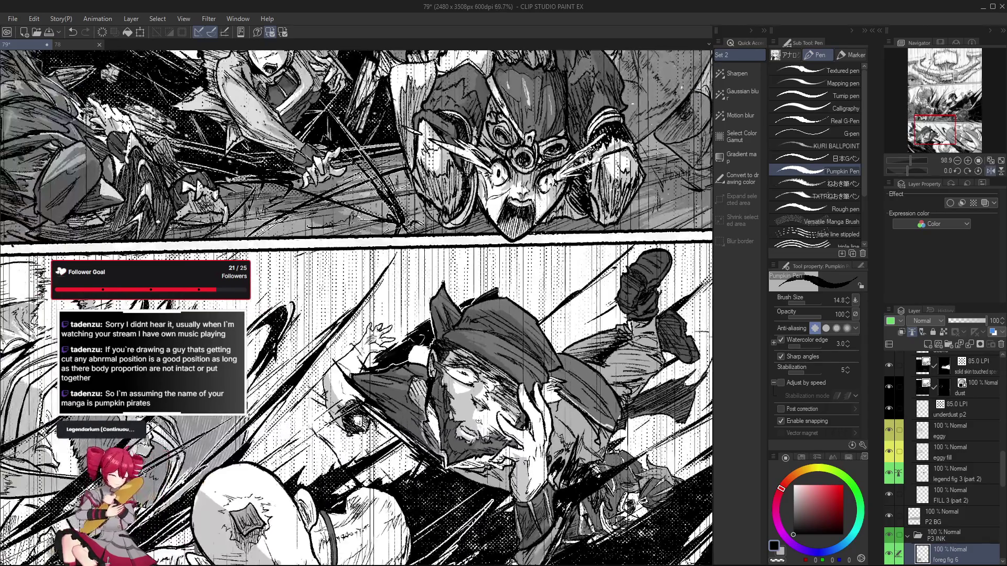
scroll(429, 412, "up", 2)
key("e")
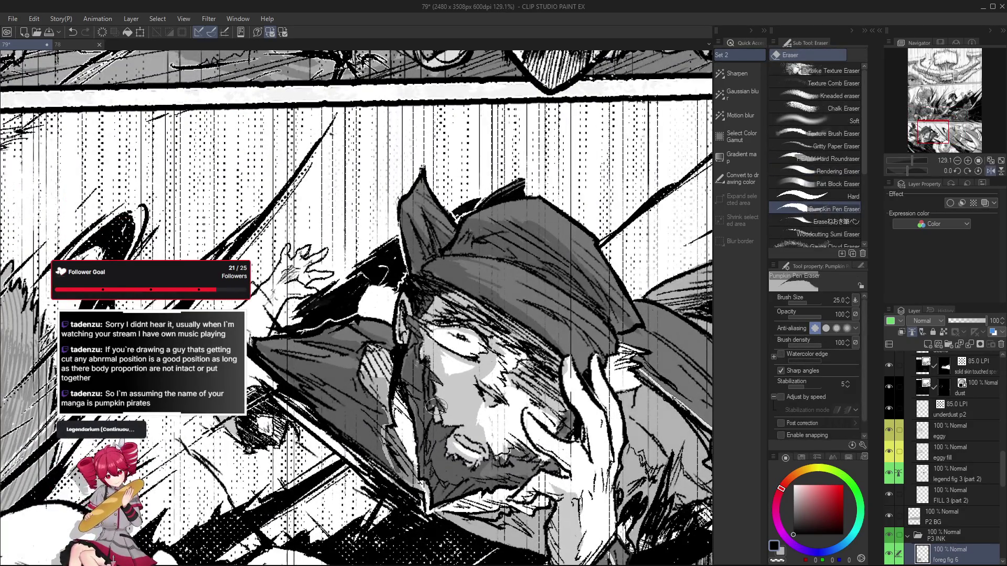
scroll(430, 406, "down", 1)
scroll(430, 406, "down", 3)
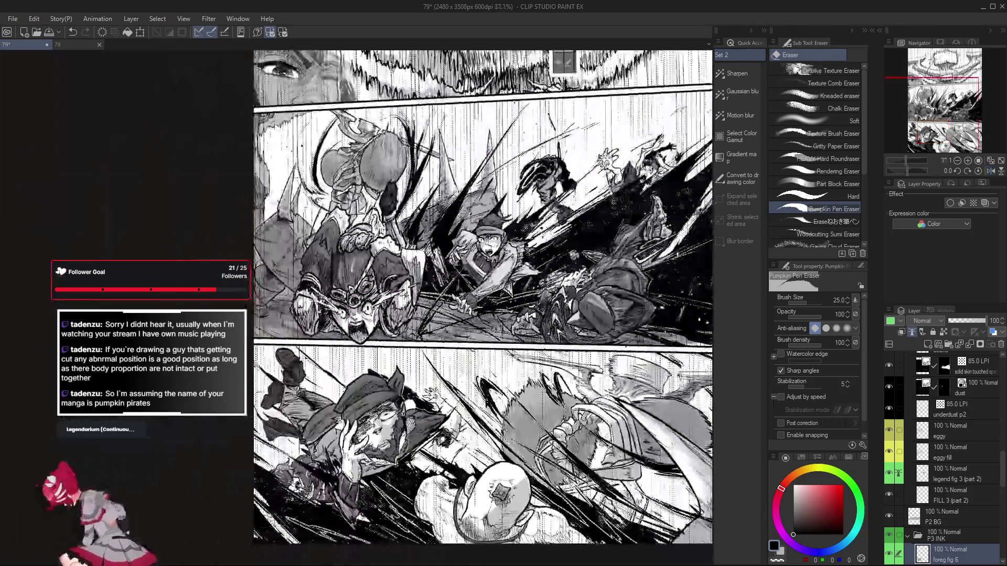
scroll(433, 410, "up", 3)
mouse_move(403, 418)
left_mouse_down()
mouse_move(403, 403)
mouse_move(408, 443)
left_mouse_up()
scroll(408, 443, "down", 2)
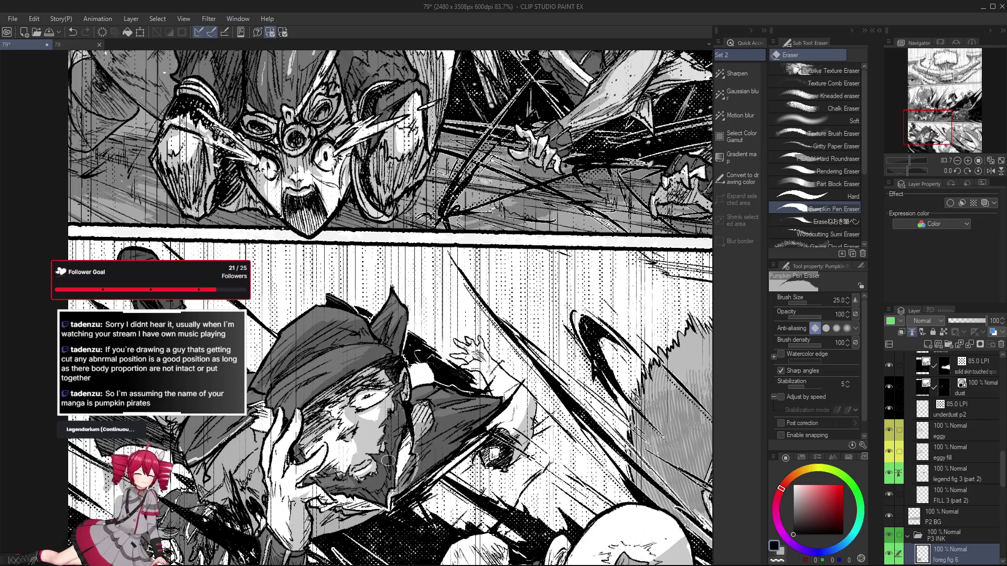
Make the Pumpkin Pen brush smaller, then return to the eraser
key("p")
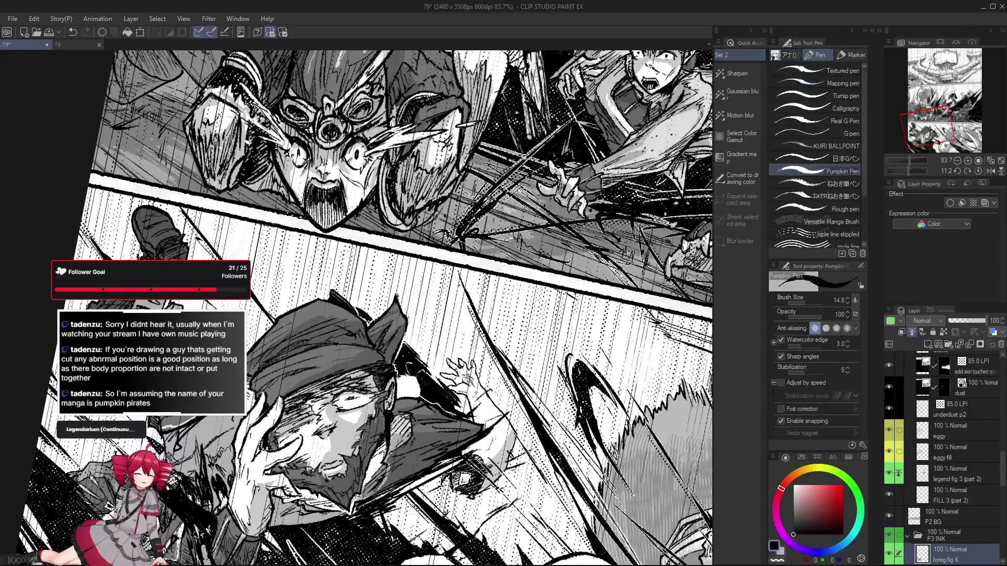
scroll(388, 460, "up", 3)
key("bracketleft")
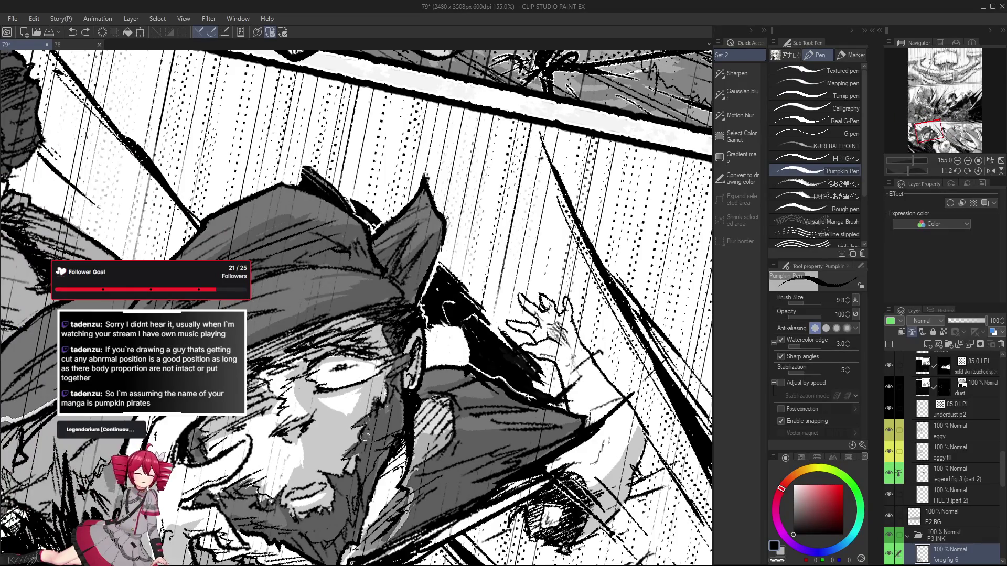
scroll(362, 419, "down", 2)
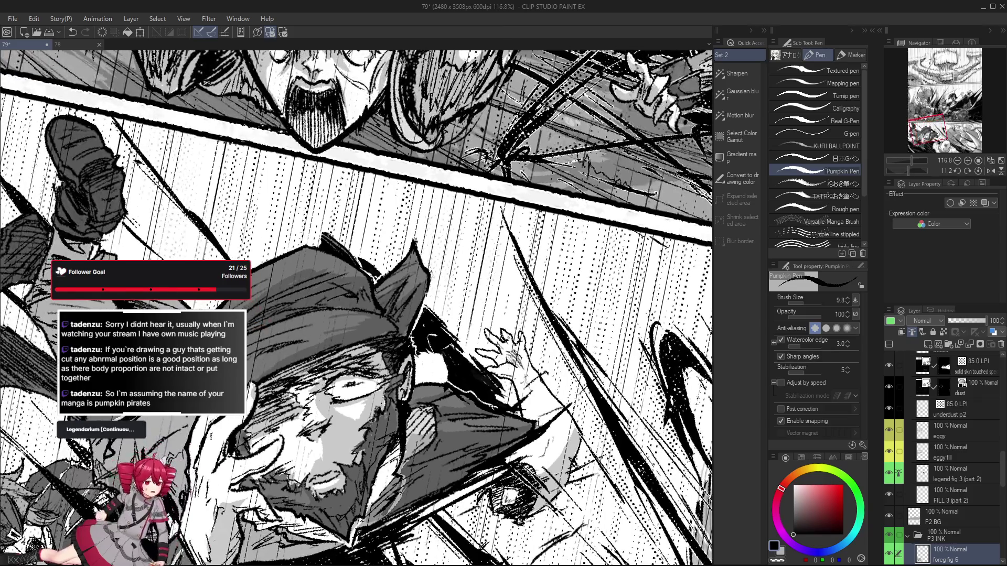
key("e")
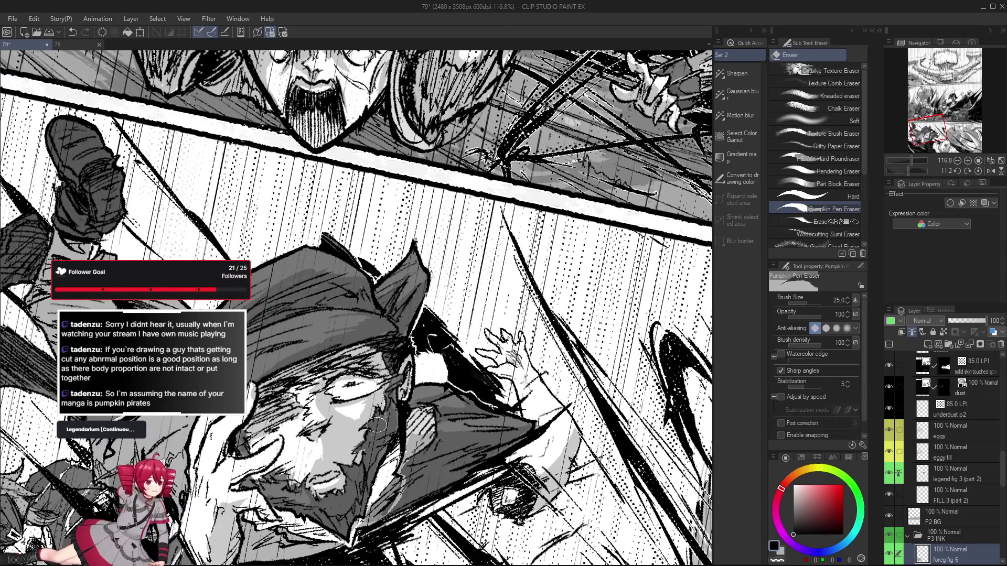
scroll(388, 426, "down", 2)
scroll(389, 437, "down", 2)
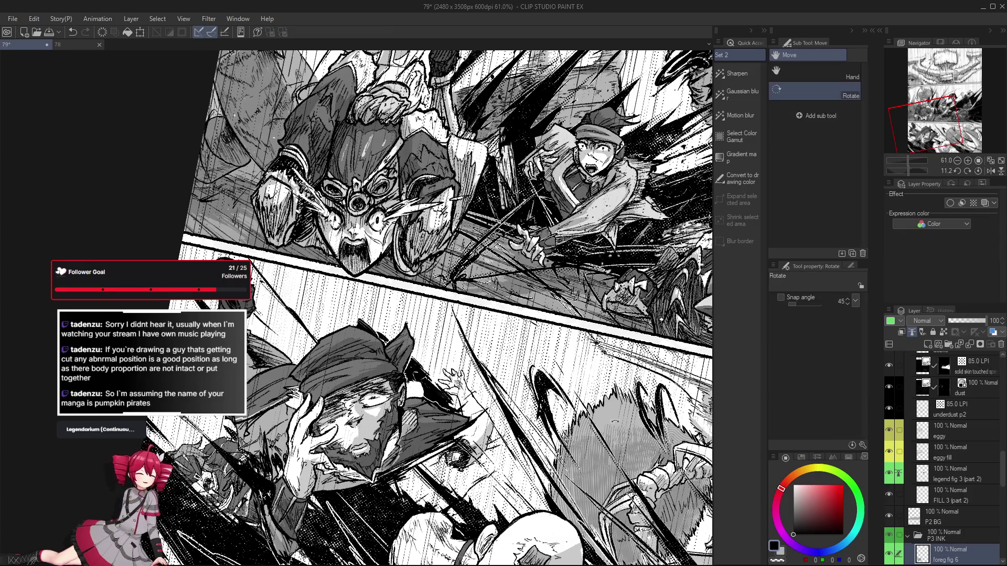
Reset the canvas rotation, switch to the Pumpkin Pen and recentre on the lower panel
key("ctrl+at")
scroll(364, 429, "up", 4)
key("p")
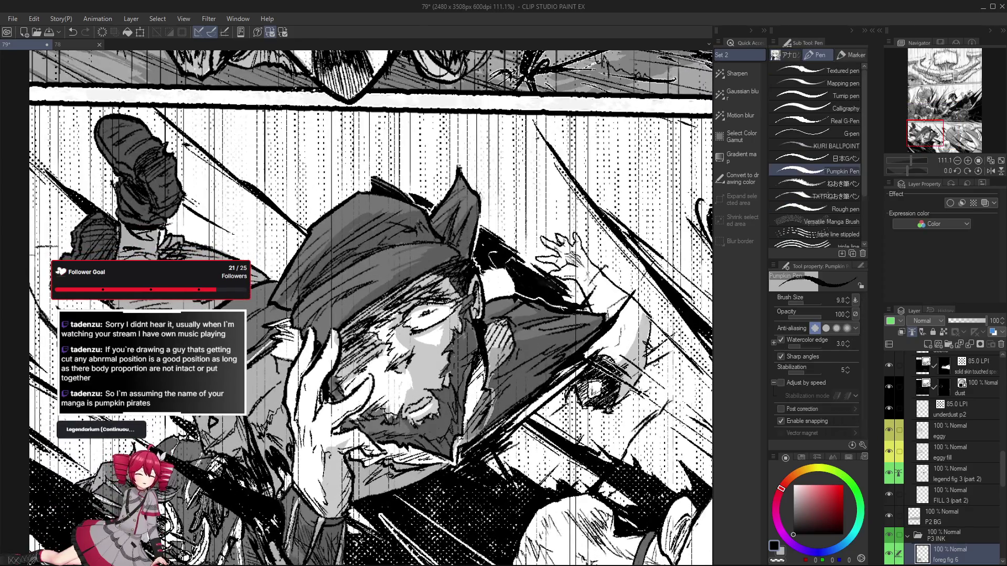
scroll(354, 461, "down", 2)
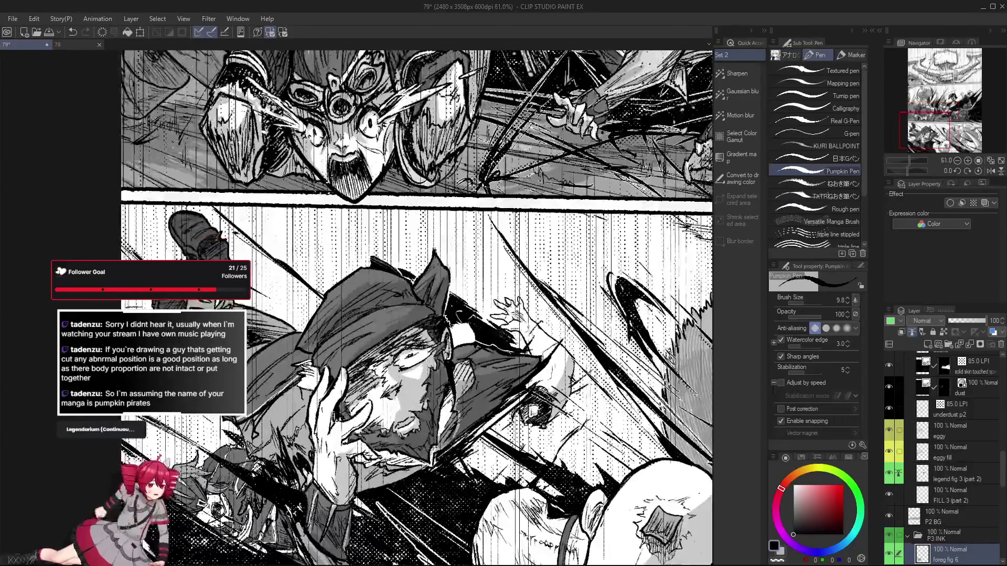
left_click_drag(352, 453, 371, 458)
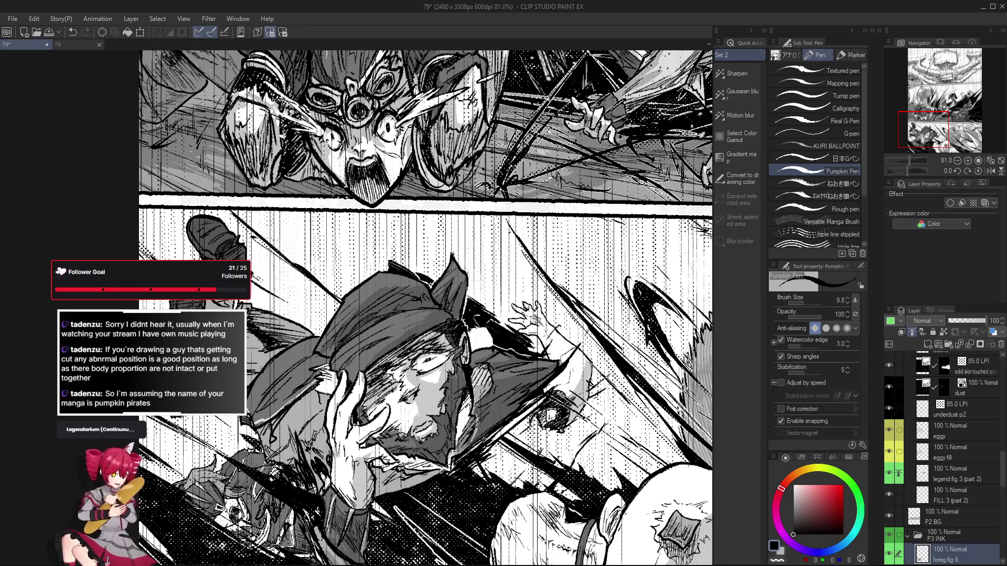
scroll(361, 448, "up", 3)
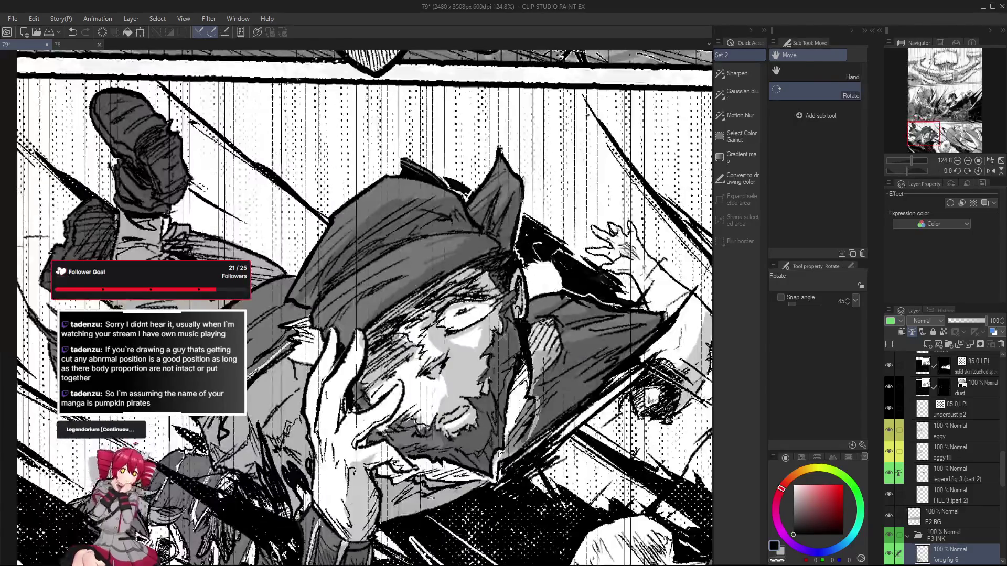
Undo the last face stroke, then rotate the page view to work at an angle
key("ctrl+z")
scroll(334, 425, "down", 3)
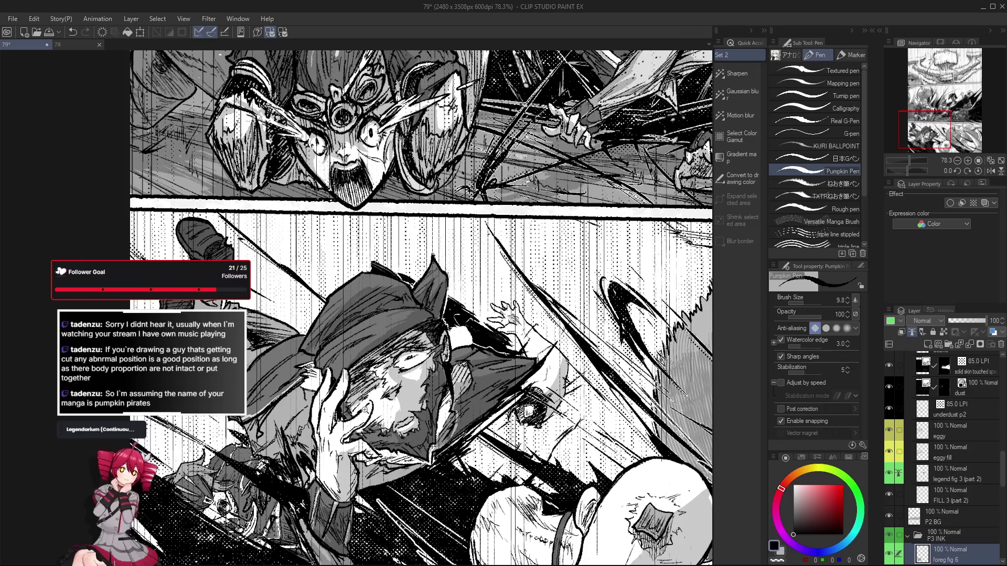
scroll(366, 409, "up", 2)
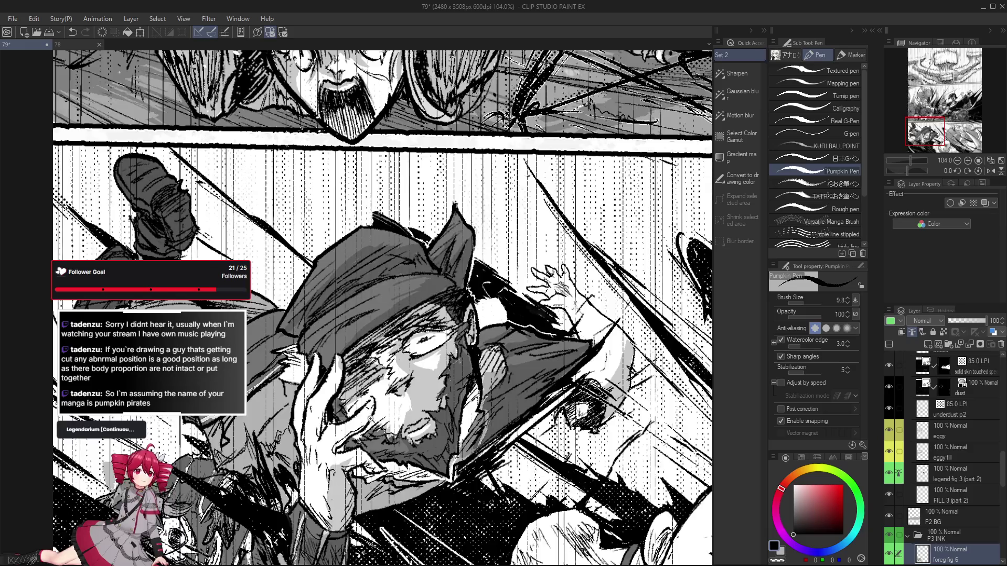
scroll(367, 406, "down", 1)
scroll(374, 397, "up", 1)
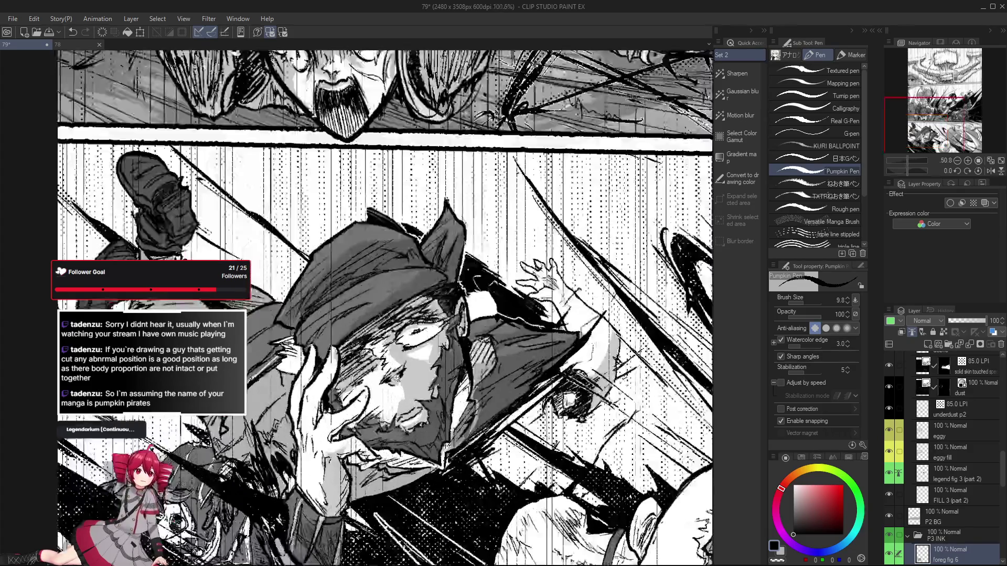
mouse_move(367, 390)
left_mouse_down()
mouse_move(340, 399)
mouse_move(320, 388)
mouse_move(330, 361)
mouse_move(324, 386)
left_mouse_up()
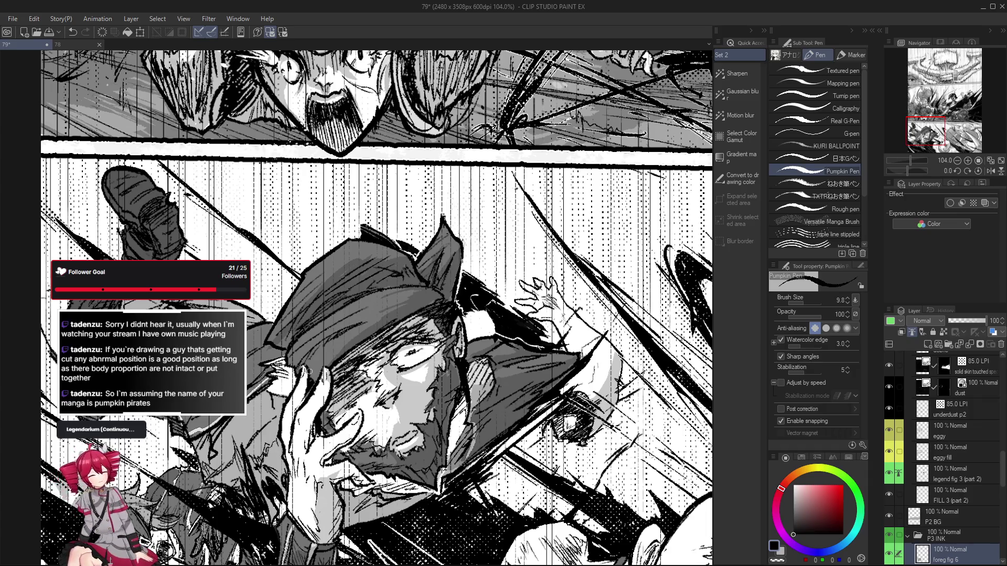
mouse_move(309, 371)
left_mouse_down()
mouse_move(382, 519)
mouse_move(398, 365)
mouse_move(495, 421)
left_mouse_up()
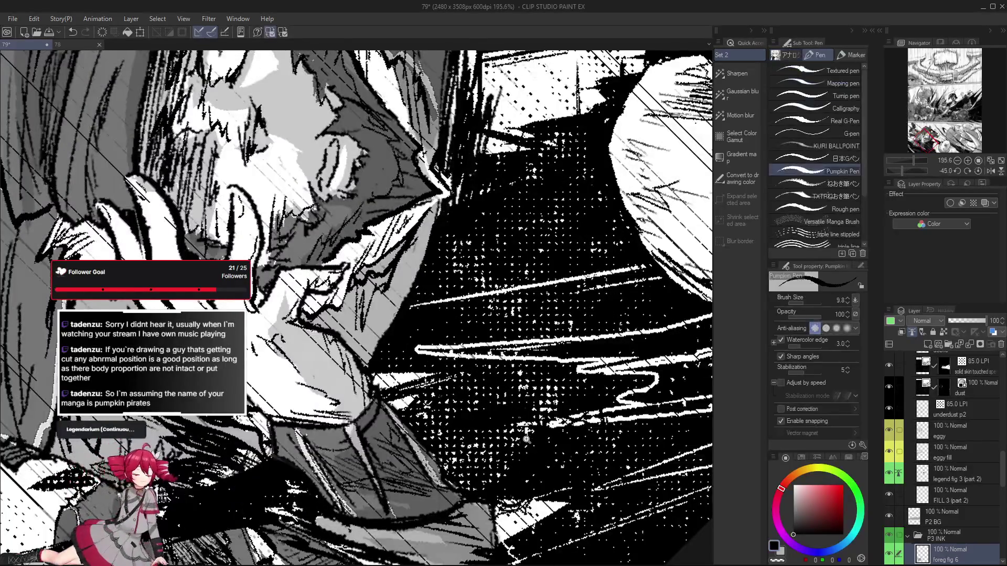
Reset the view and undo the eraser strokes to restore the face and beard lines
key("ctrl+0")
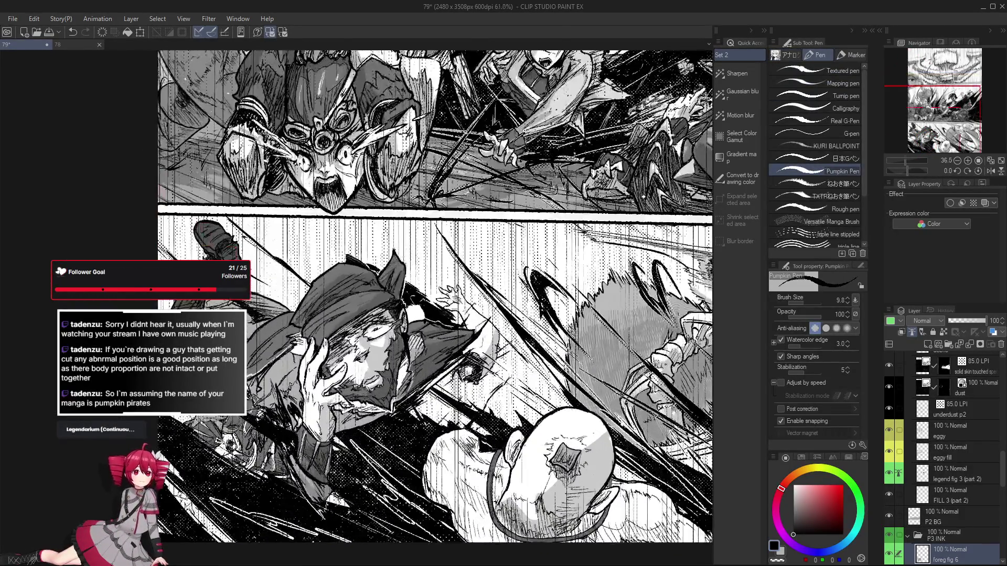
scroll(403, 374, "up", 3)
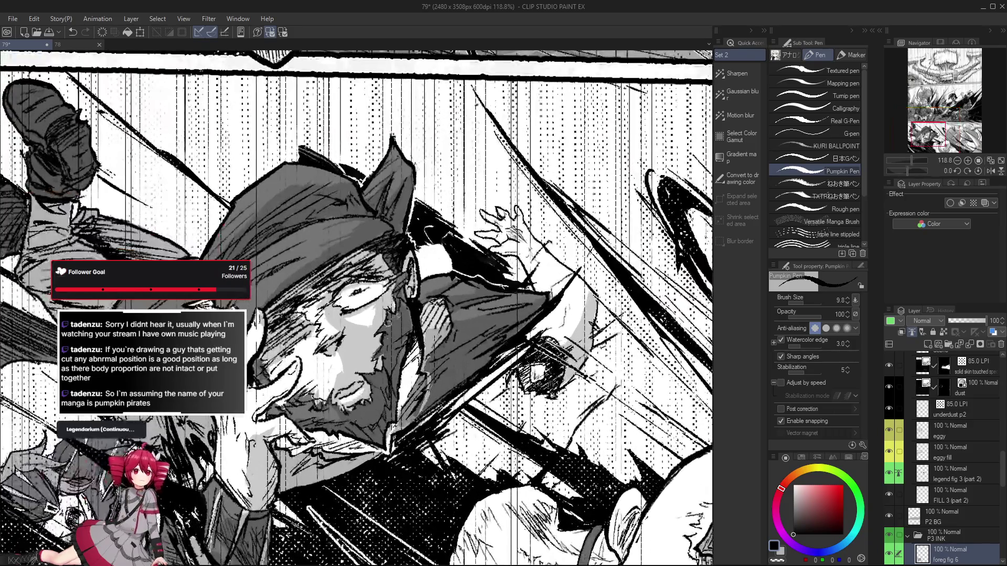
scroll(390, 358, "up", 2)
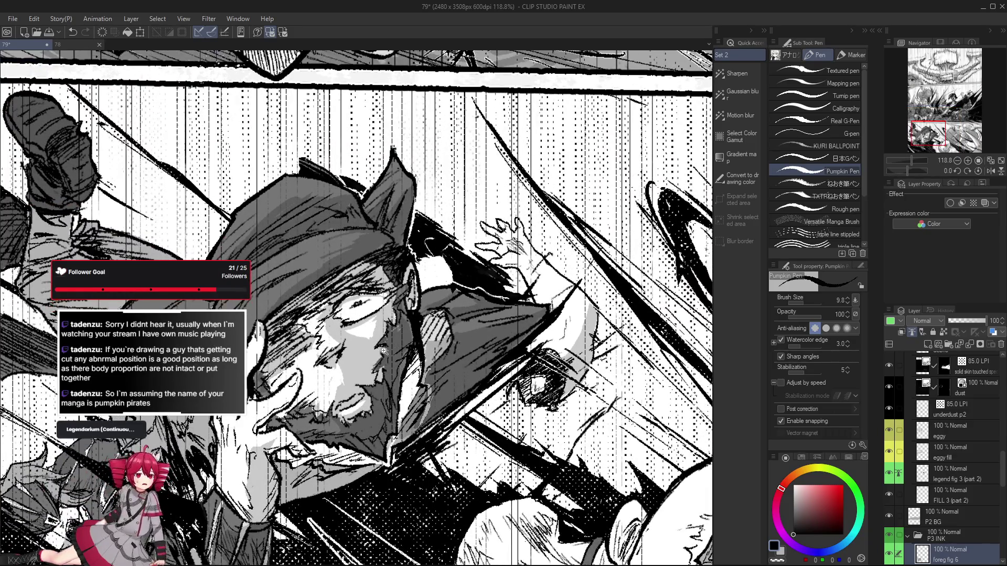
key("e")
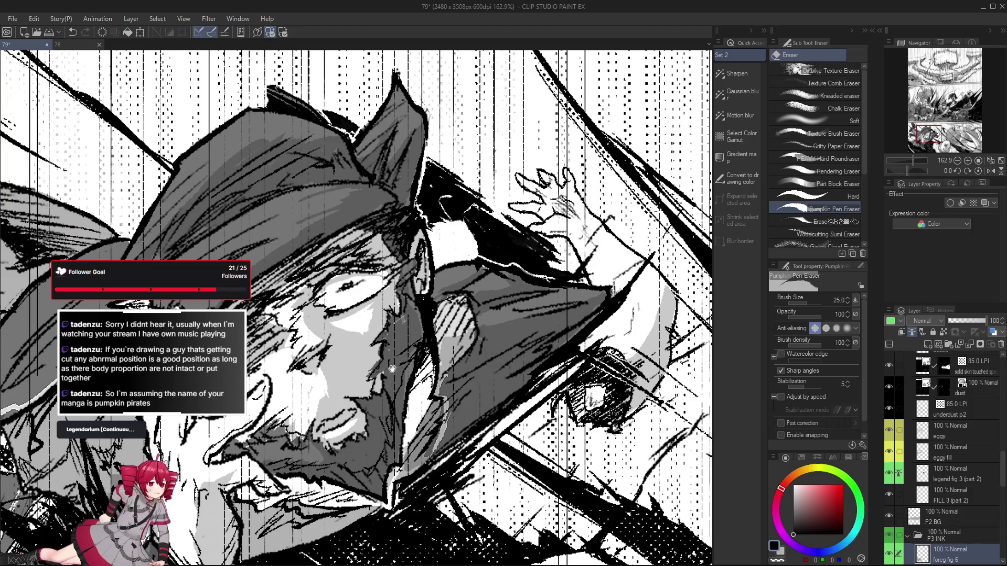
key("ctrl+z")
key("p")
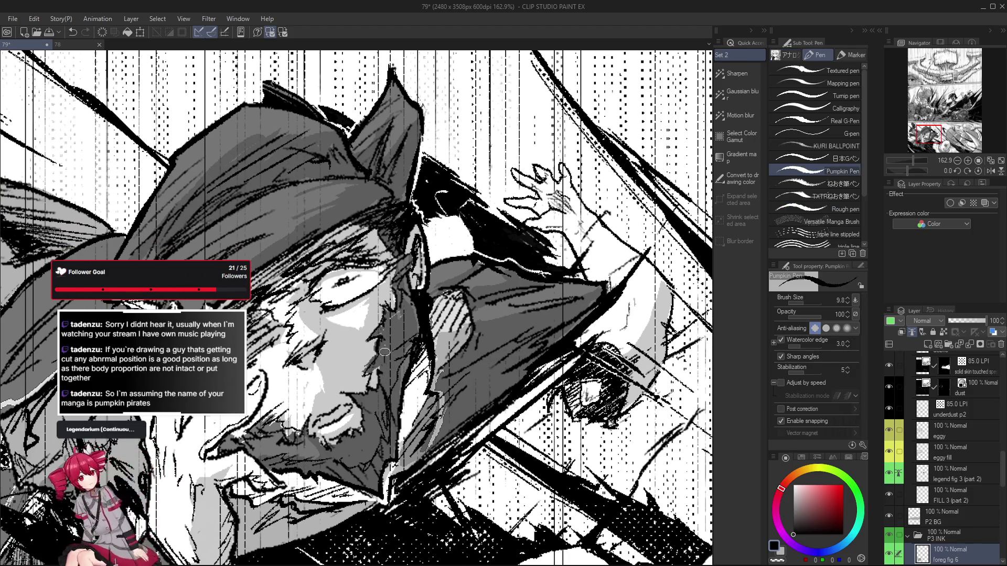
mouse_move(381, 389)
left_mouse_down()
mouse_move(373, 396)
mouse_move(361, 373)
mouse_move(379, 365)
mouse_move(347, 406)
mouse_move(412, 399)
mouse_move(265, 388)
left_mouse_up()
scroll(372, 378, "down", 2)
key("ctrl+z")
key("ctrl+z")
key("ctrl+z")
Remove a stray mark and ink a short stroke on the capped man's beard
key("p")
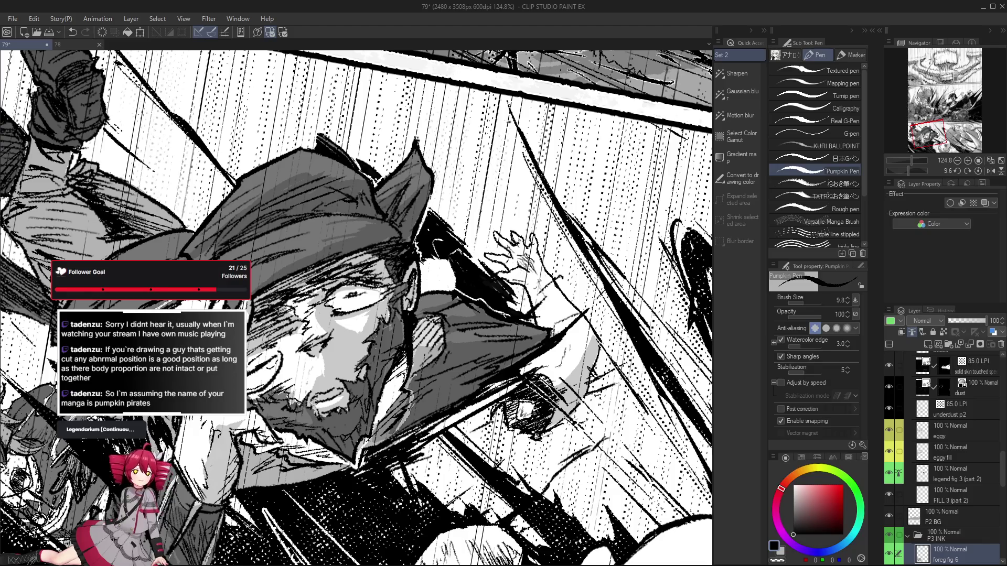
key("ctrl+z")
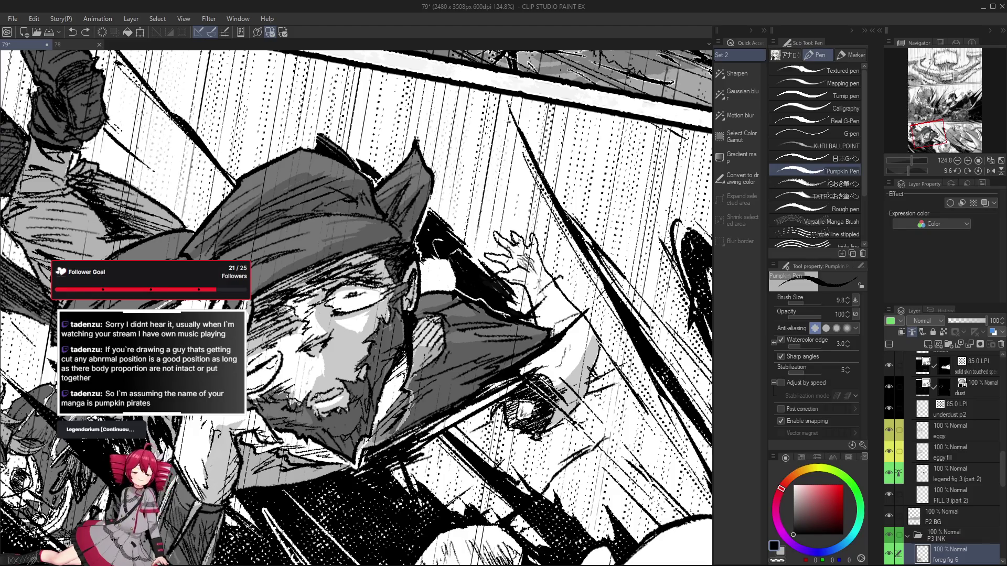
left_click_drag(316, 397, 342, 392)
key("ctrl+z")
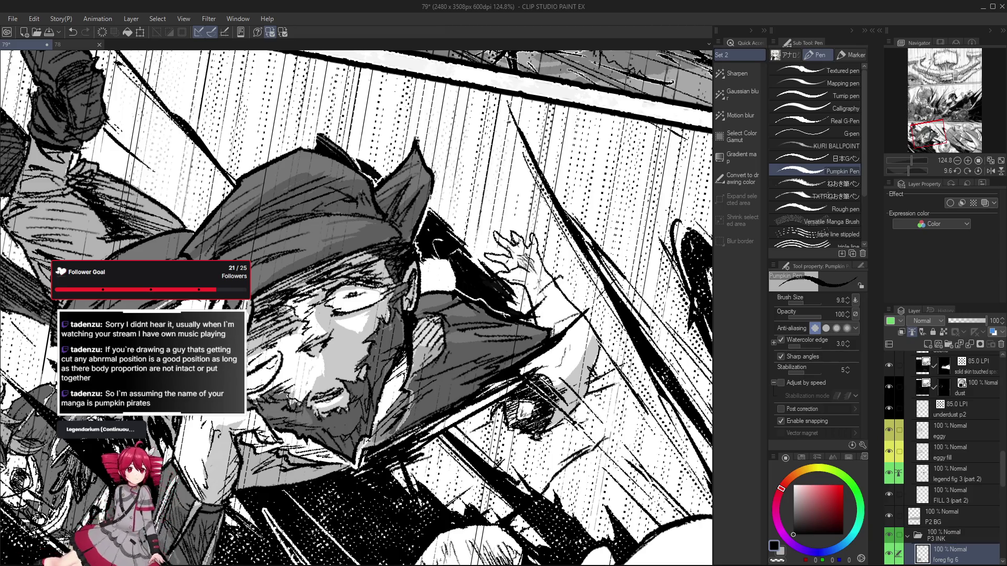
scroll(352, 411, "down", 3)
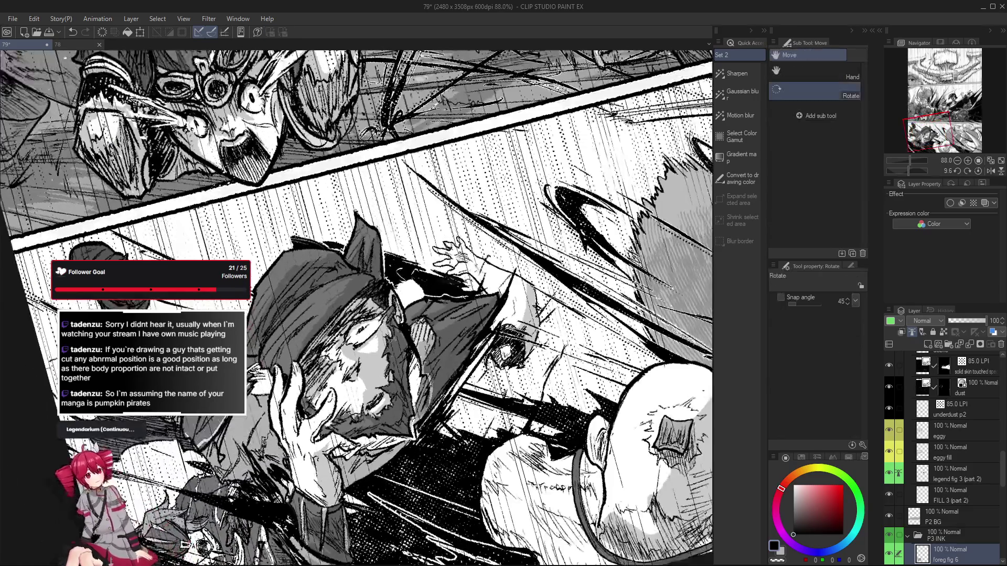
Zoom to the face and ink another short mark along the beard
scroll(386, 390, "down", 4)
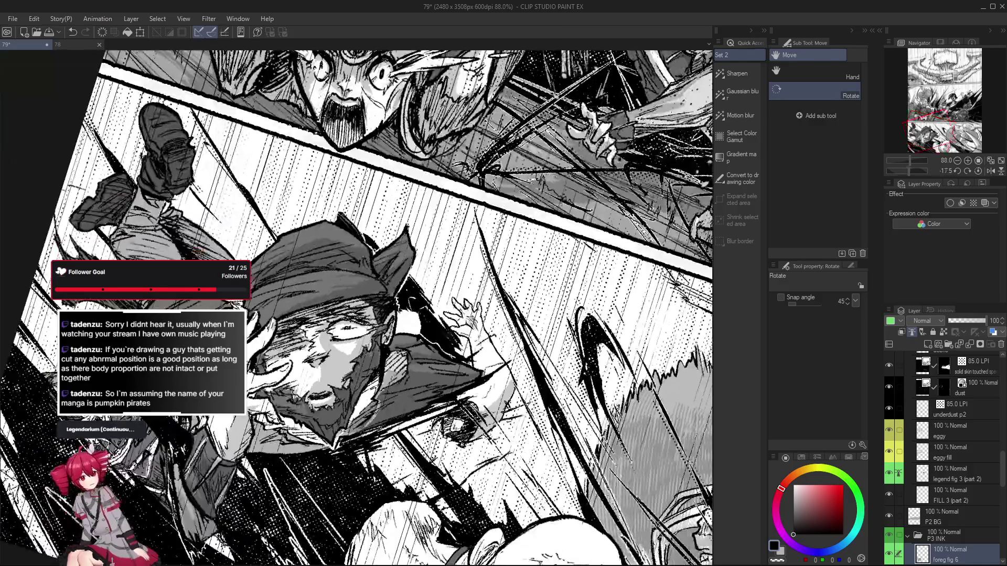
scroll(449, 427, "up", 3)
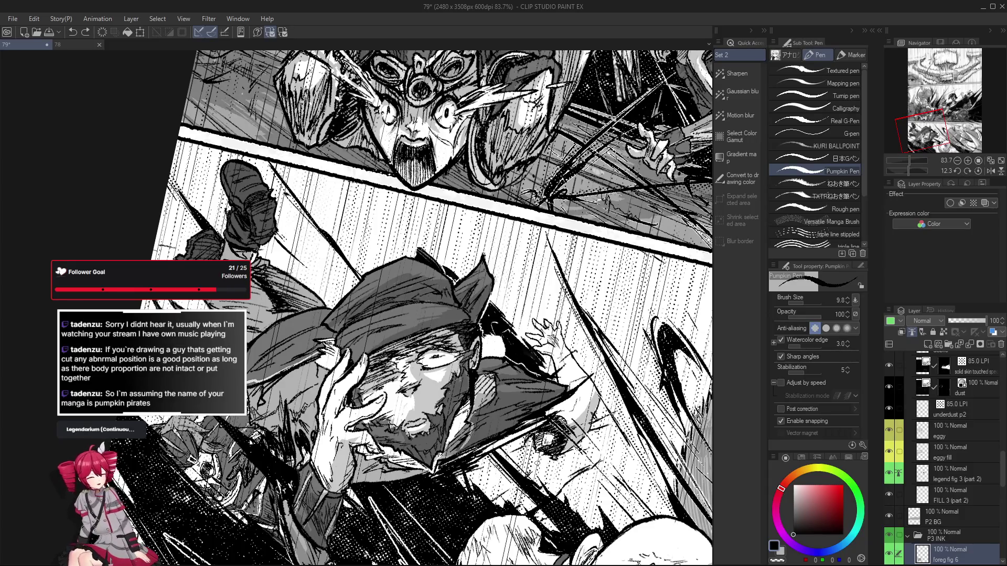
scroll(308, 378, "up", 3)
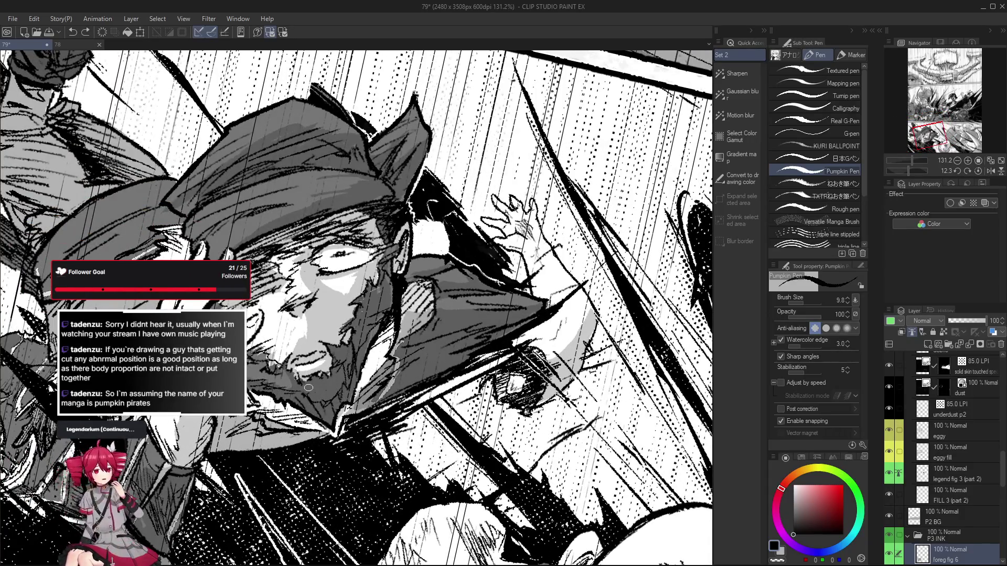
left_click_drag(302, 378, 316, 377)
Straighten the tilted view, then tilt and shift it back onto the lower panel
scroll(315, 397, "down", 3)
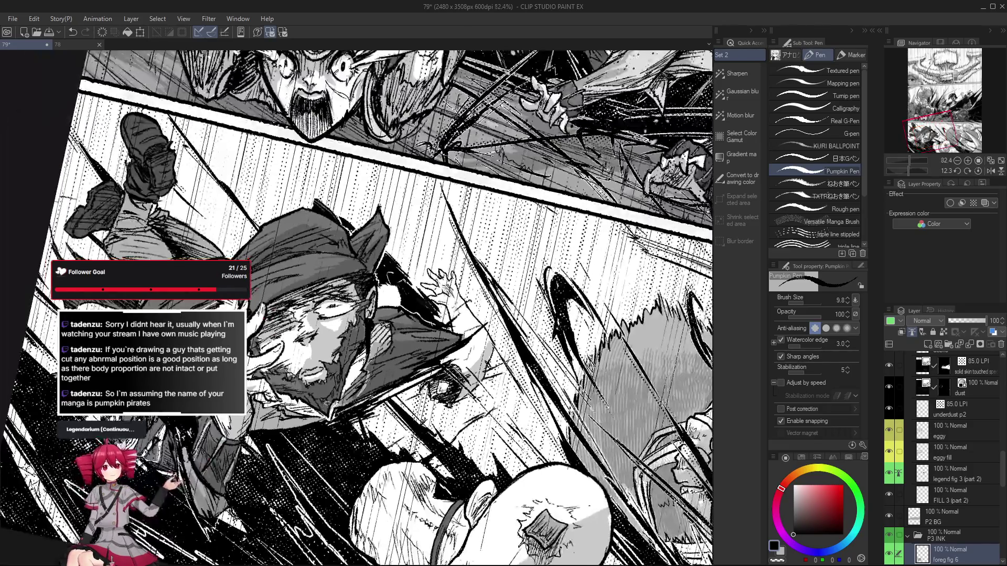
scroll(318, 386, "up", 2)
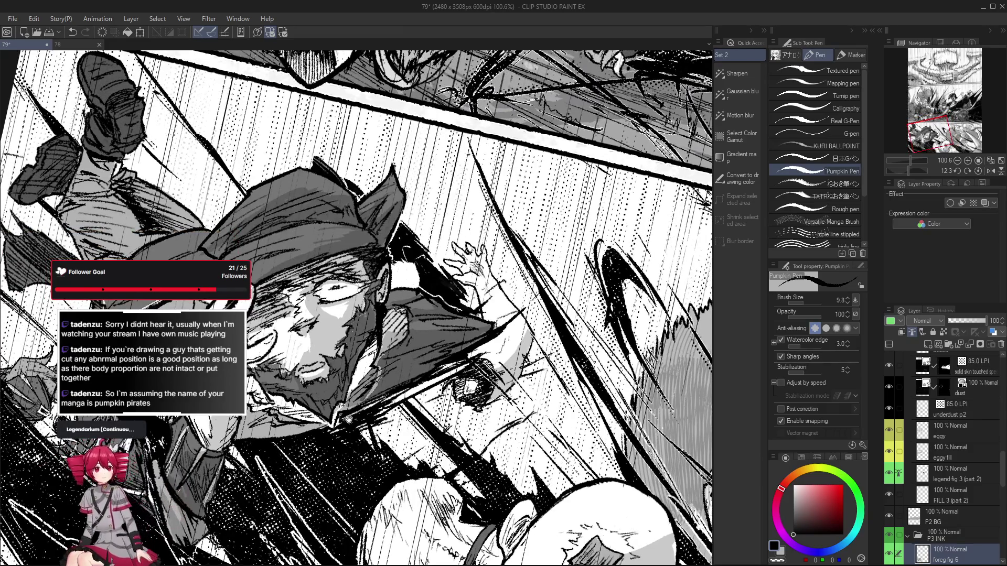
mouse_move(319, 387)
left_mouse_down()
mouse_move(356, 357)
mouse_move(305, 344)
left_mouse_up()
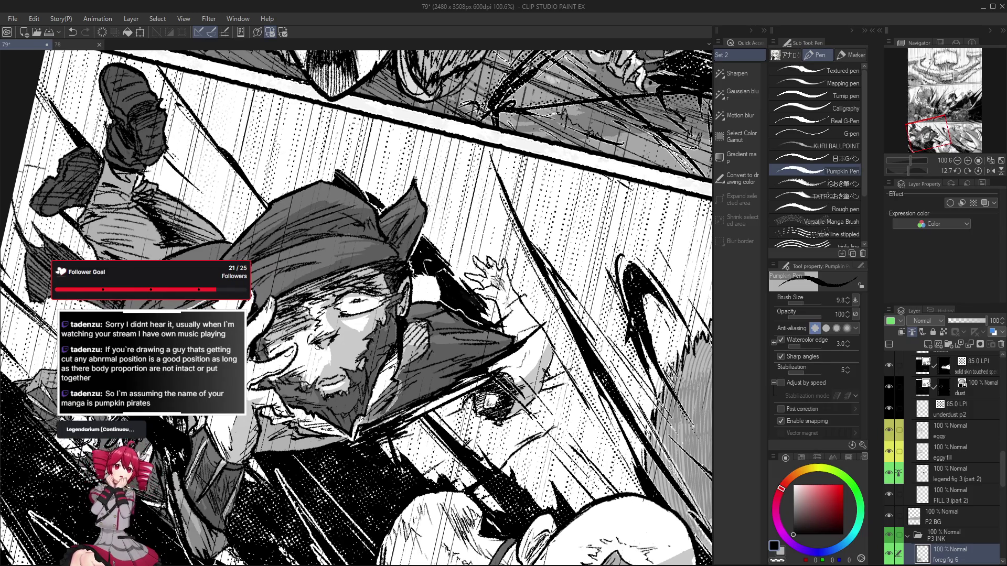
left_click_drag(312, 339, 381, 429)
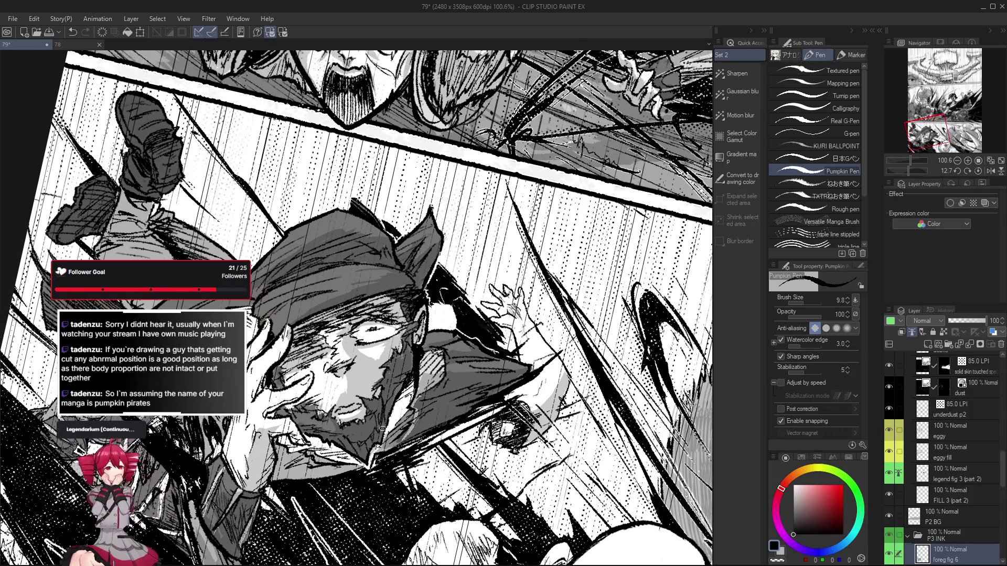
scroll(382, 428, "down", 2)
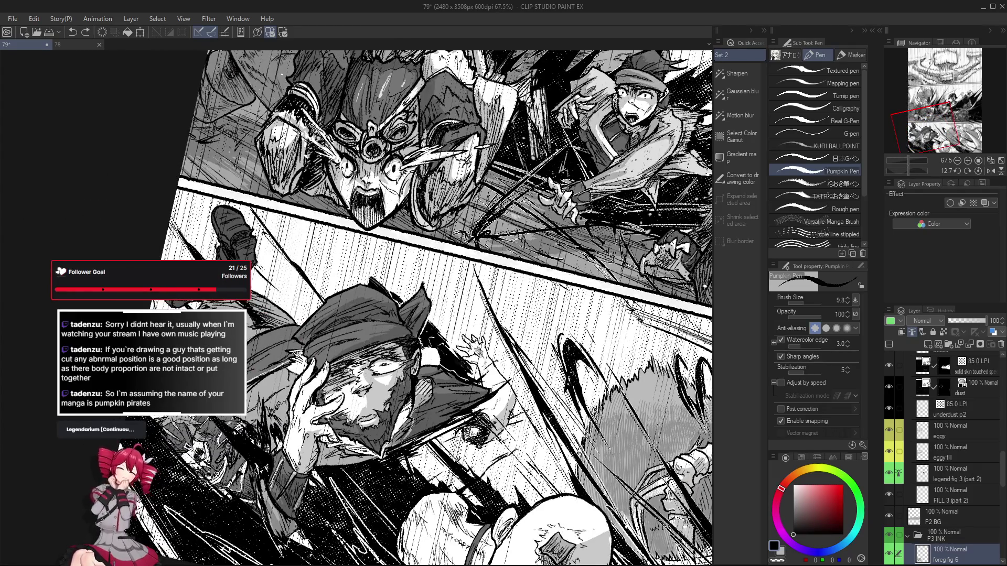
scroll(351, 407, "up", 2)
scroll(356, 387, "down", 1)
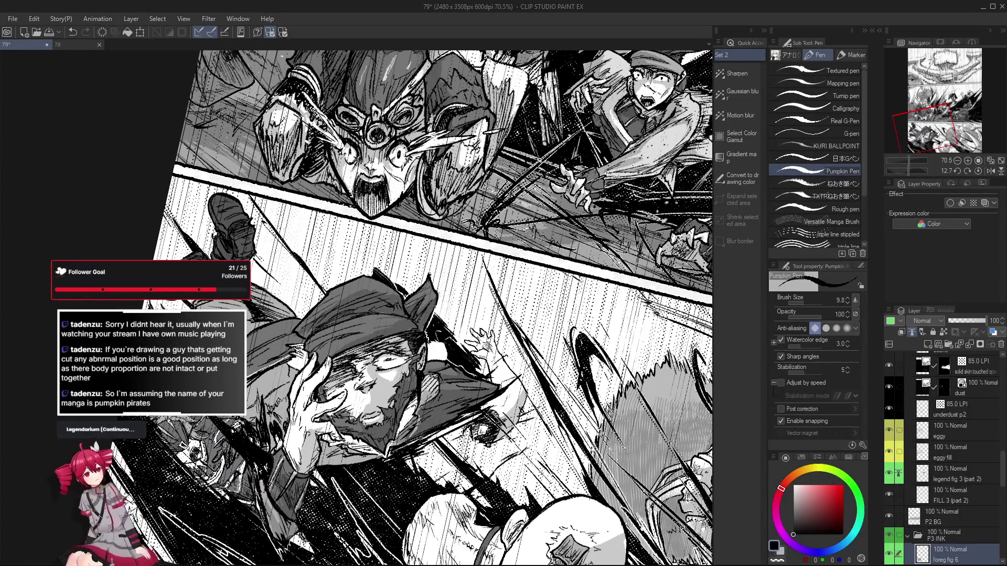
Switch to the eraser on the face and rotate the page view closer to straight
key("r")
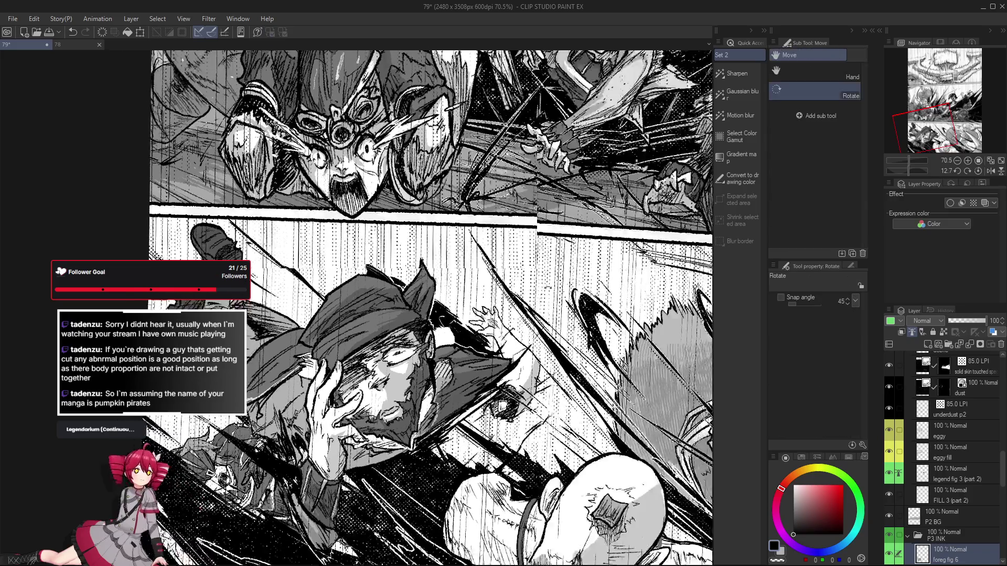
key("e")
scroll(309, 334, "up", 5)
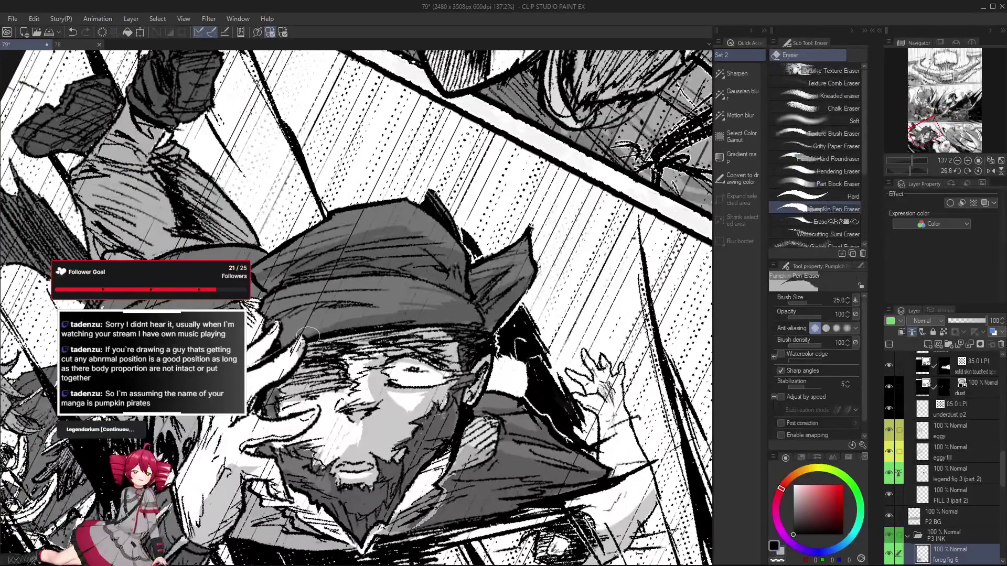
scroll(309, 341, "down", 5)
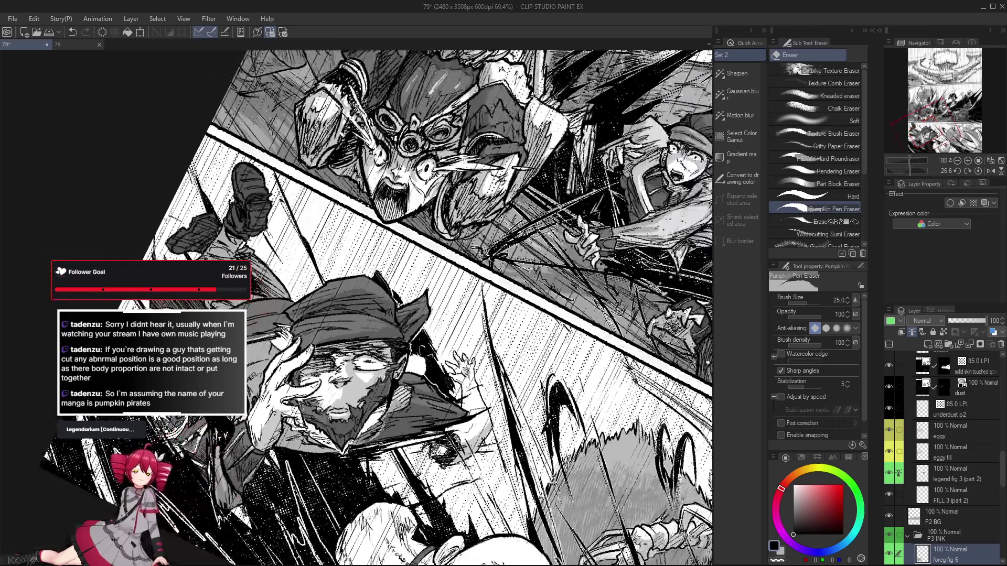
key("r")
left_click_drag(457, 447, 498, 405)
key("e")
scroll(322, 403, "up", 3)
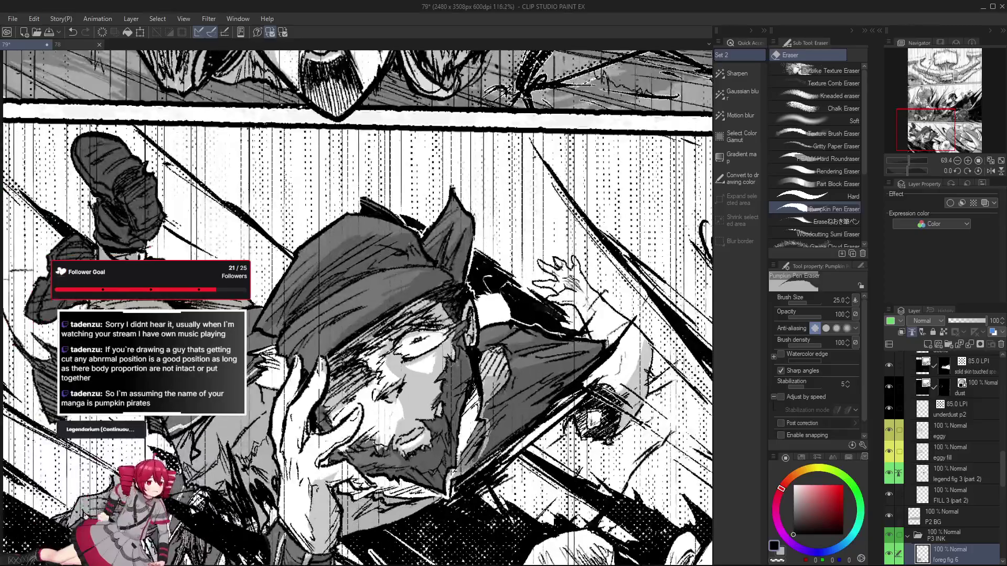
scroll(322, 403, "down", 2)
scroll(323, 403, "up", 2)
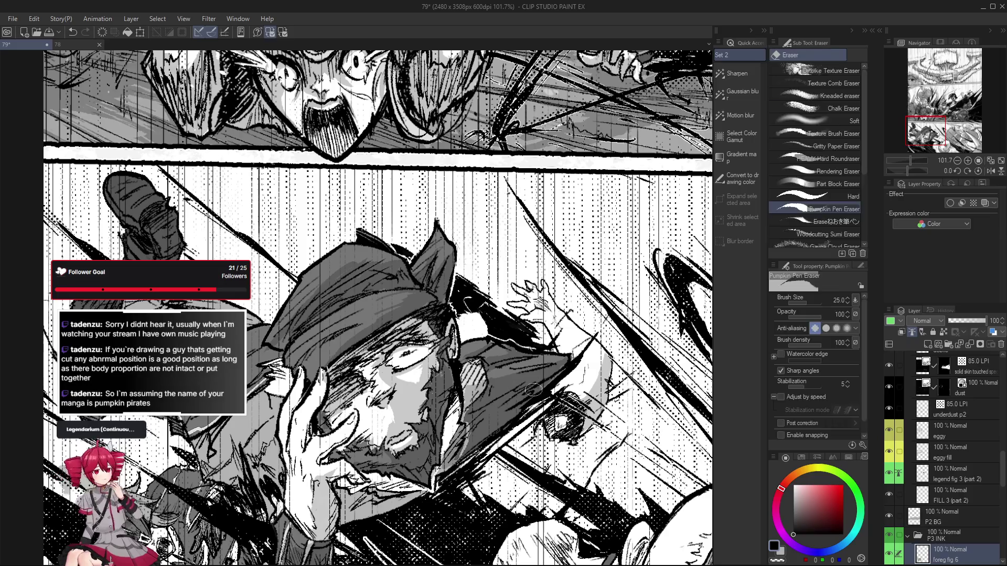
Tilt the view about 16 degrees, alternate eraser and pen, then mirror the page horizontally
key("r")
mouse_move(344, 355)
left_mouse_down()
mouse_move(332, 344)
mouse_move(345, 338)
left_mouse_up()
key("e")
key("p")
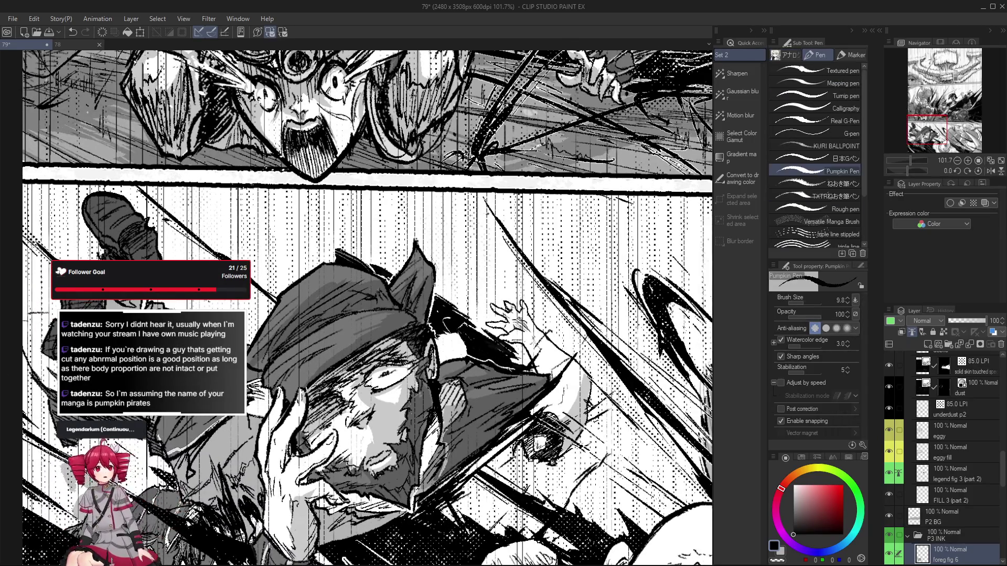
scroll(345, 336, "down", 4)
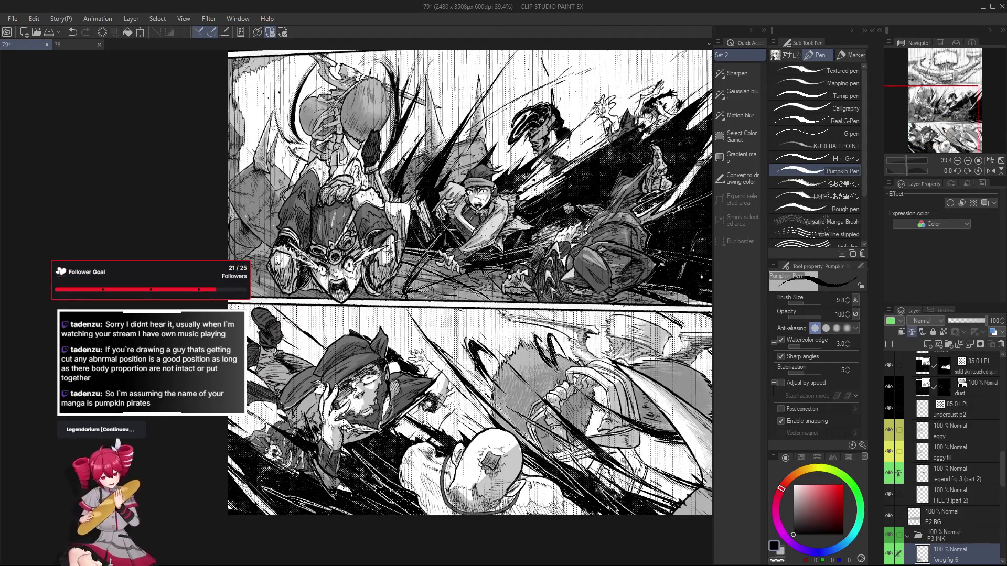
key("h")
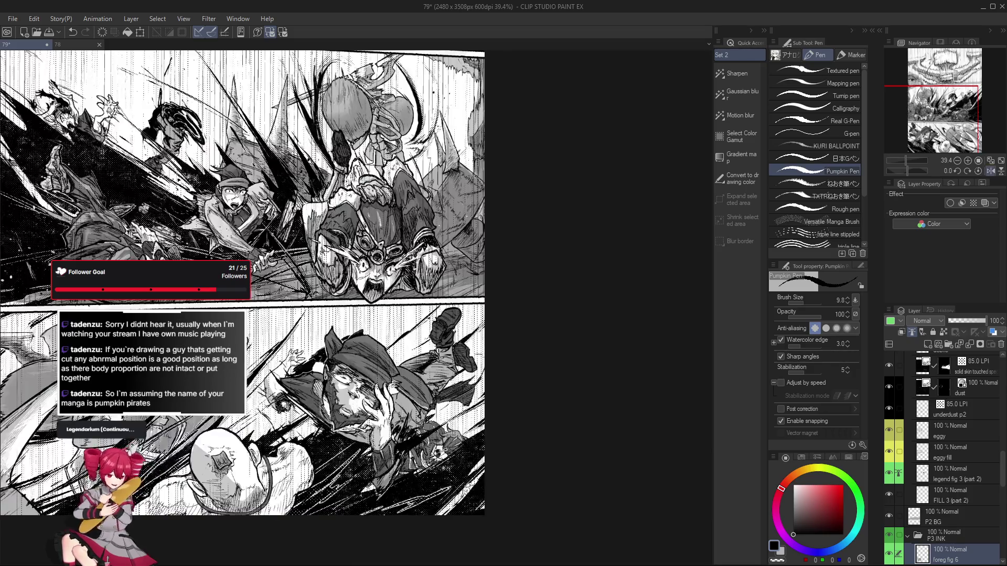
scroll(323, 390, "up", 4)
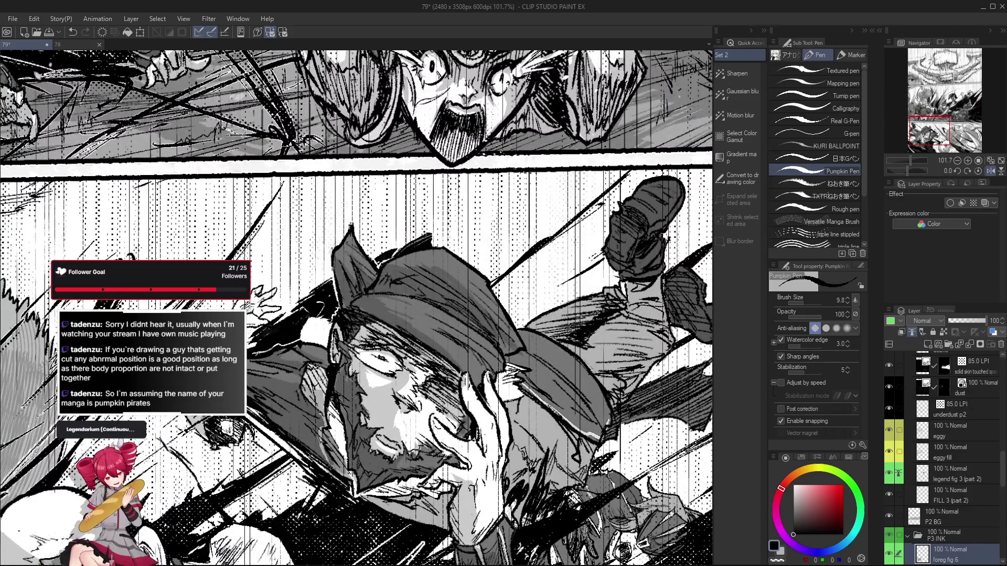
Flip the page view back to normal and alternate eraser and pen on the face
scroll(317, 392, "down", 2)
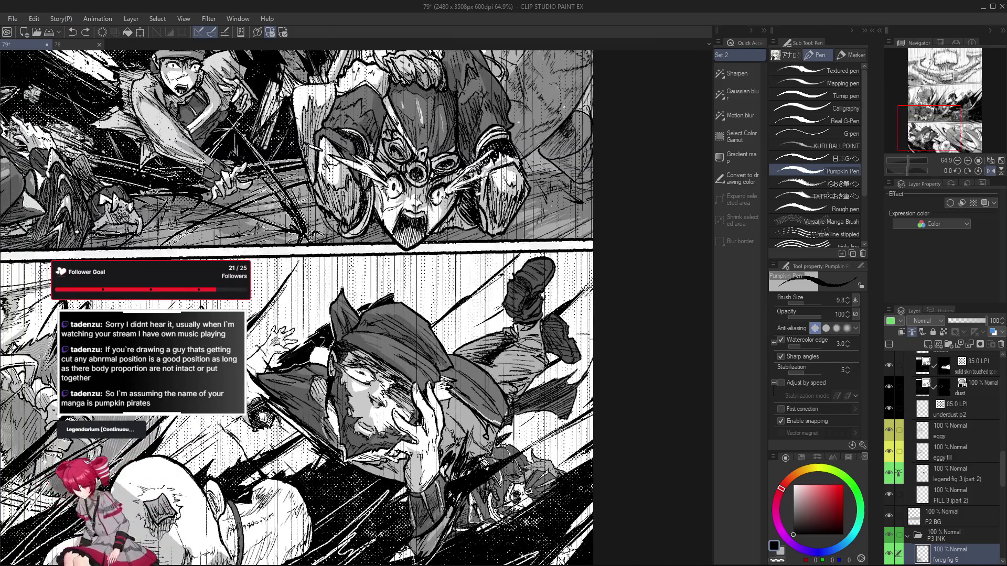
key("h")
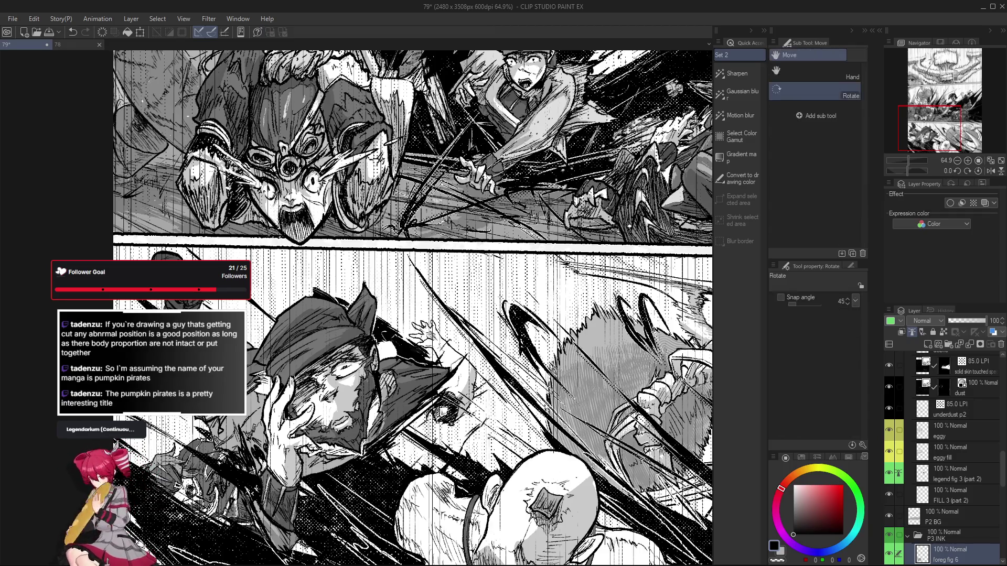
scroll(337, 381, "up", 5)
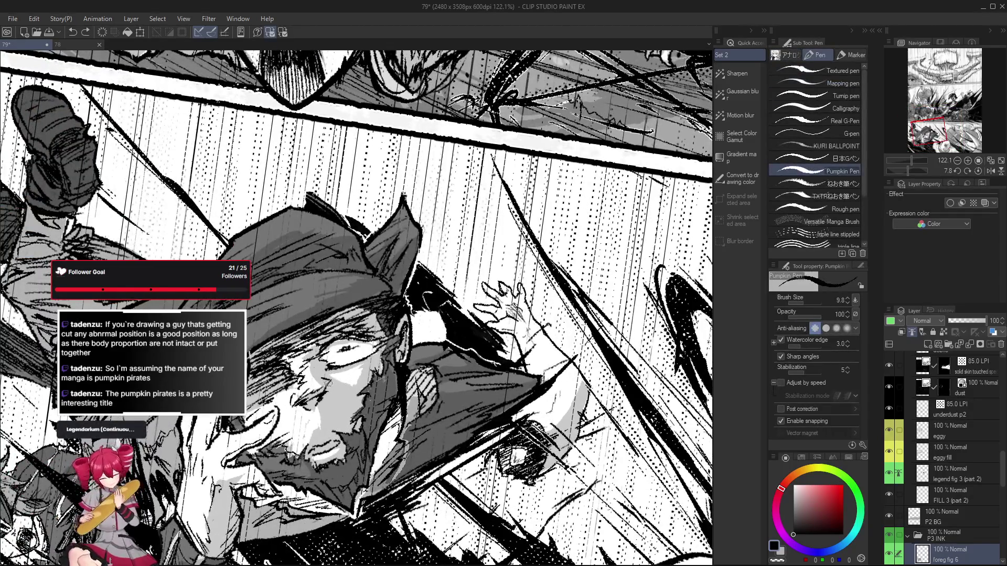
key("e")
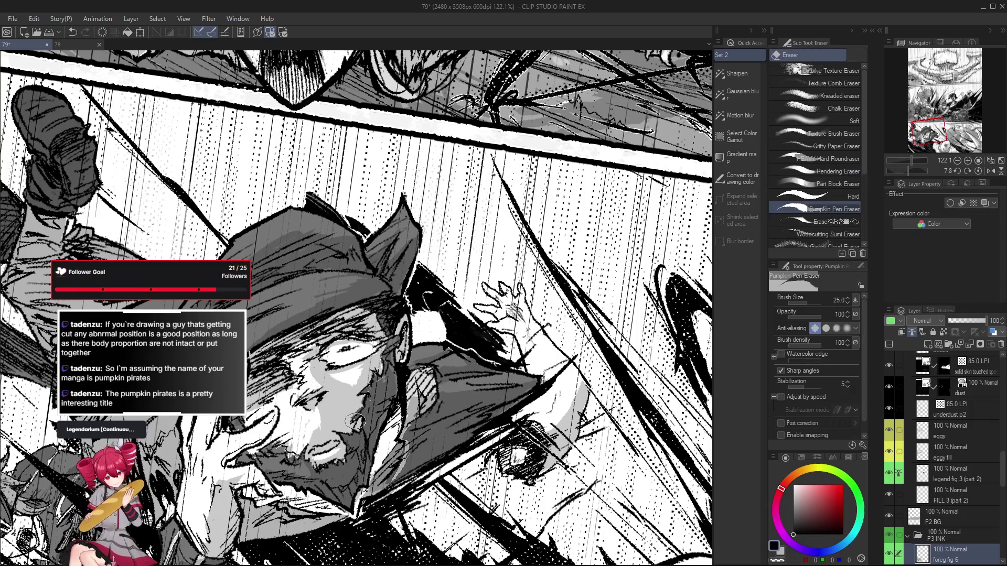
key("p")
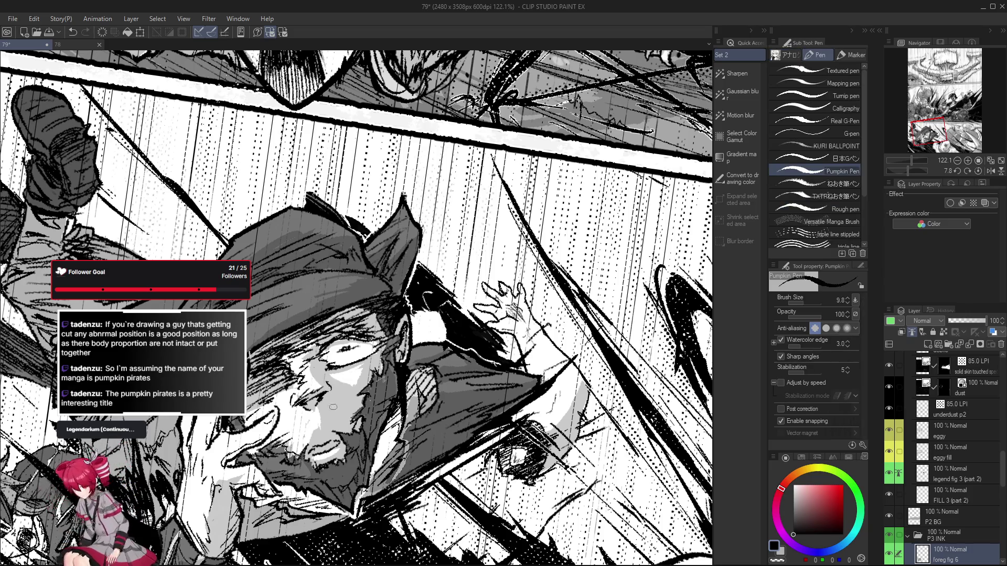
Tilt the view to about 29 degrees, then straighten it and zoom out to 39.4%
left_click_drag(333, 405, 301, 376)
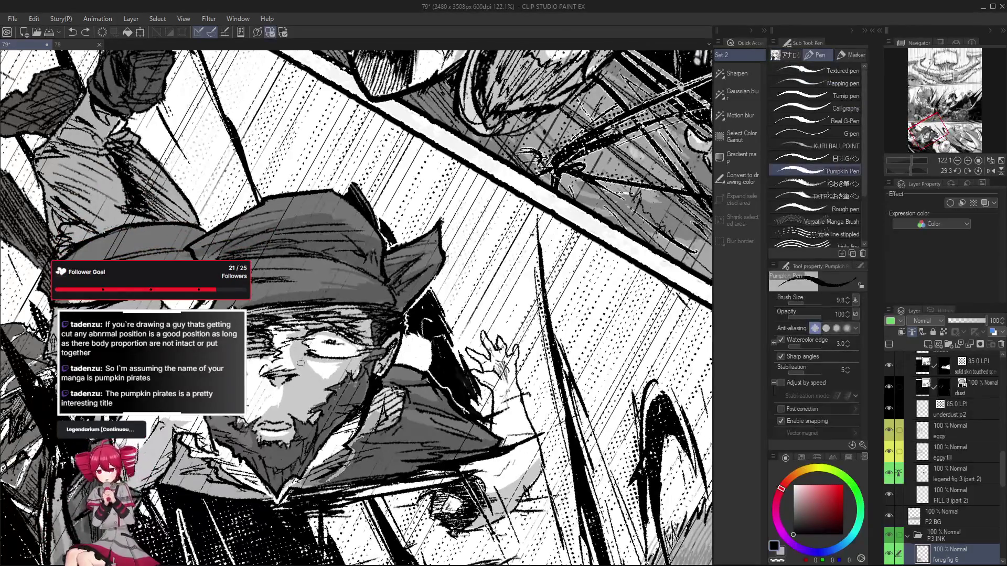
scroll(300, 376, "down", 3)
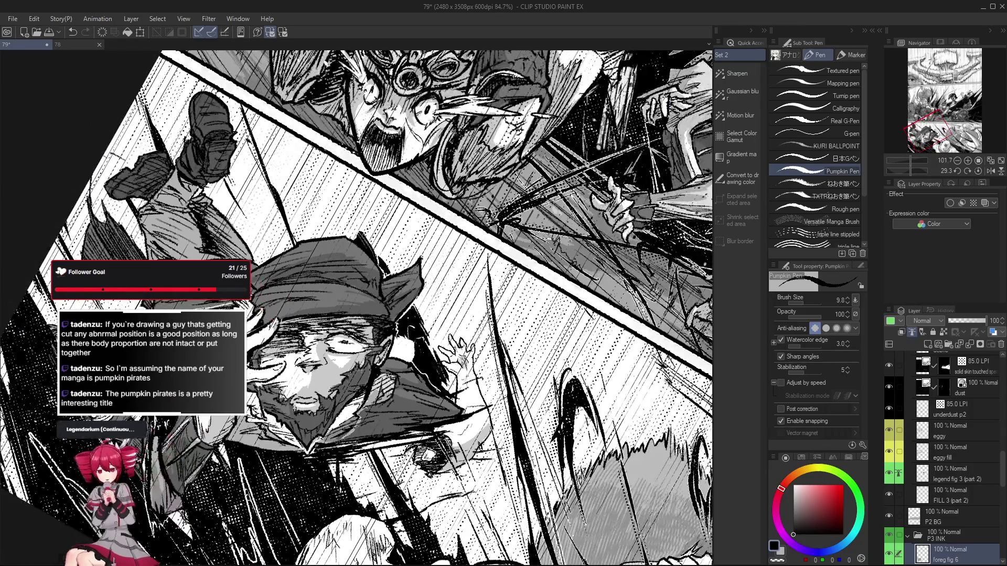
mouse_move(332, 389)
left_mouse_down()
mouse_move(346, 367)
mouse_move(409, 414)
mouse_move(431, 435)
mouse_move(438, 471)
left_mouse_up()
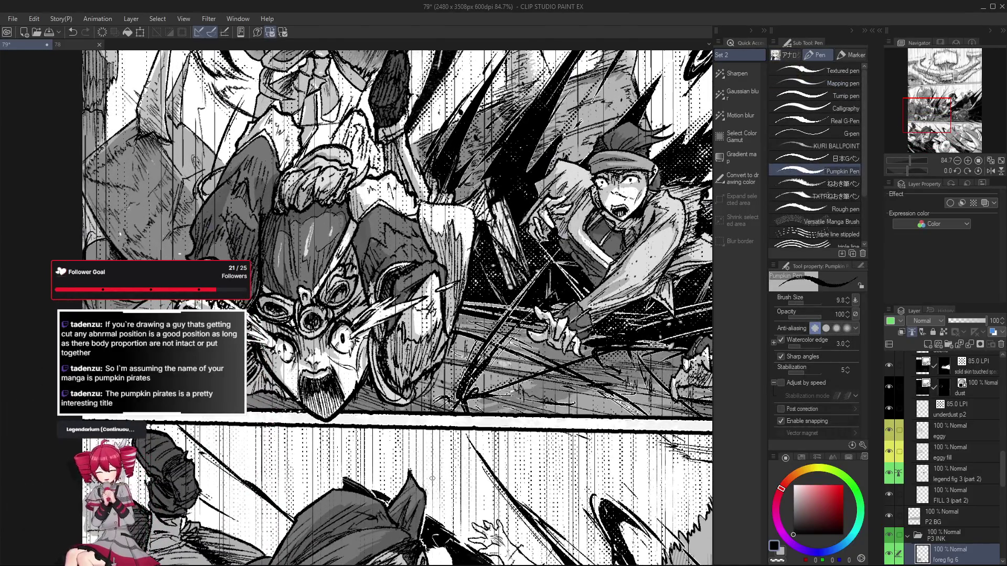
scroll(432, 478, "down", 4)
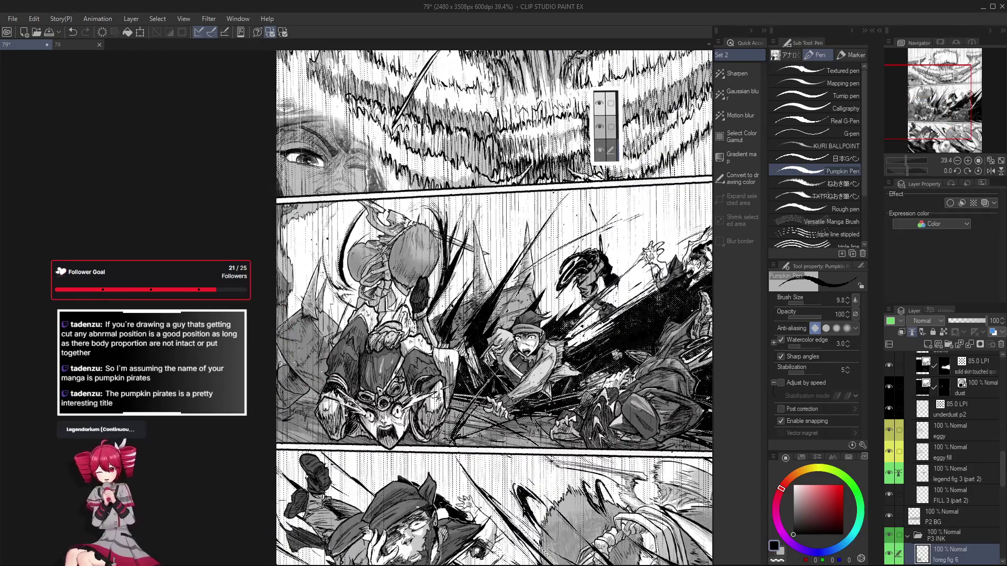
Pick the fig 1 layer by clicking the goggled figure with the Object tool
key("p")
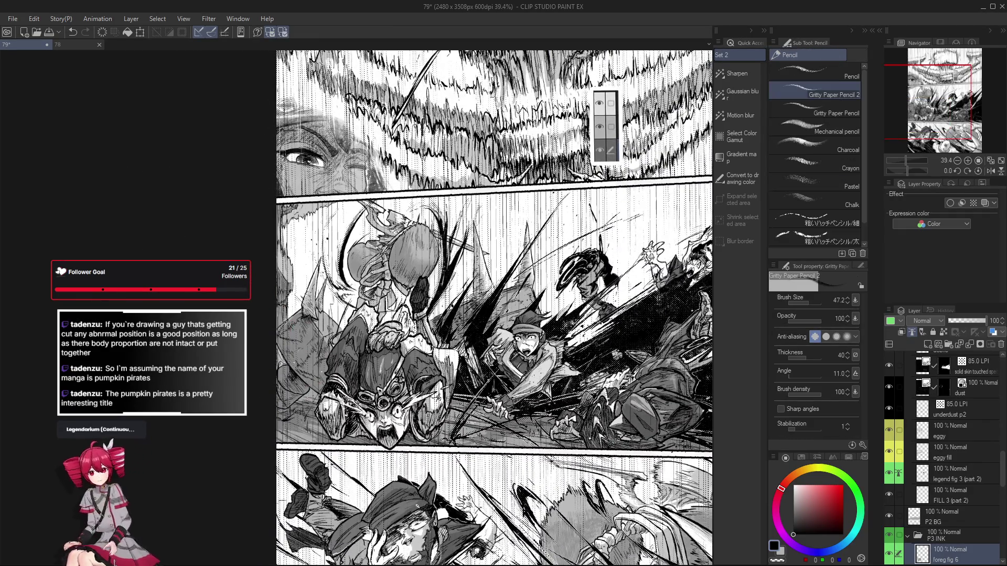
key("o")
scroll(391, 404, "up", 6)
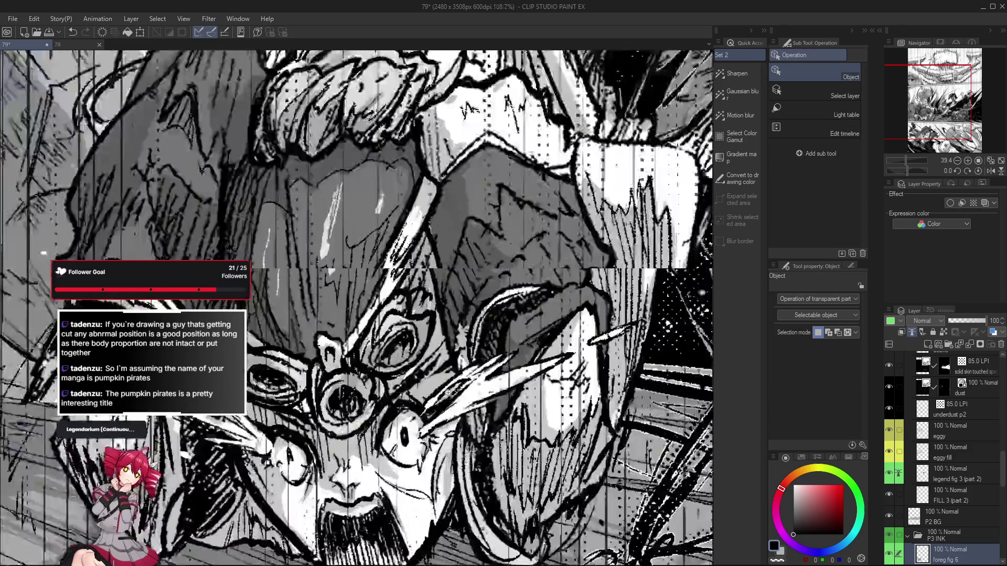
left_click(331, 399)
scroll(331, 399, "down", 3)
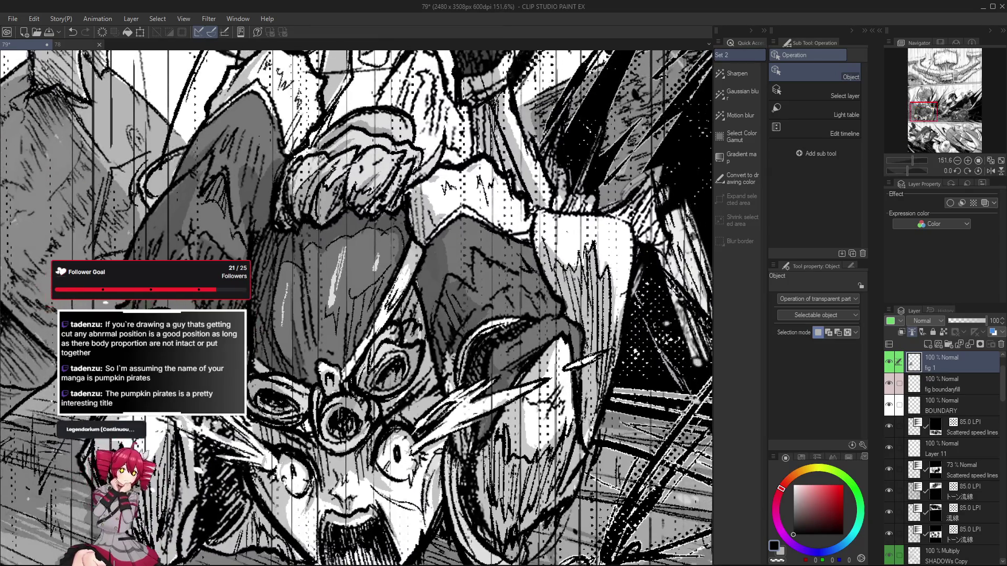
Return to the Pumpkin Pen and zoom in and out to review the middle panel
key("p")
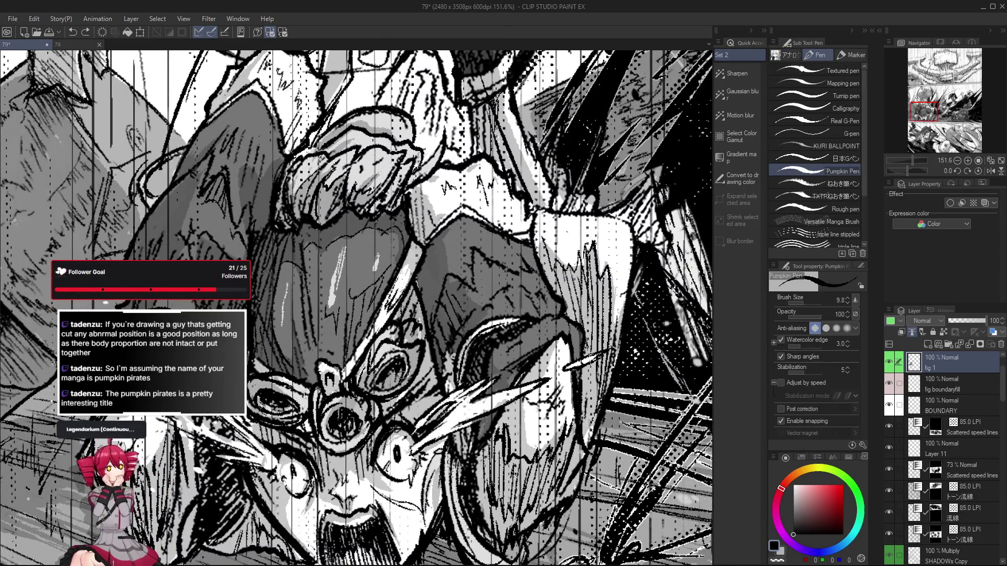
scroll(401, 373, "down", 3)
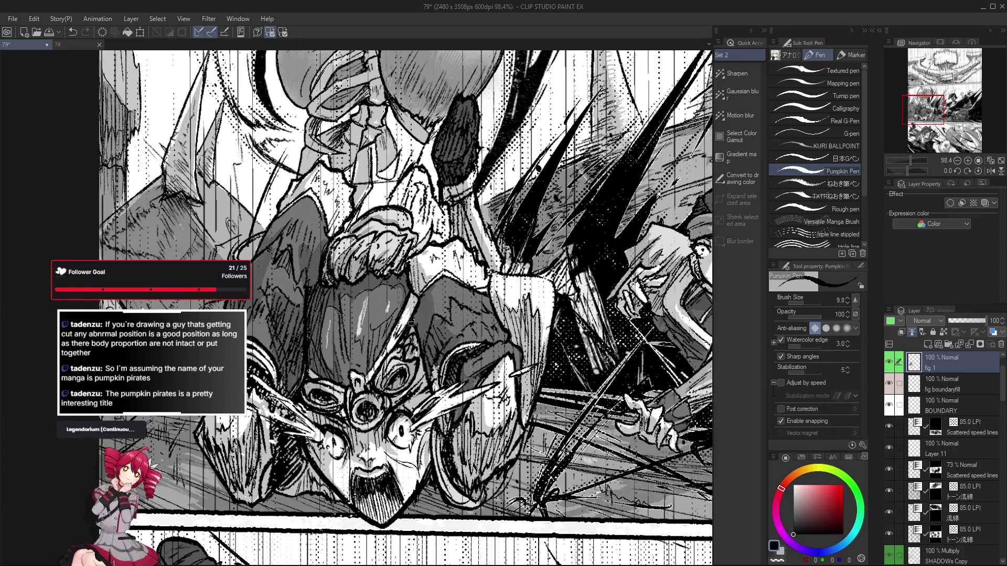
scroll(413, 333, "down", 3)
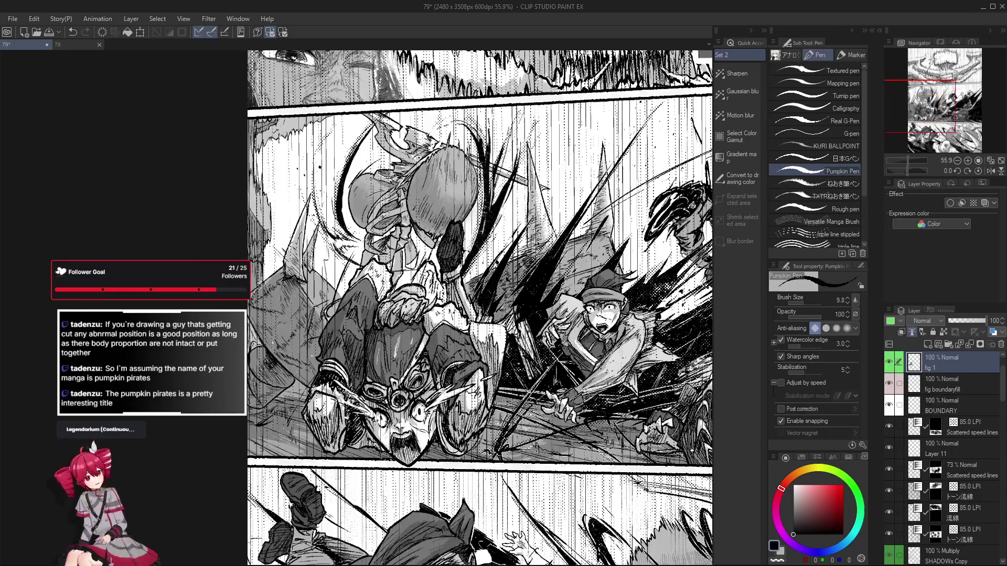
scroll(416, 365, "up", 3)
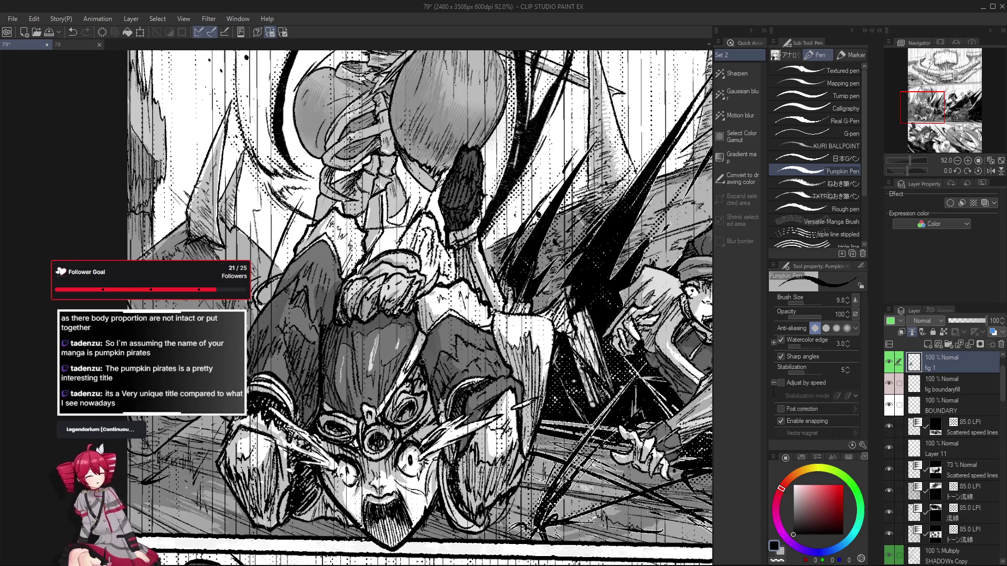
scroll(426, 381, "down", 5)
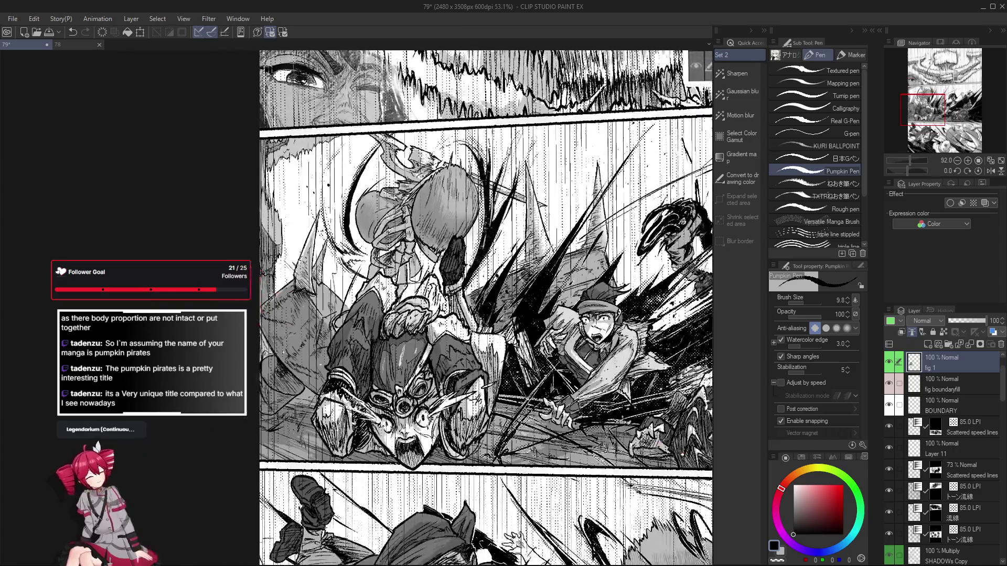
scroll(476, 381, "up", 3)
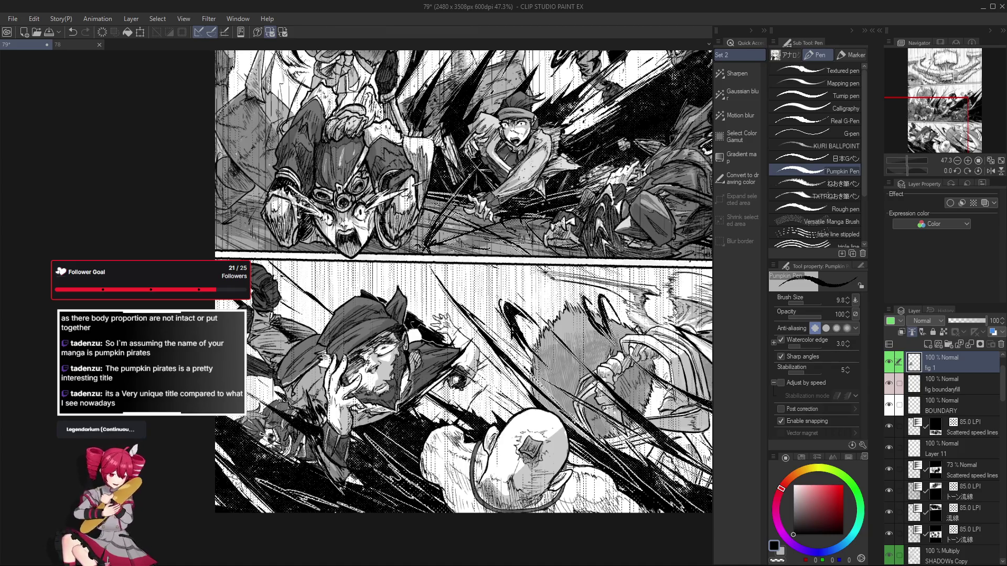
key("o")
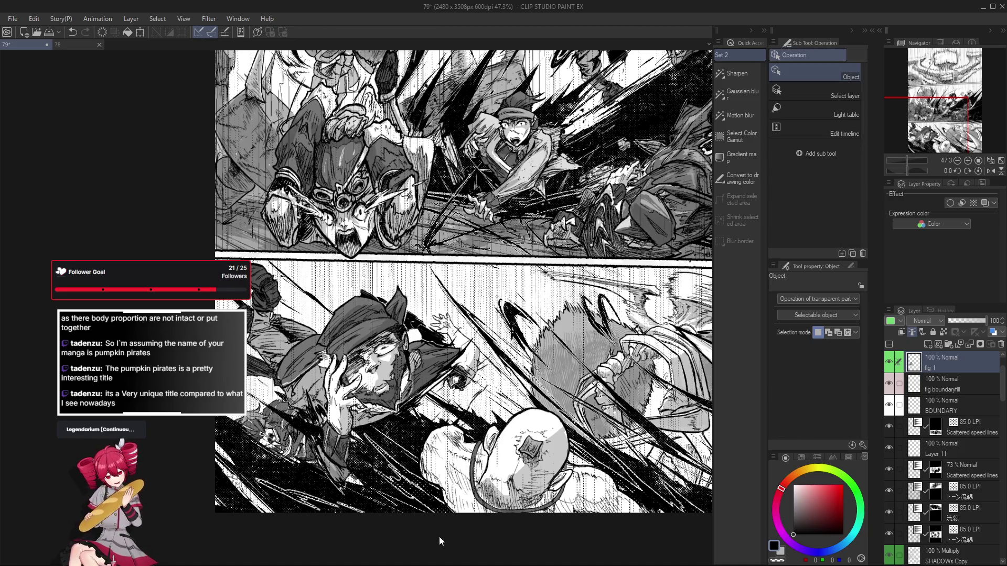
scroll(357, 431, "up", 4)
left_click(373, 413)
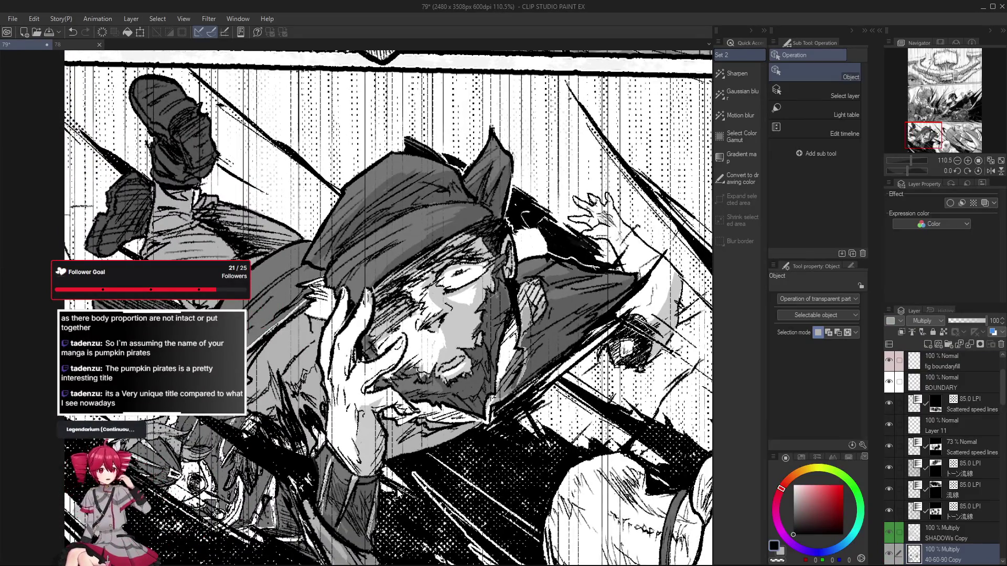
scroll(350, 281, "up", 3)
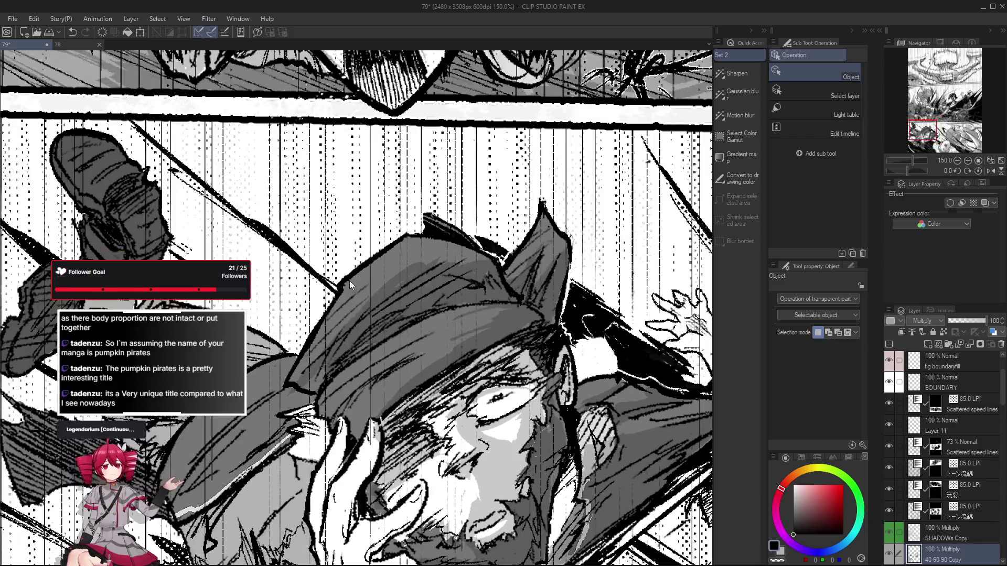
scroll(349, 293, "up", 4)
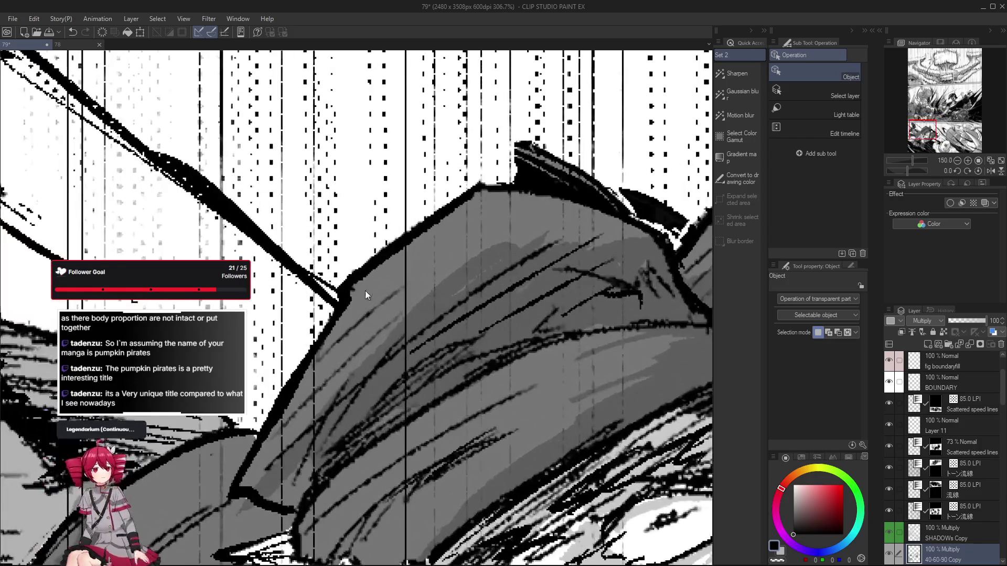
left_click(347, 286)
scroll(357, 314, "down", 2)
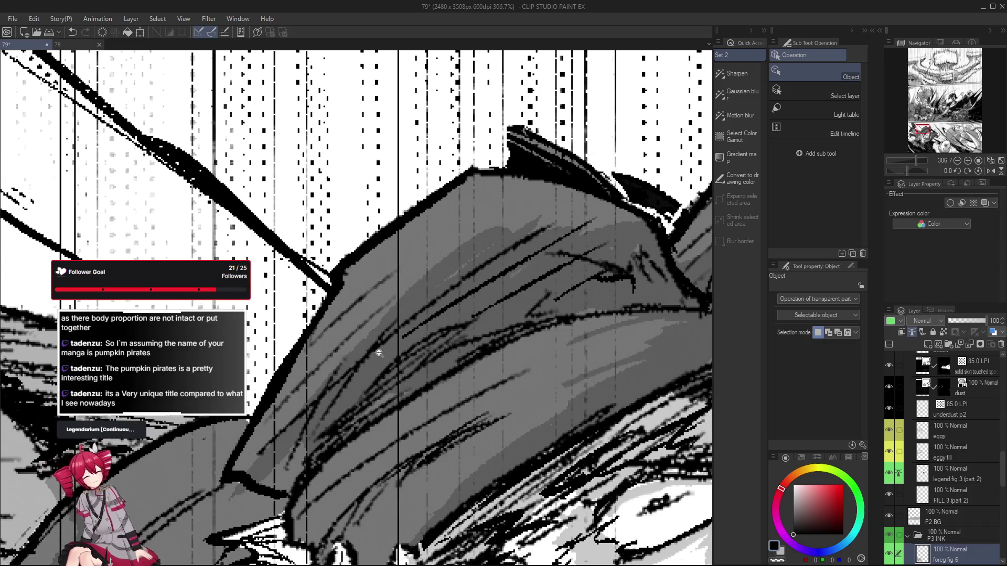
scroll(423, 430, "down", 1)
scroll(428, 445, "down", 1)
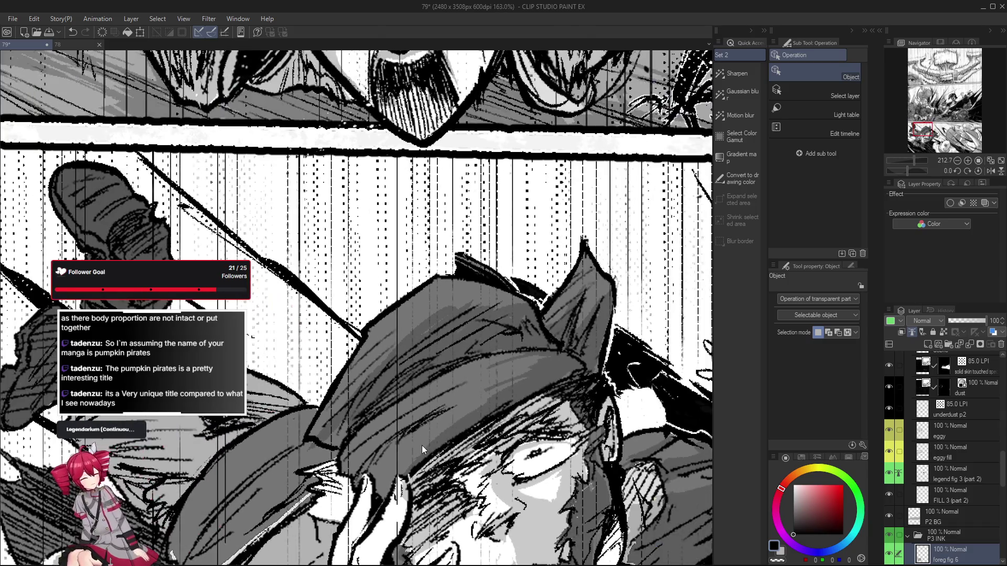
scroll(451, 477, "down", 1)
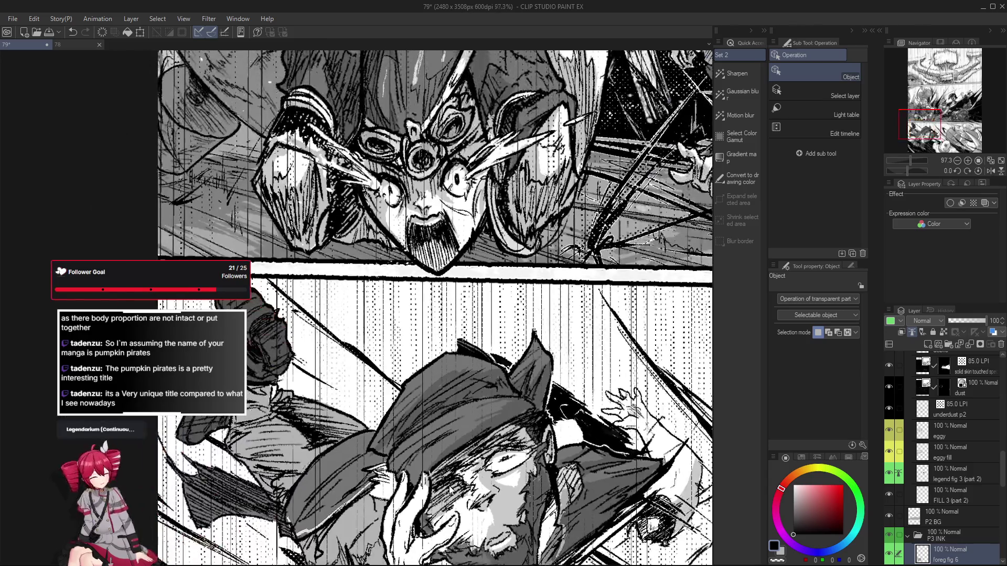
left_click(889, 553)
left_click(890, 553)
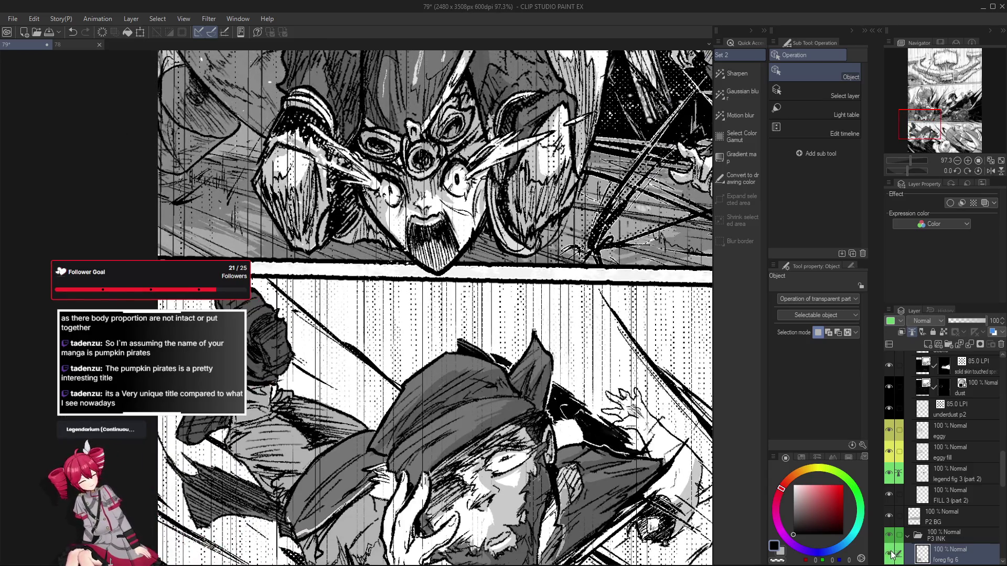
Select the Pumpkin Pen, bring the capped figure into view and mirror the canvas to check proportions
key("p")
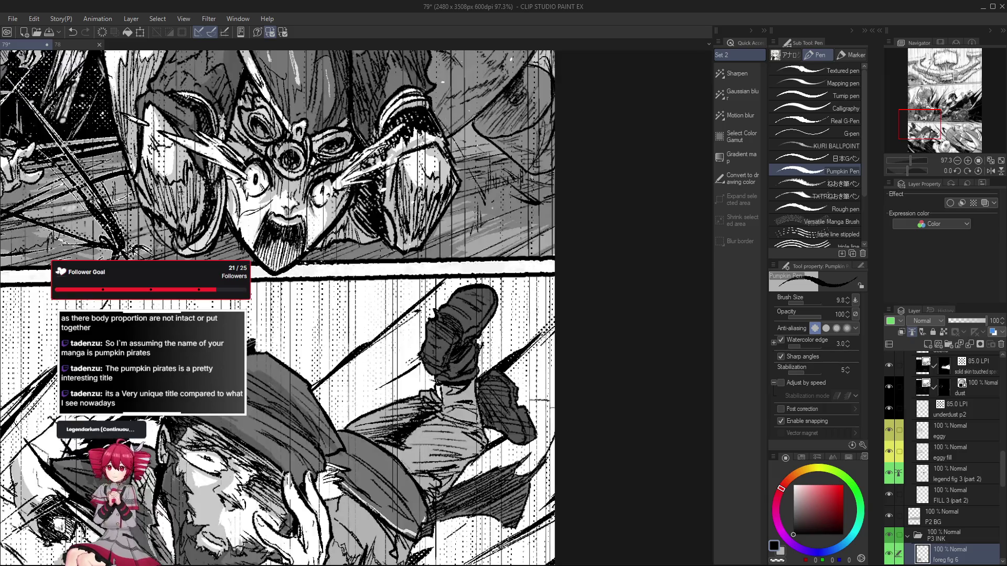
left_click_drag(330, 525, 321, 496)
scroll(338, 469, "up", 5)
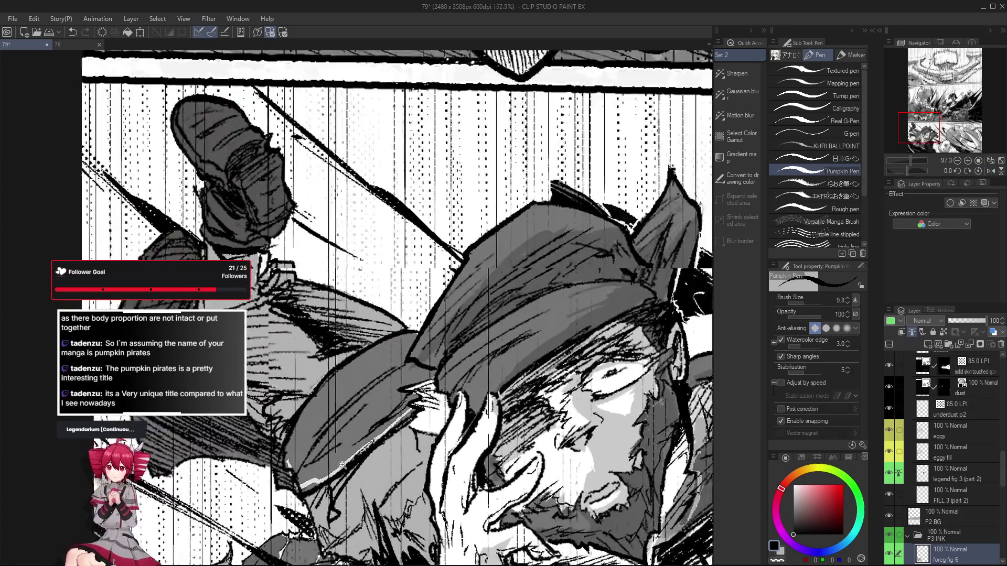
scroll(338, 474, "down", 2)
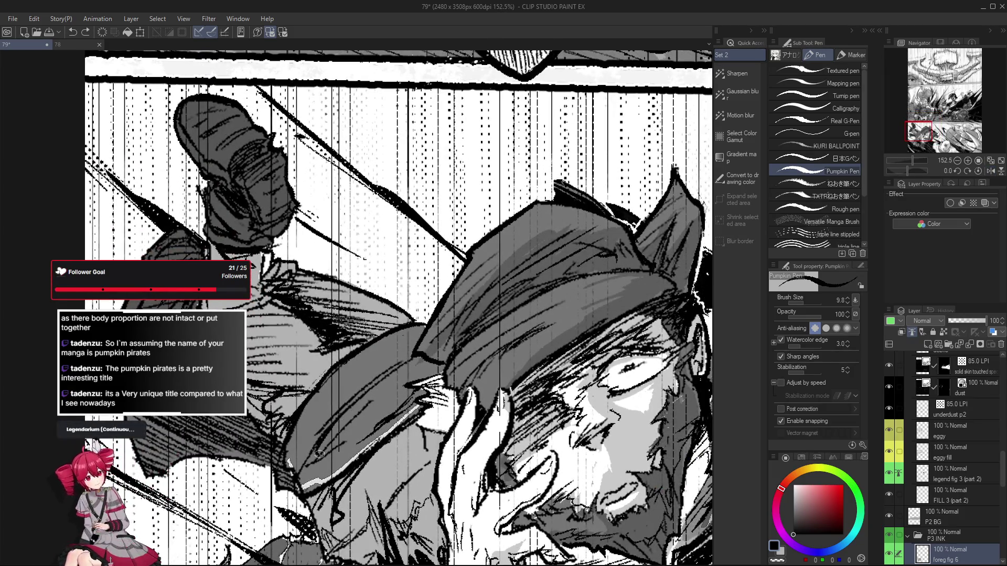
scroll(306, 474, "down", 3)
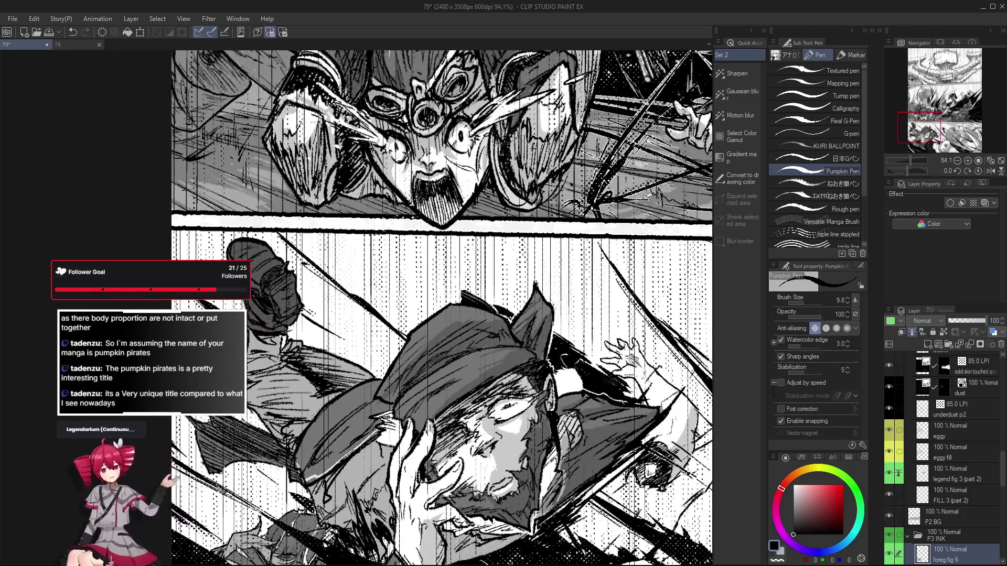
scroll(315, 466, "up", 6)
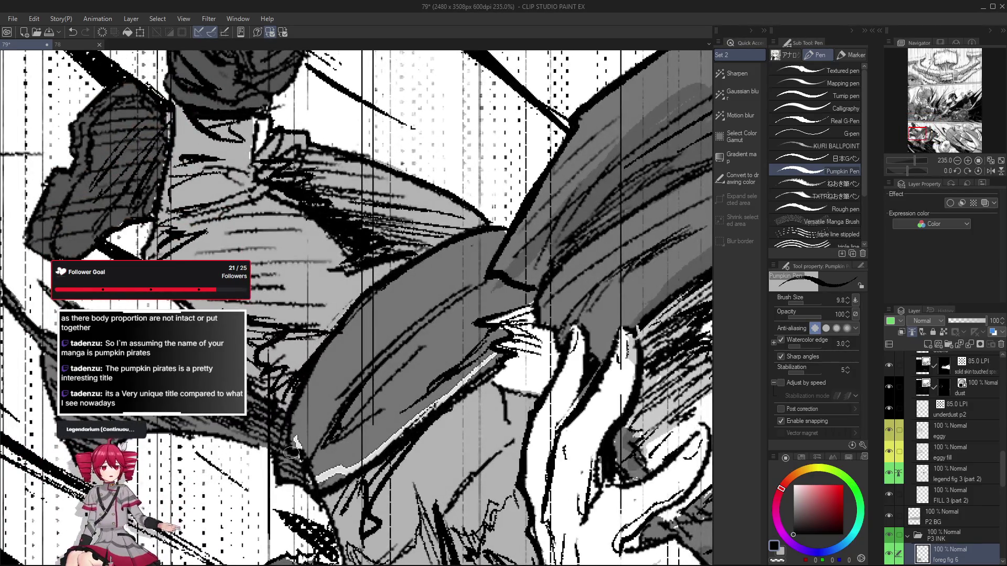
scroll(318, 346, "down", 5)
scroll(345, 369, "up", 2)
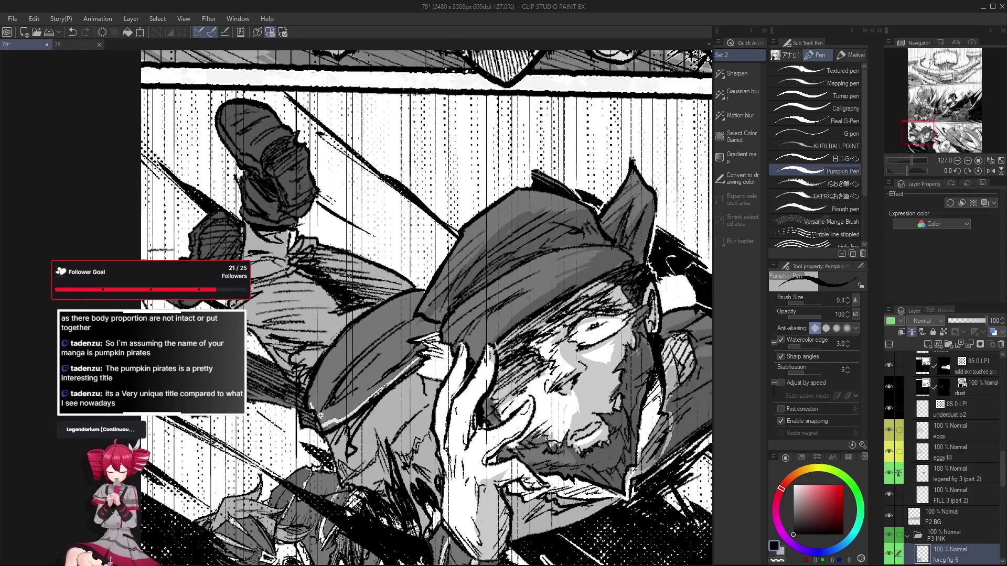
scroll(345, 369, "up", 2)
scroll(319, 343, "down", 4)
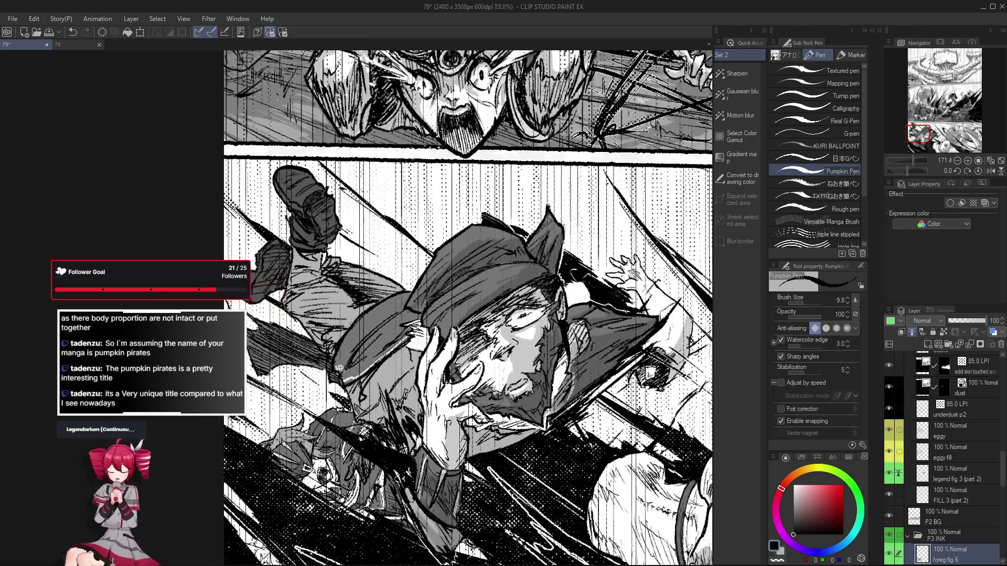
scroll(354, 395, "up", 4)
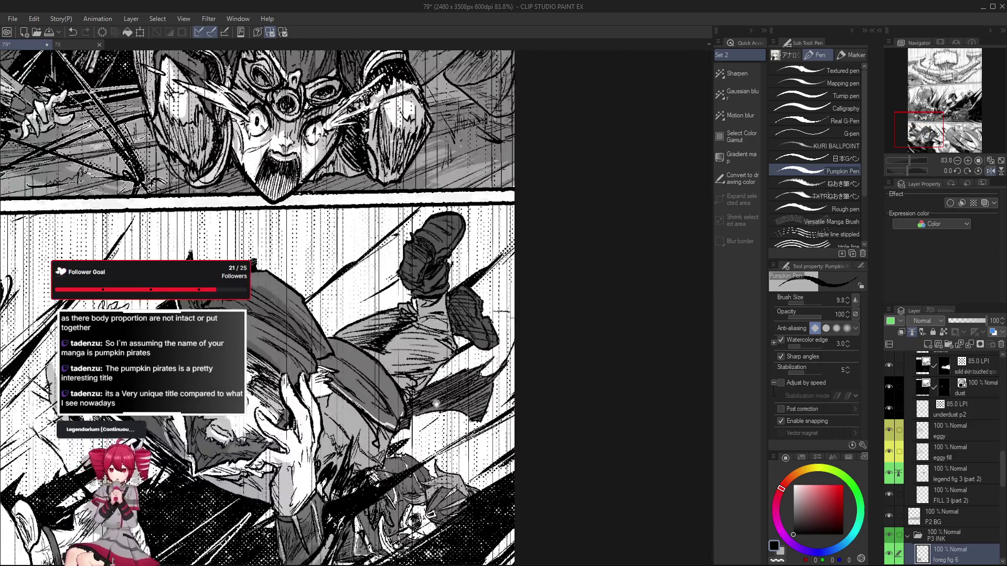
scroll(425, 449, "down", 1)
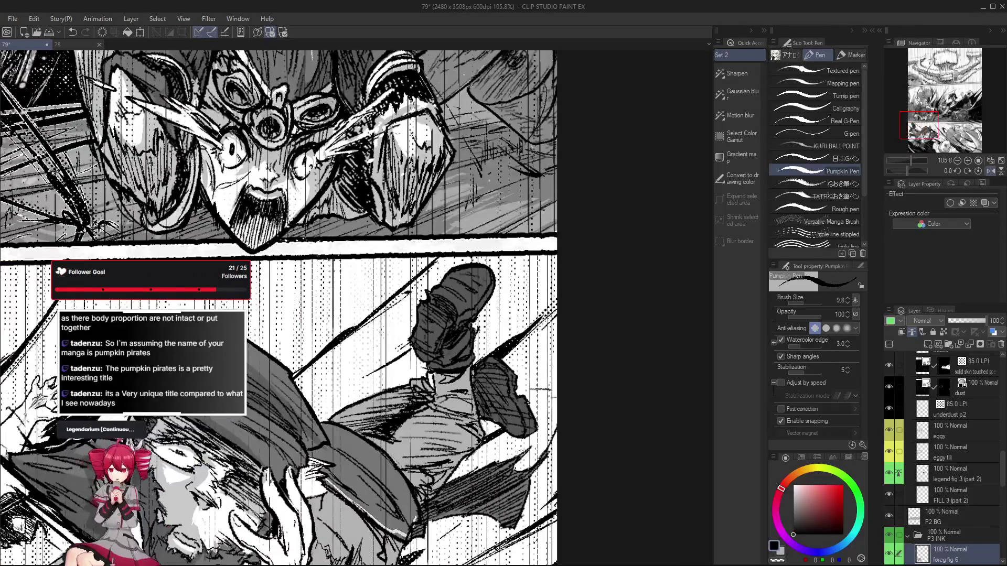
scroll(506, 443, "down", 3)
key("h")
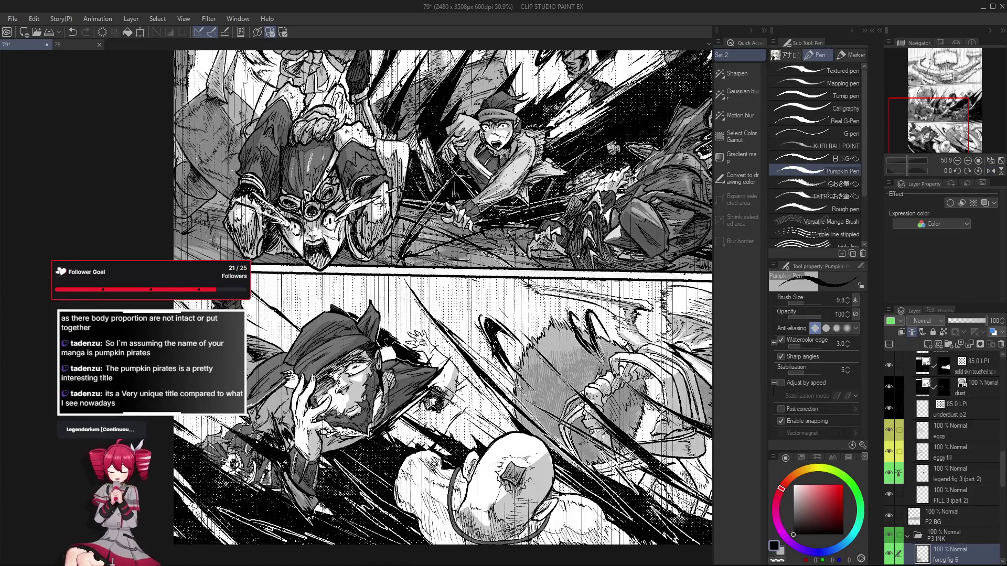
scroll(258, 429, "up", 5)
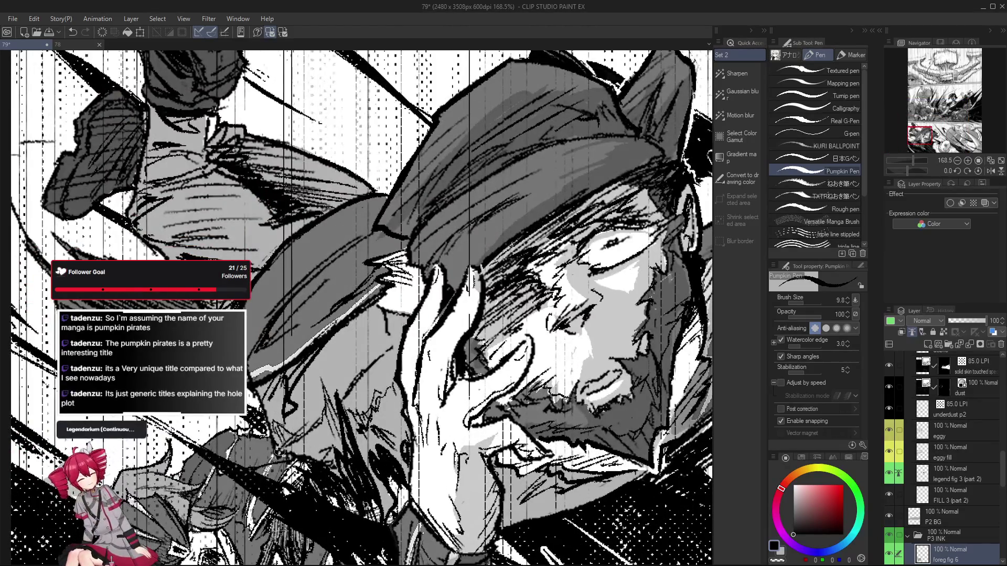
Undo the last stroke and redraw a short ink stroke on the figure's face
key("ctrl+z")
left_click_drag(286, 434, 284, 449)
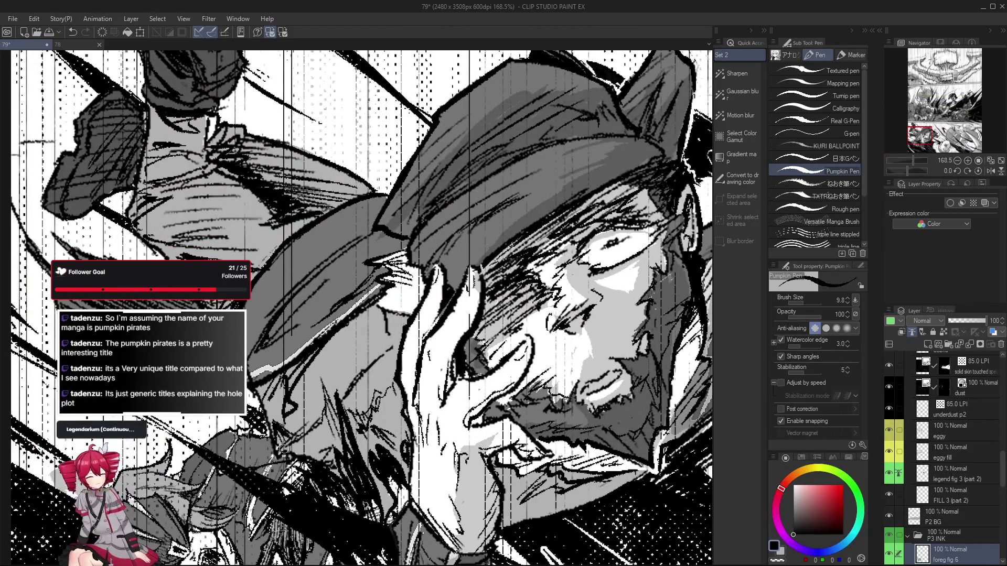
scroll(298, 457, "down", 2)
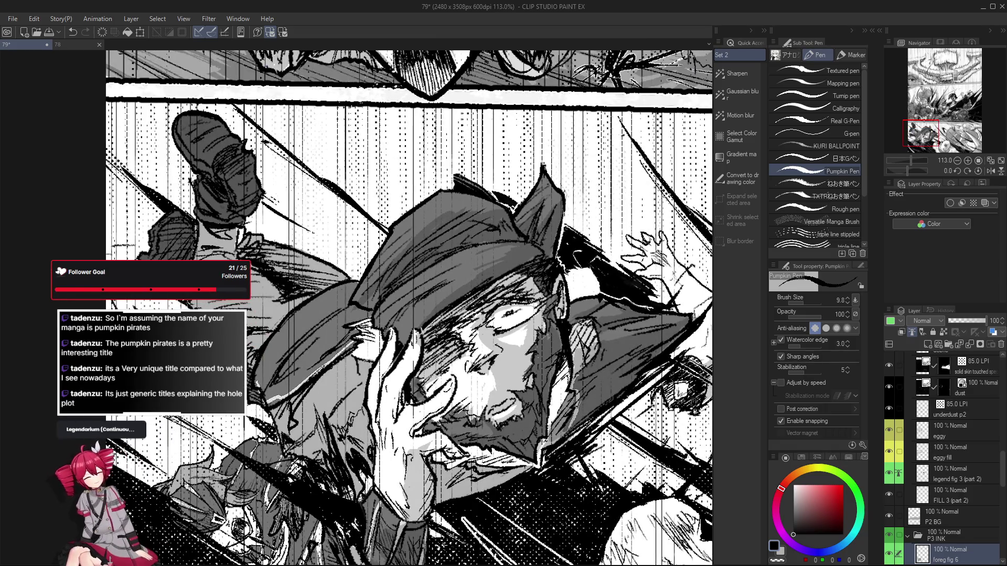
scroll(271, 410, "down", 3)
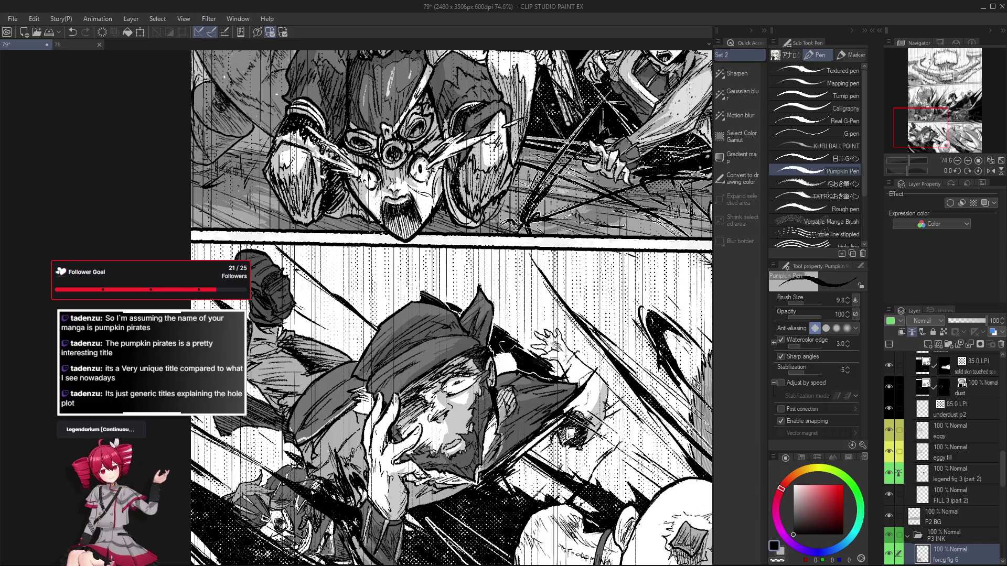
scroll(364, 467, "up", 5)
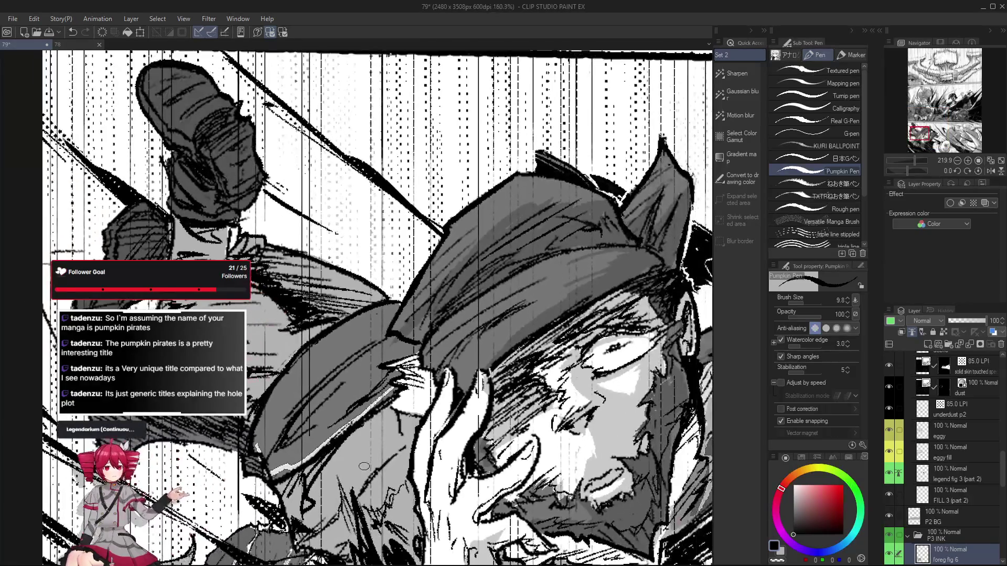
Eyedrop a mid grey from the artwork and make the 40-60-90 Copy tone layer the working layer
left_click(317, 388, "alt")
scroll(955, 506, "down", 3)
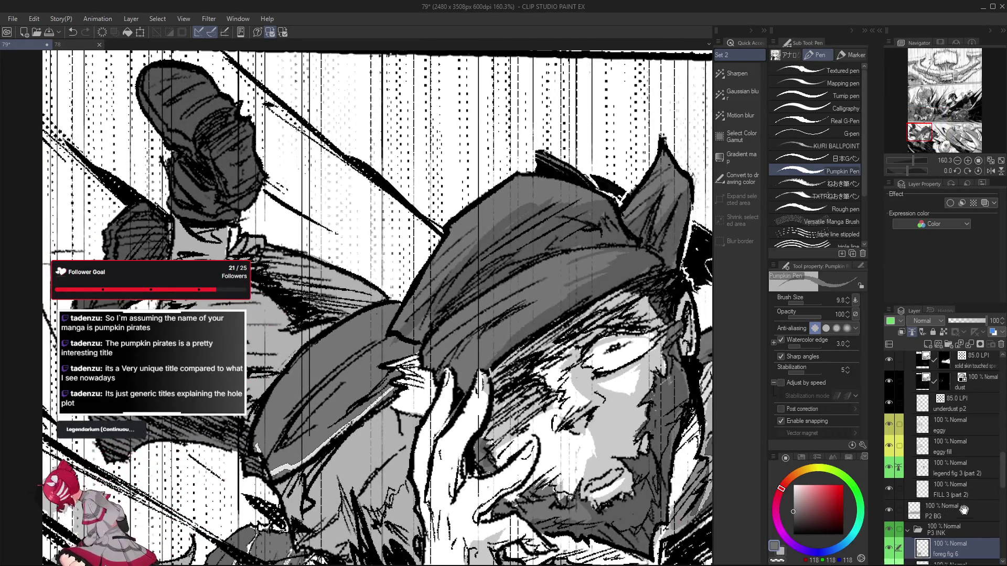
left_click(327, 427, "ctrl")
key("g")
key("g")
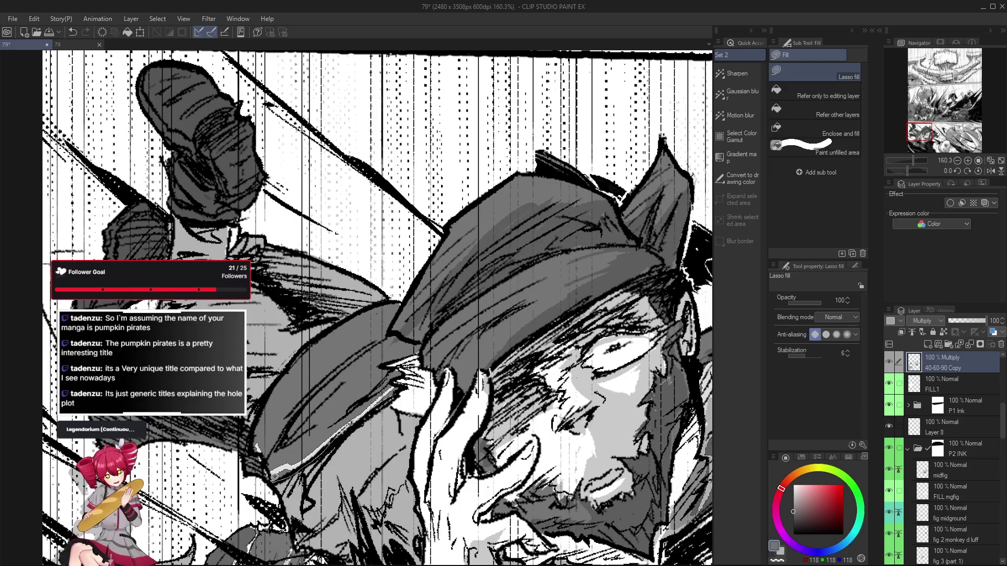
Zoom to about 505% and lasso-fill grey tone along the capped figure's hat brim edge
scroll(309, 472, "down", 3)
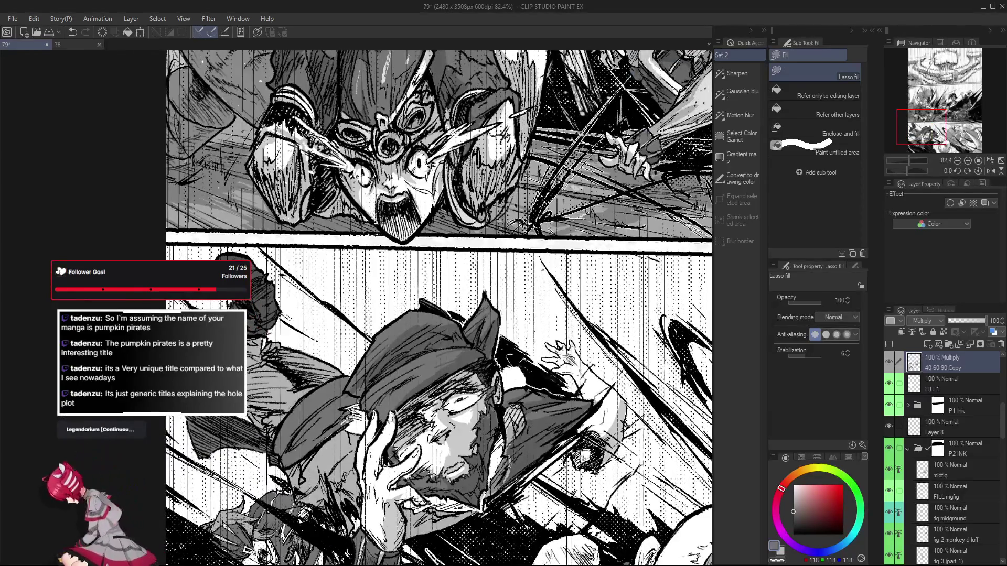
scroll(322, 428, "up", 2)
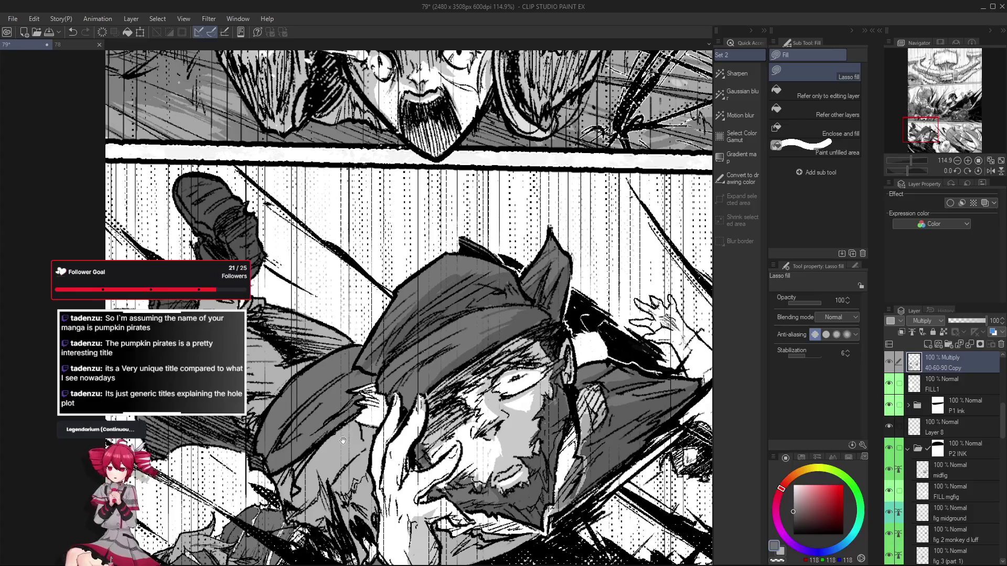
scroll(310, 452, "up", 5)
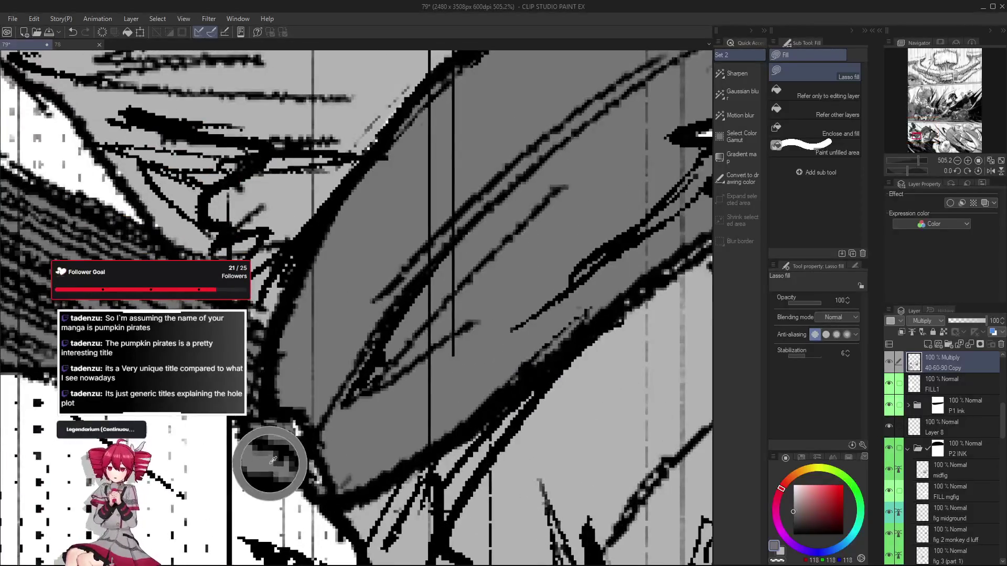
left_click_drag(333, 493, 292, 410)
scroll(292, 410, "down", 5)
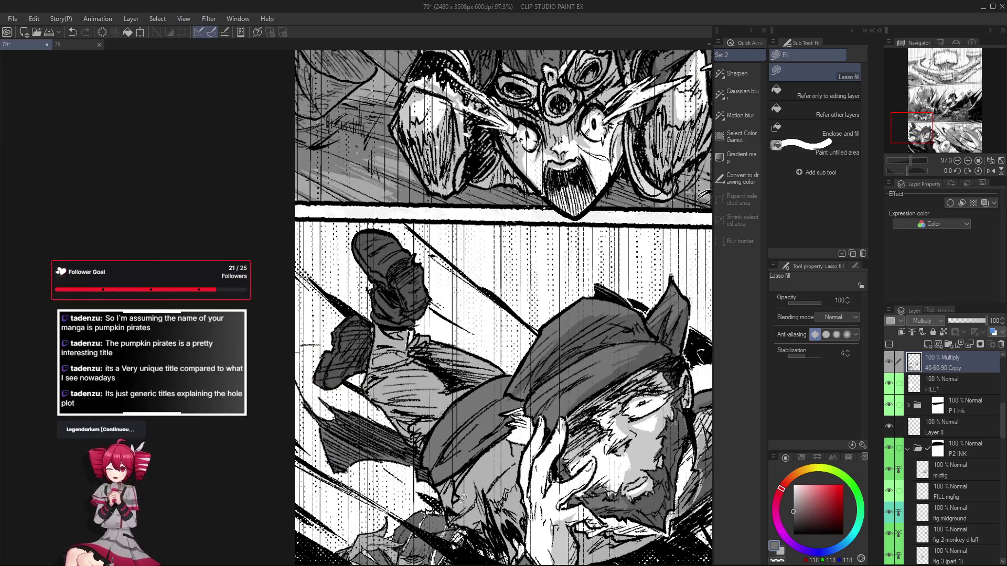
scroll(419, 351, "up", 3)
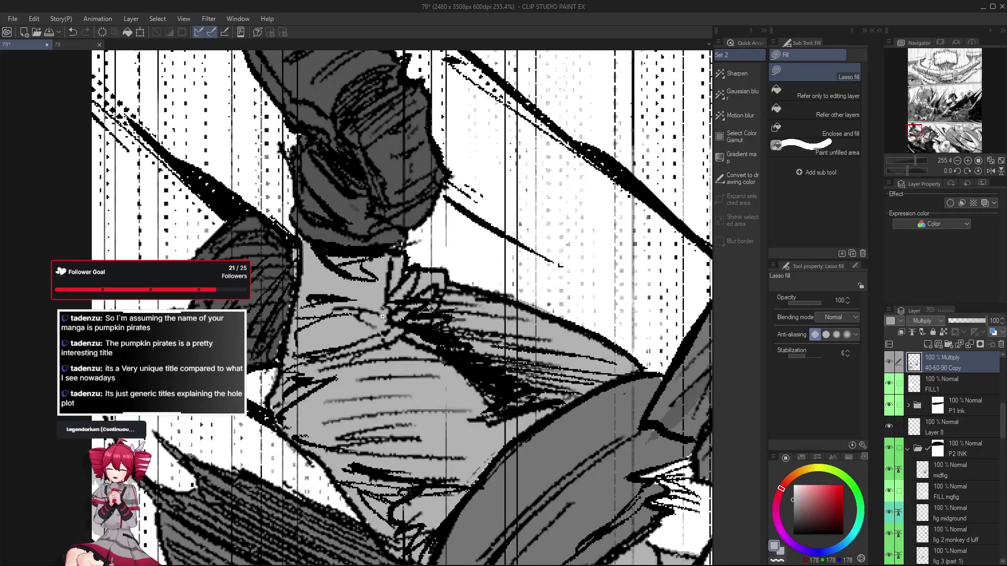
scroll(387, 299, "down", 3)
scroll(383, 303, "up", 1)
scroll(420, 303, "down", 4)
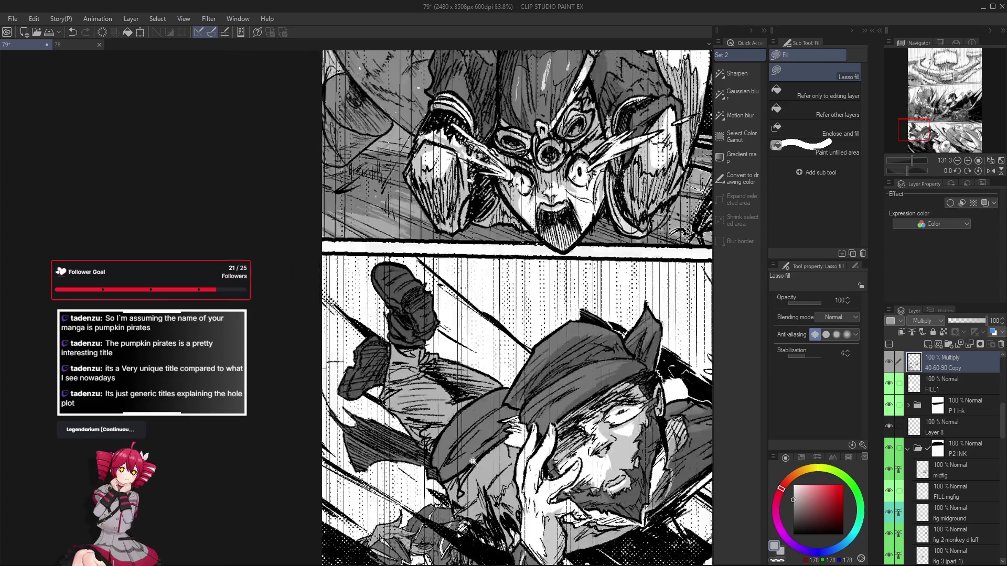
scroll(421, 303, "up", 3)
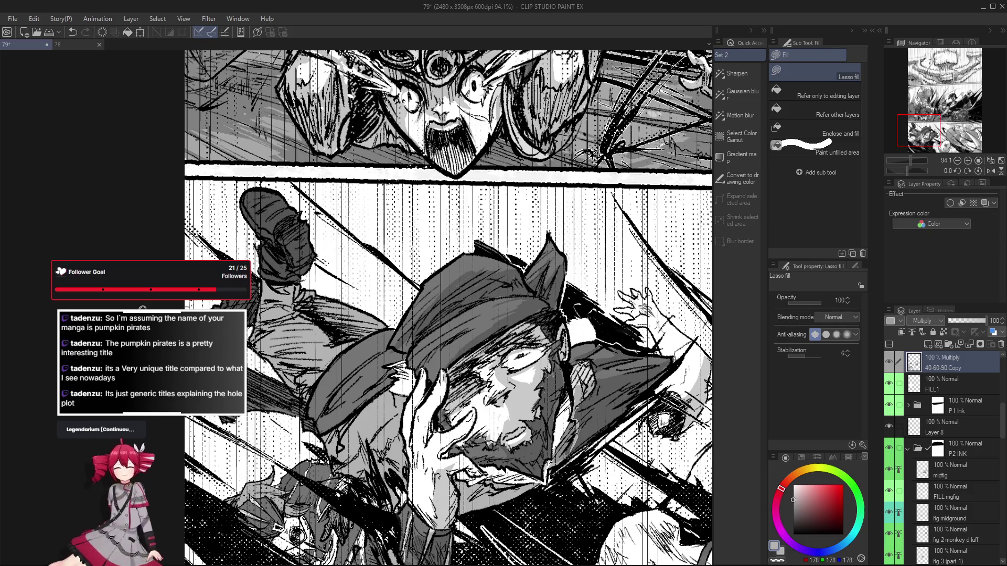
left_click(396, 473, "alt")
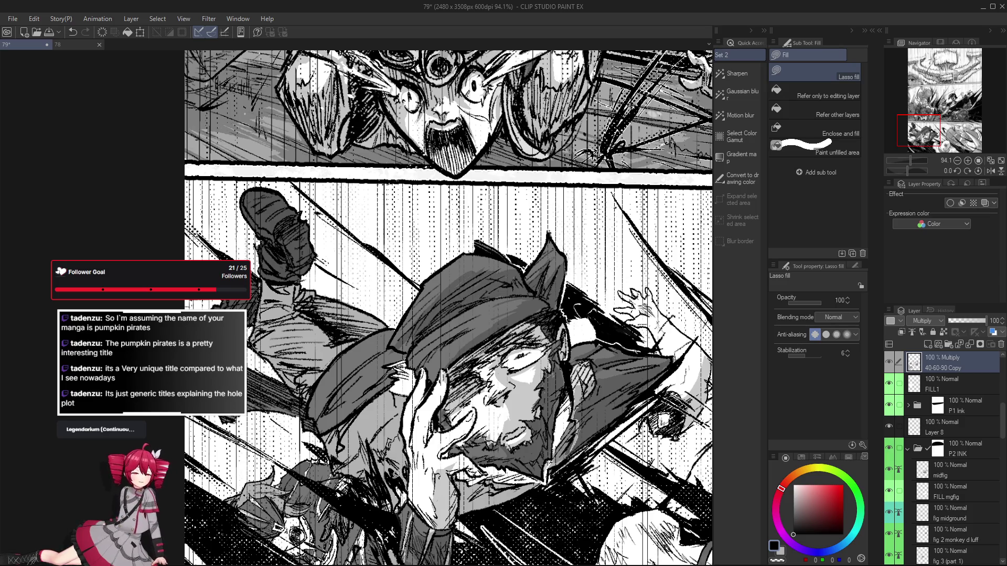
key("o")
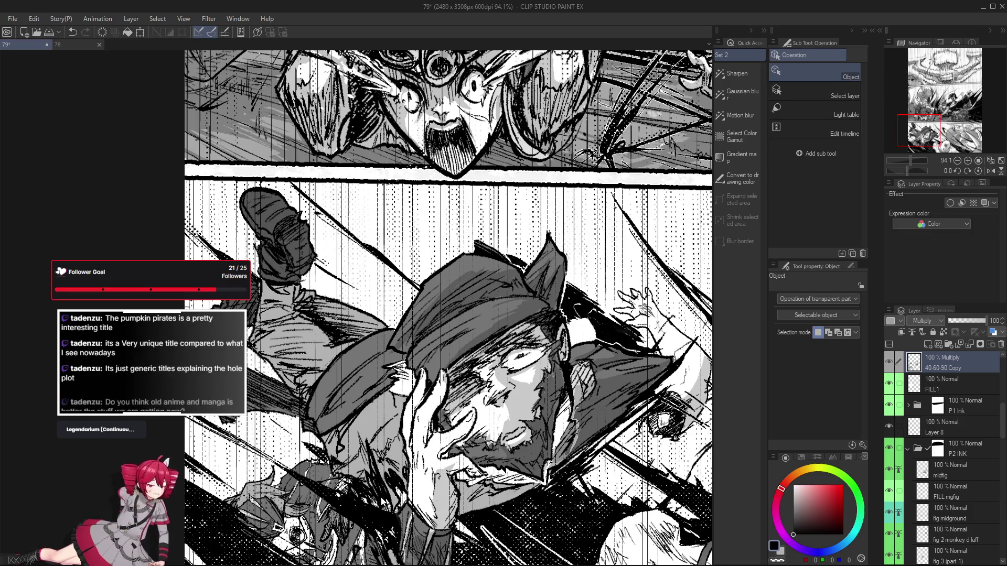
scroll(204, 356, "up", 5)
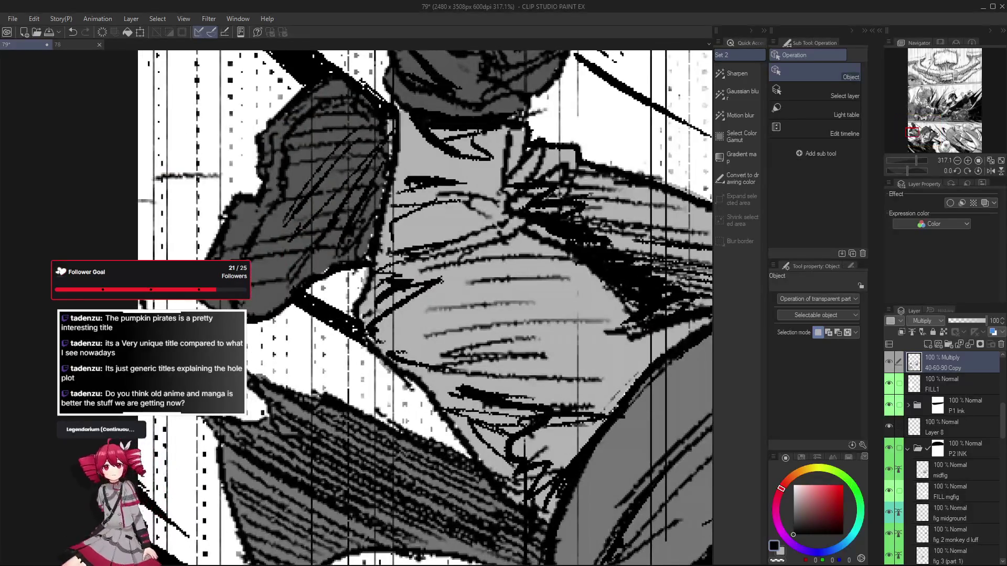
left_click(397, 426)
scroll(398, 426, "down", 4)
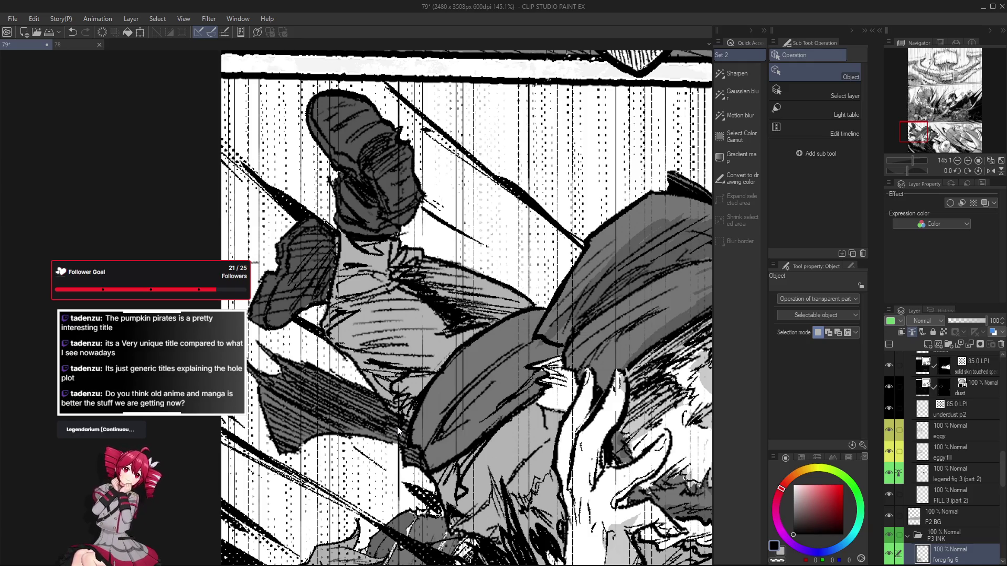
scroll(397, 426, "down", 4)
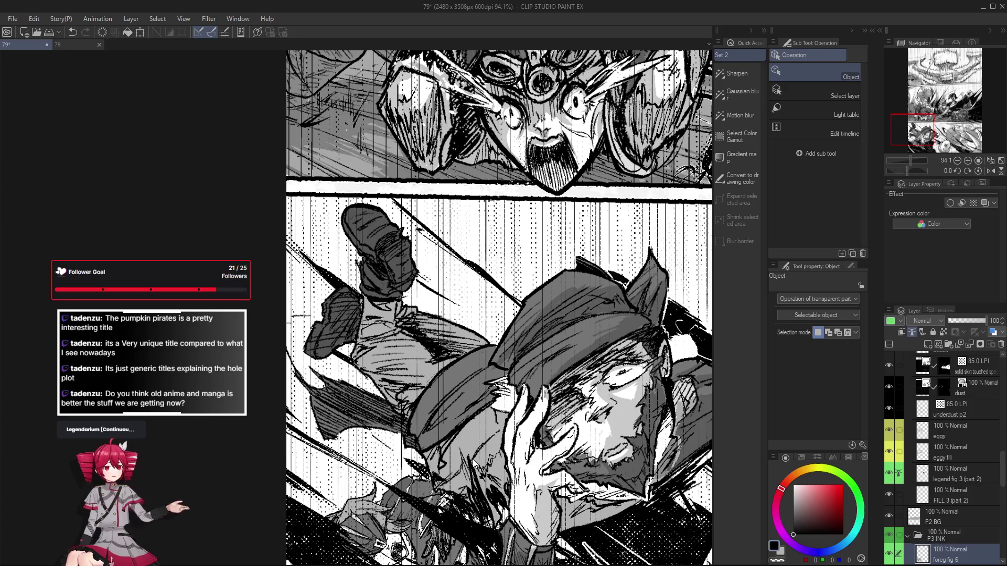
With the Pumpkin Pen active, flip the canvas horizontally to check the drawing, then flip it back
key("p")
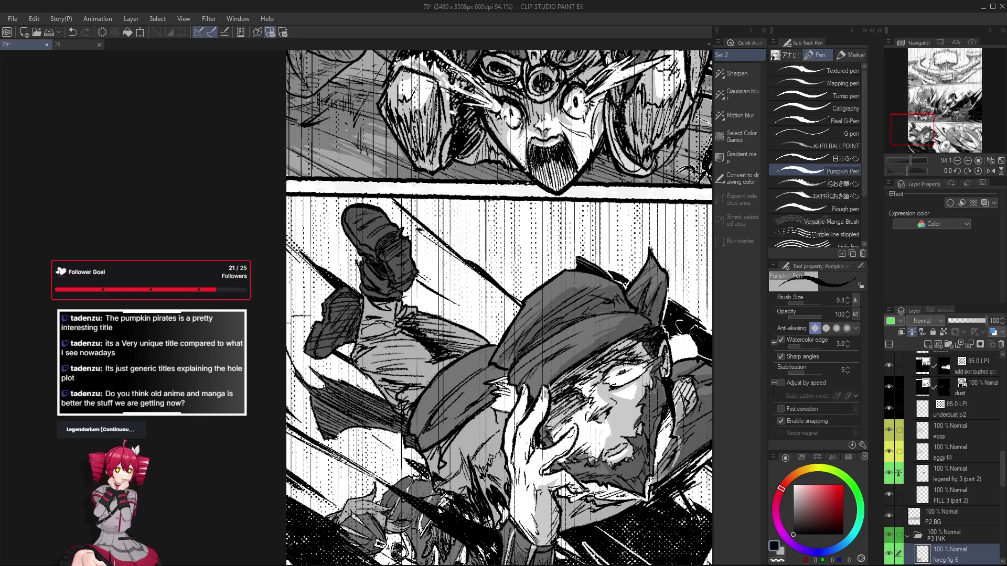
key("h")
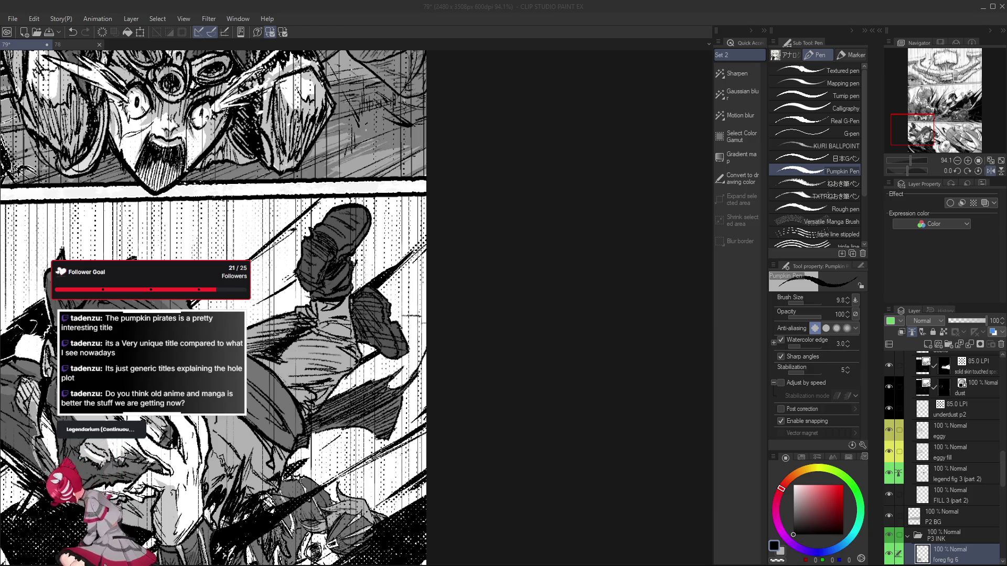
key("alt+Tab")
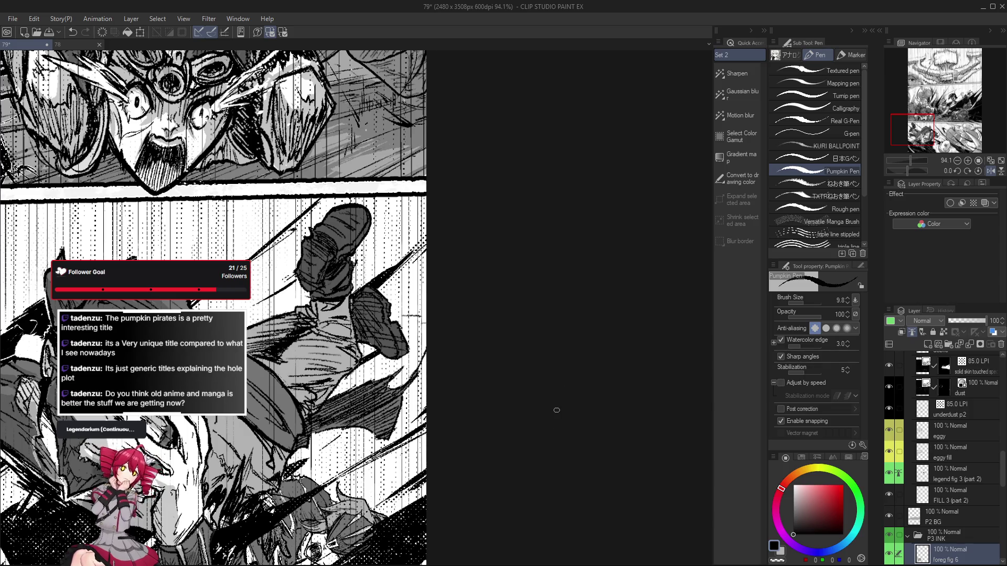
key("h")
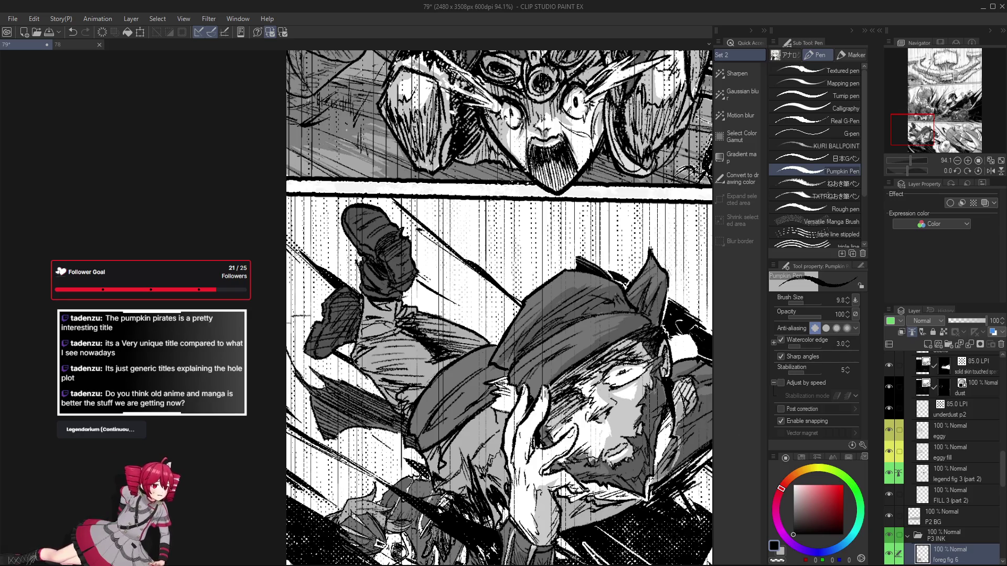
Pan the page view left, then draw and undo a few test pen strokes
mouse_move(676, 461)
left_mouse_down()
mouse_move(666, 417)
mouse_move(391, 431)
left_mouse_up()
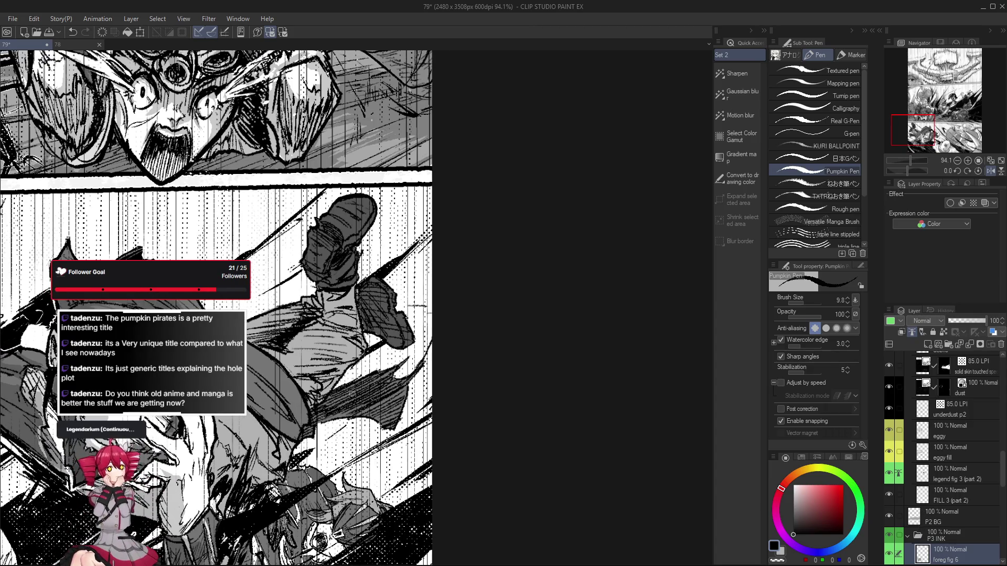
left_click_drag(318, 412, 337, 393)
key("ctrl+z")
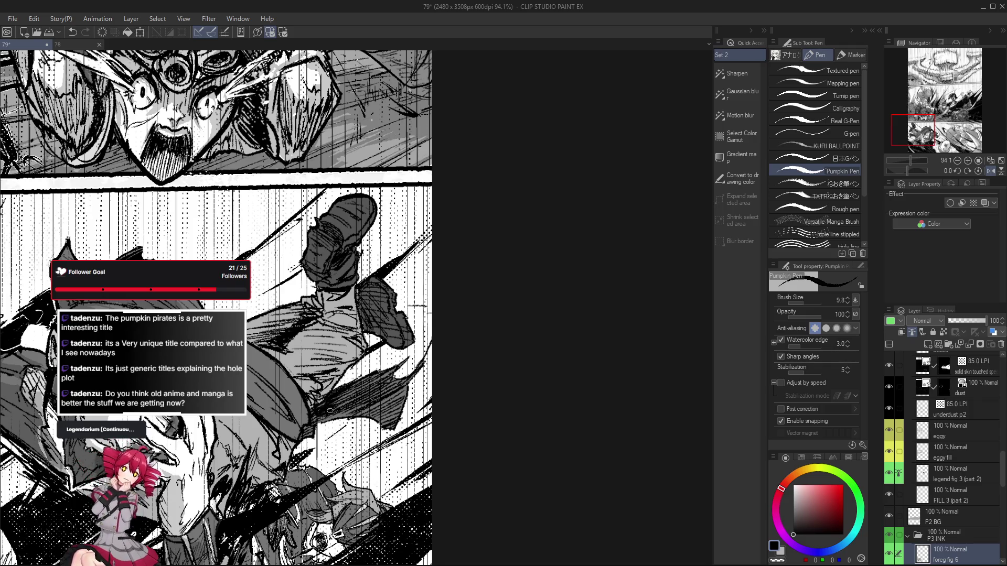
scroll(334, 427, "down", 1)
scroll(334, 435, "down", 1)
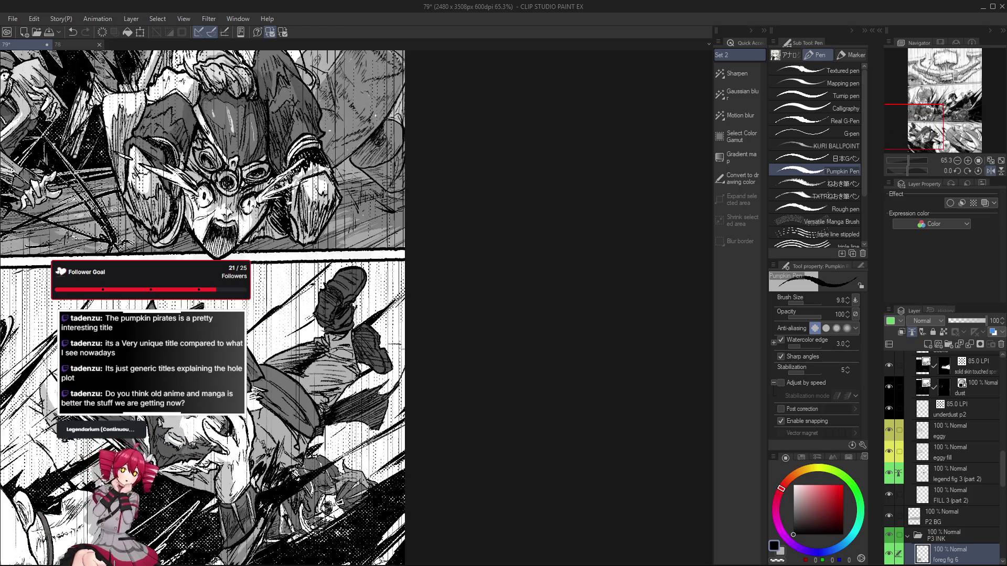
key("ctrl+z")
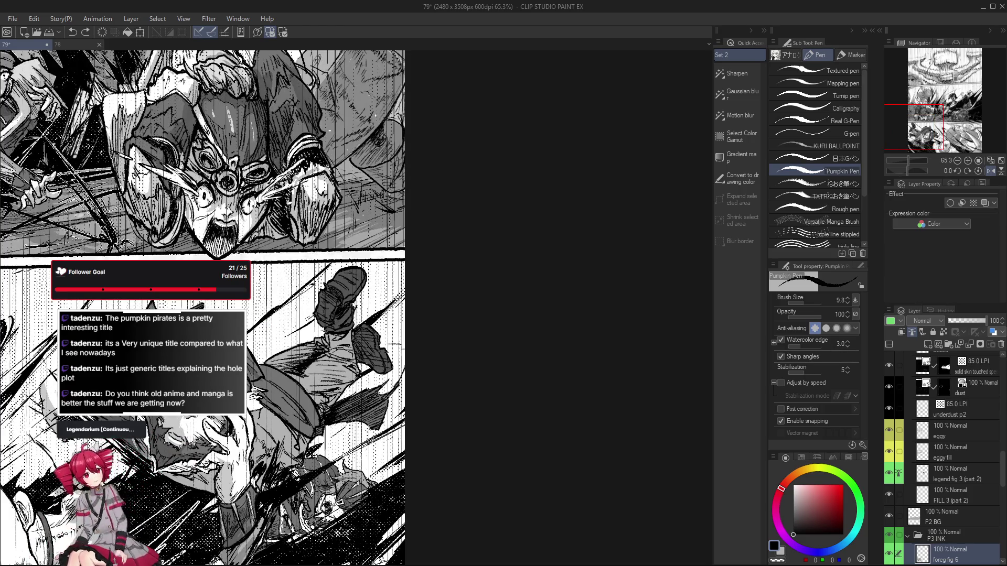
scroll(357, 308, "left", 5)
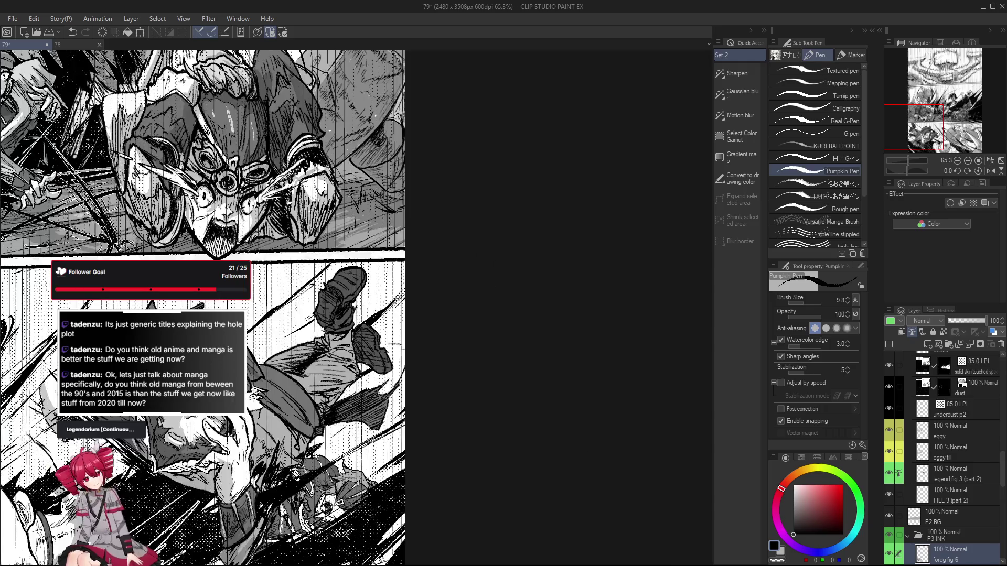
Rotate the view to -18° at 124.9% zoom and return to the Pen
left_click_drag(416, 443, 557, 552)
key("p")
scroll(357, 309, "up", 3)
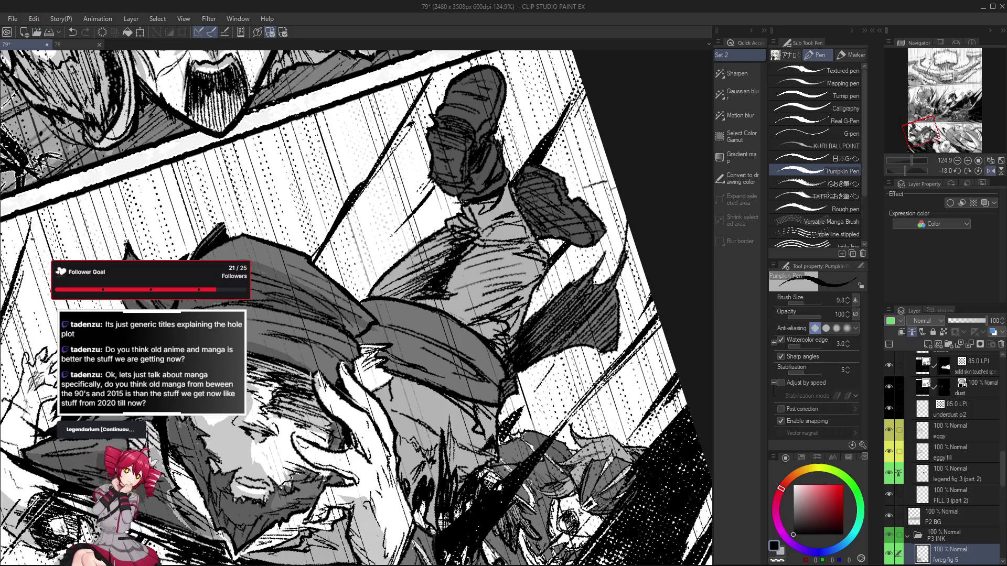
Switch to the Pumpkin Pen Eraser, undo the previous stroke, and erase grey linework near the cap
key("e")
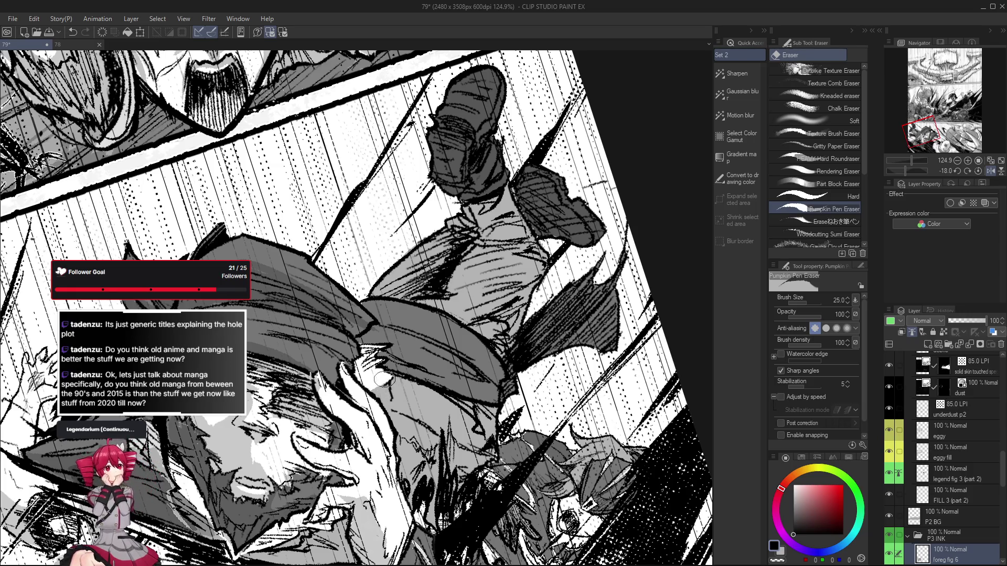
key("ctrl+z")
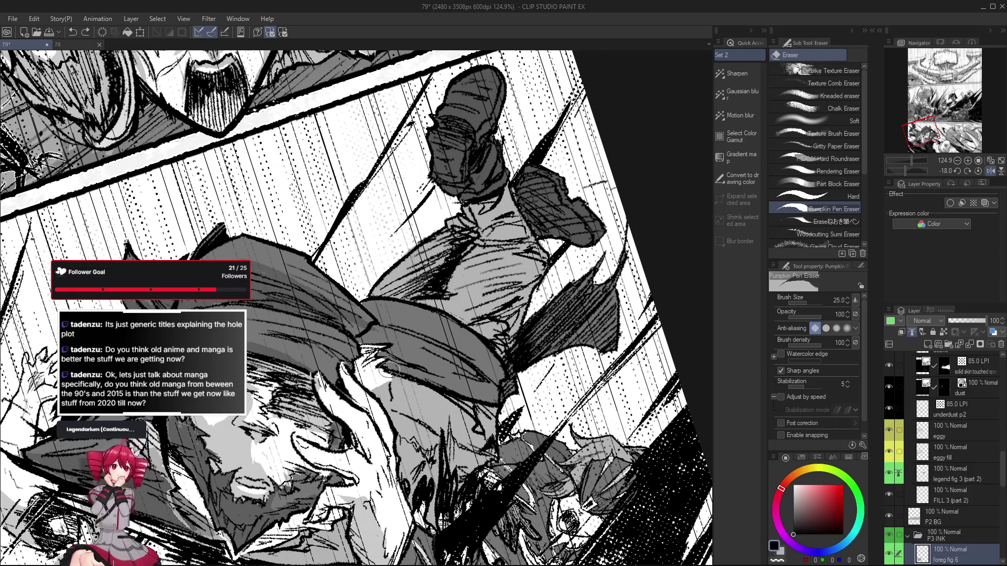
mouse_move(370, 367)
left_mouse_down()
mouse_move(398, 349)
mouse_move(370, 346)
mouse_move(374, 367)
left_mouse_up()
scroll(375, 414, "right", 1)
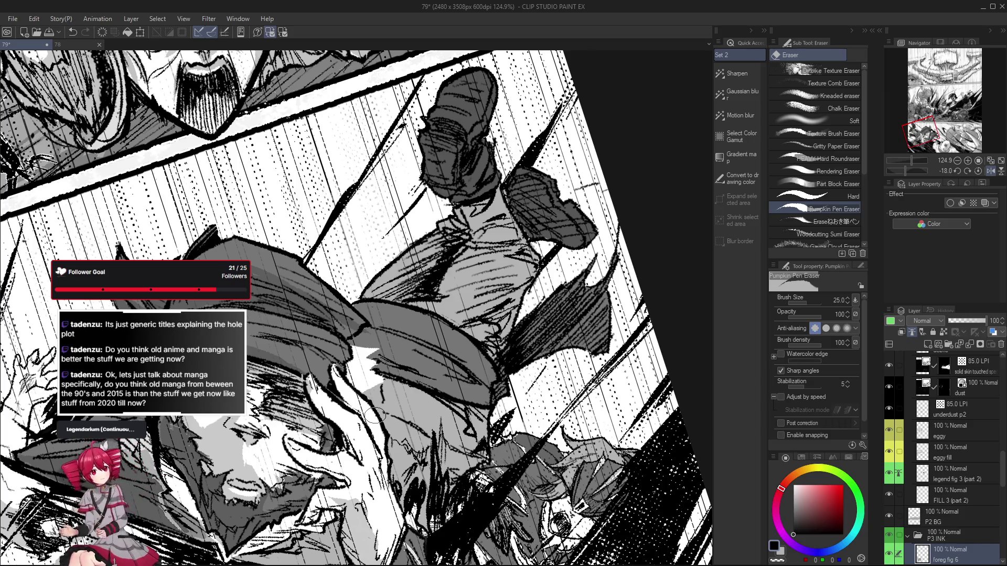
left_click_drag(438, 464, 450, 457)
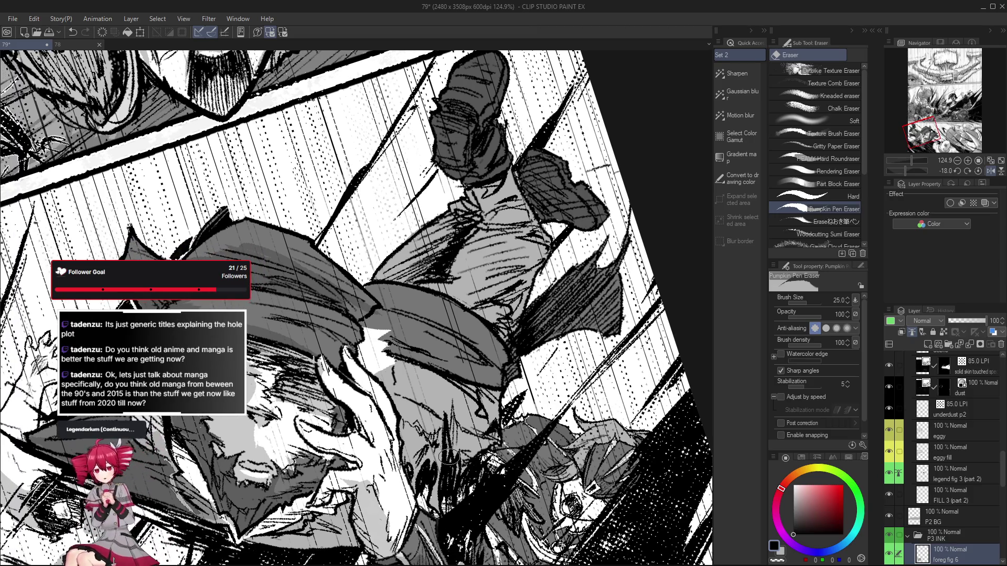
scroll(341, 372, "up", 2)
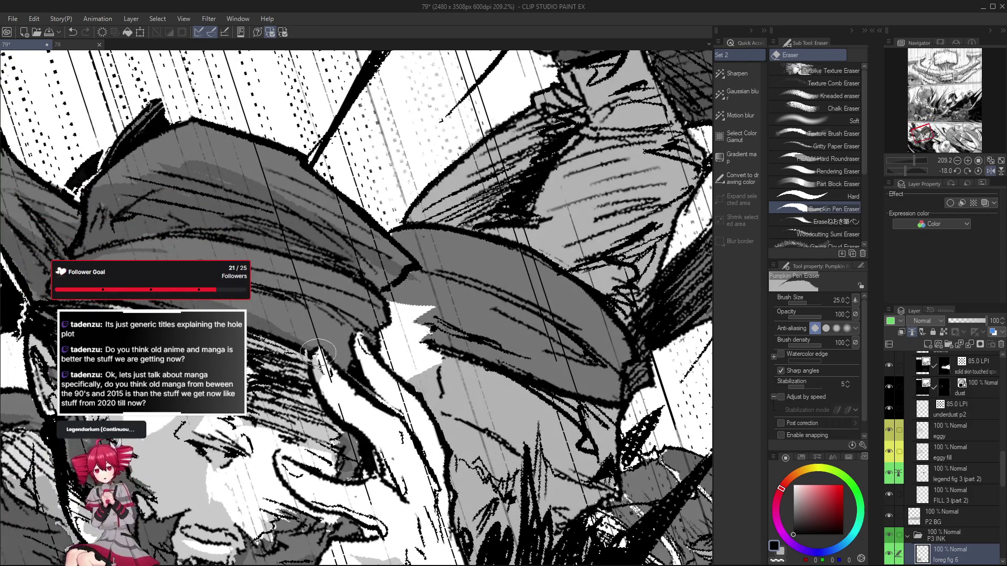
scroll(361, 402, "down", 1)
scroll(369, 406, "up", 2)
key("p")
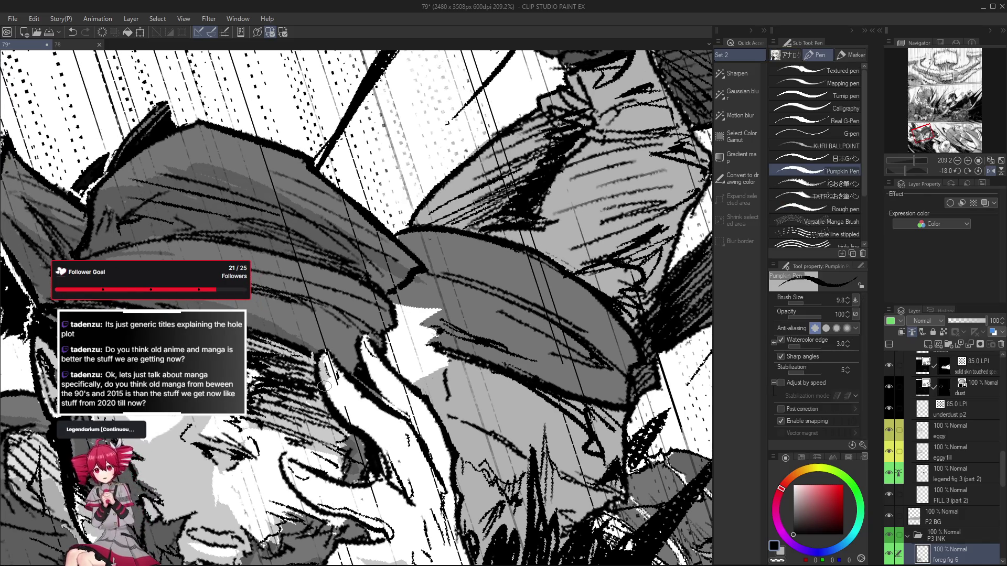
scroll(387, 376, "down", 2)
scroll(388, 376, "up", 1)
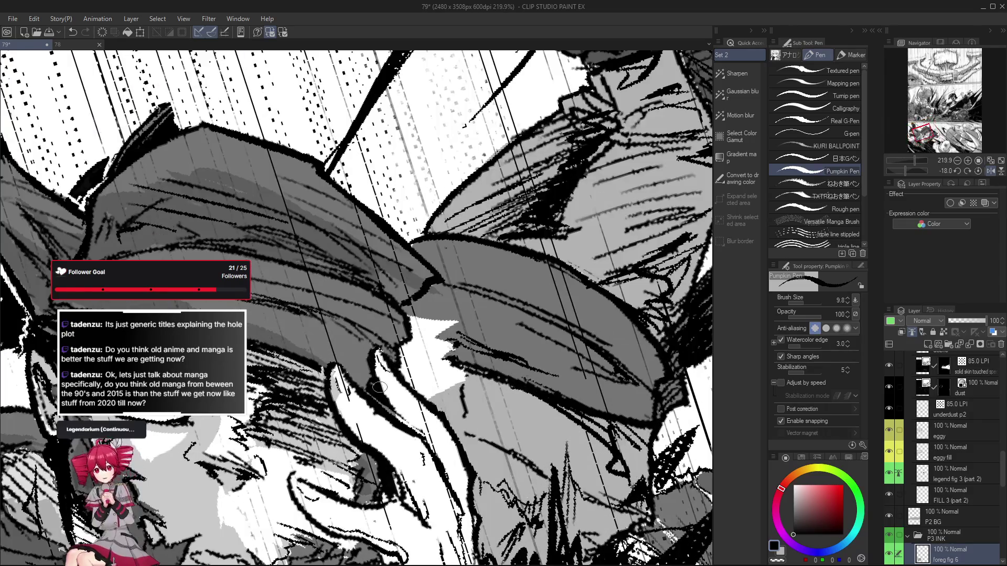
scroll(380, 370, "up", 2)
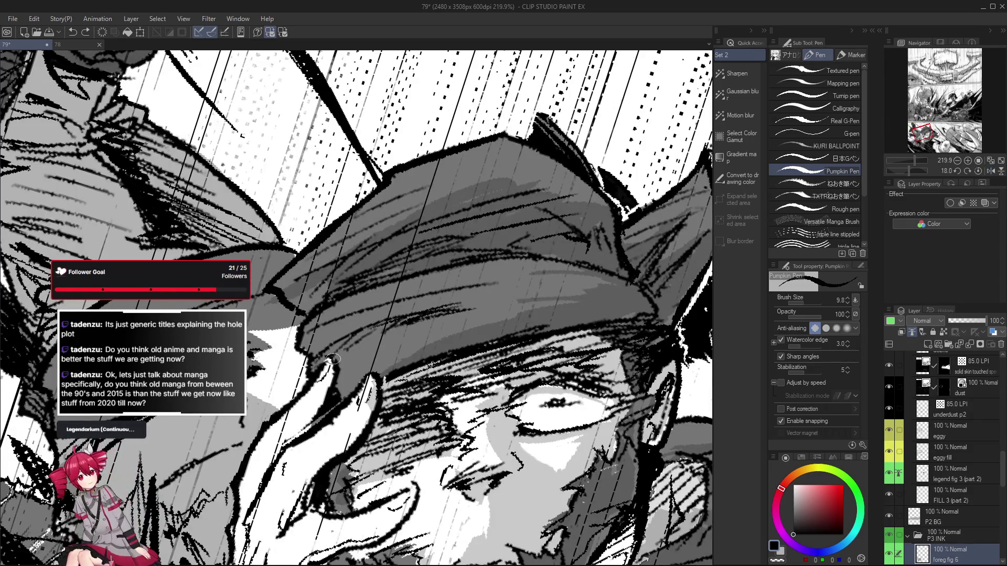
key("e")
scroll(328, 388, "down", 2)
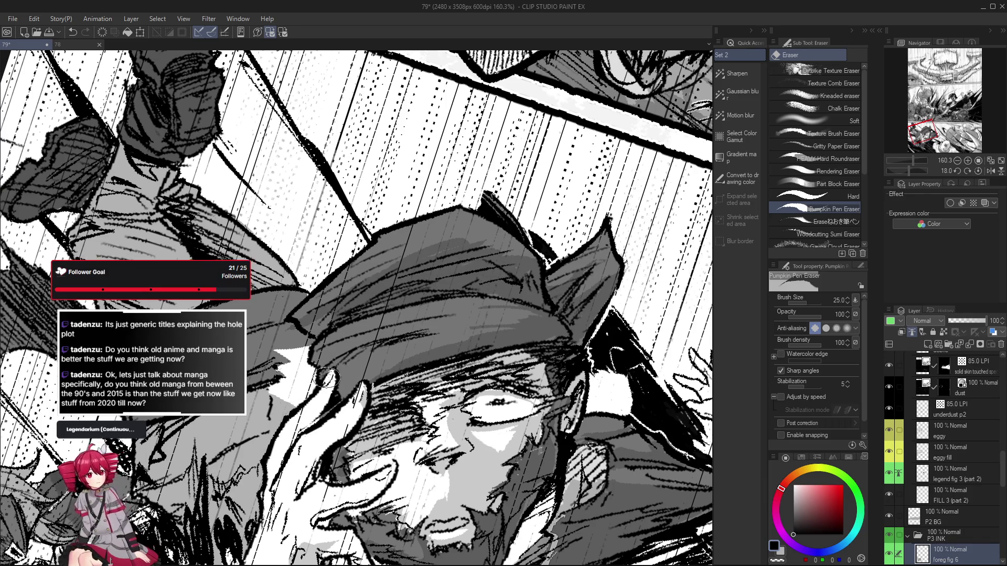
left_click_drag(324, 401, 325, 412)
Switch to the Pumpkin Pen and zoom in on the cap beside the raised hand
key("p")
scroll(333, 409, "down", 1)
scroll(333, 409, "up", 1)
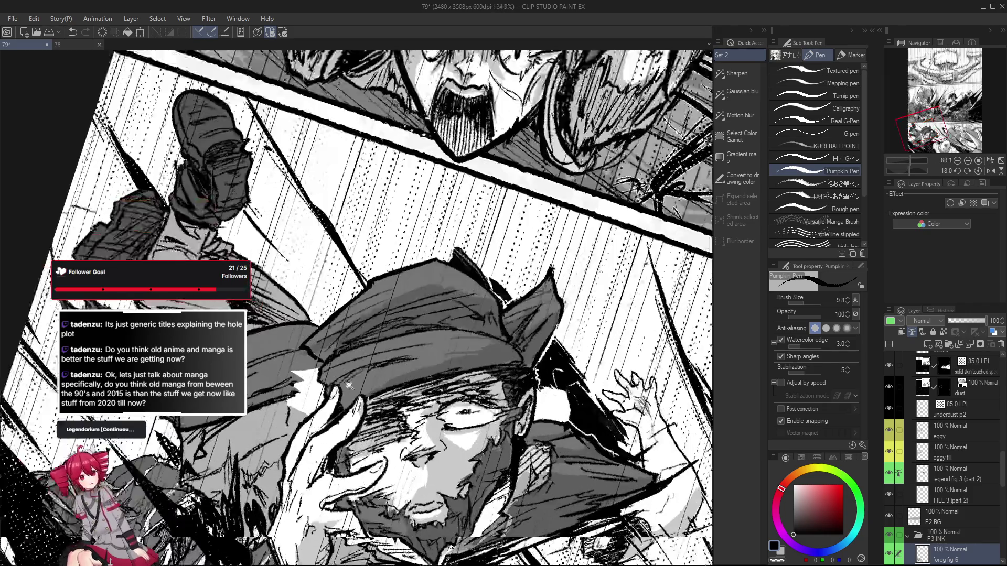
scroll(334, 379, "down", 2)
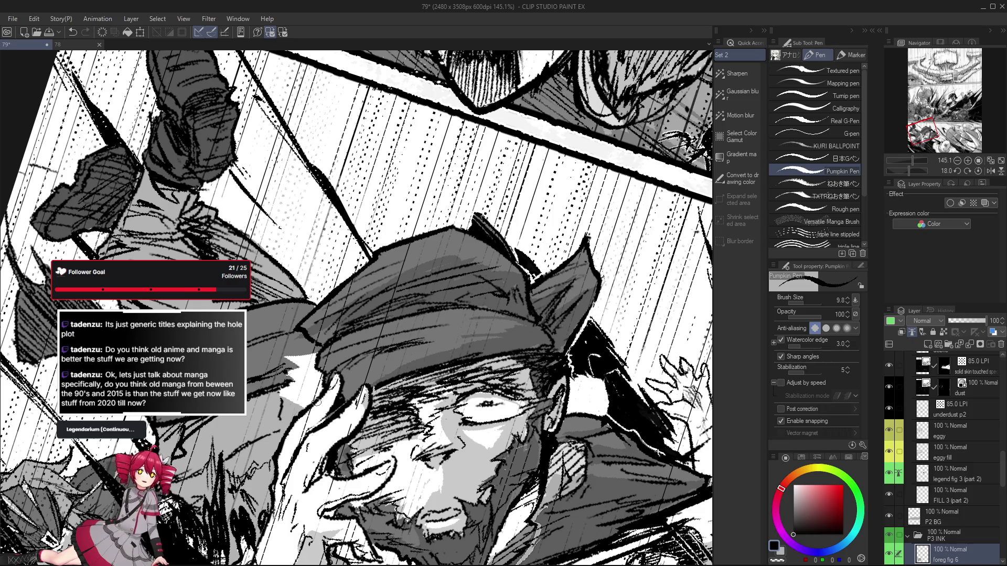
scroll(337, 376, "up", 5)
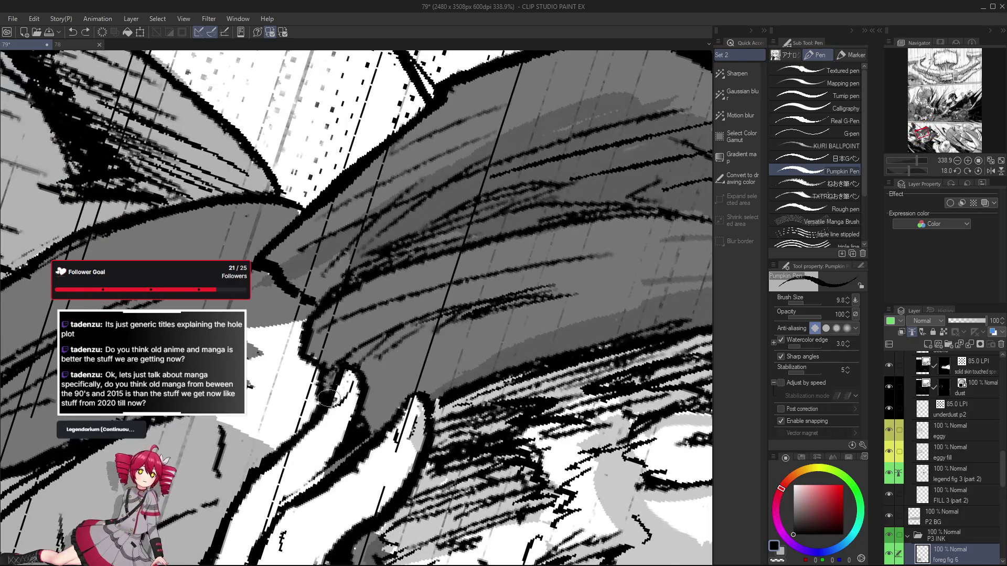
scroll(362, 380, "down", 3)
Erase near the cap at brush size 15.3, comparing the result with undo and redo
key("e")
left_click_drag(354, 385, 364, 387)
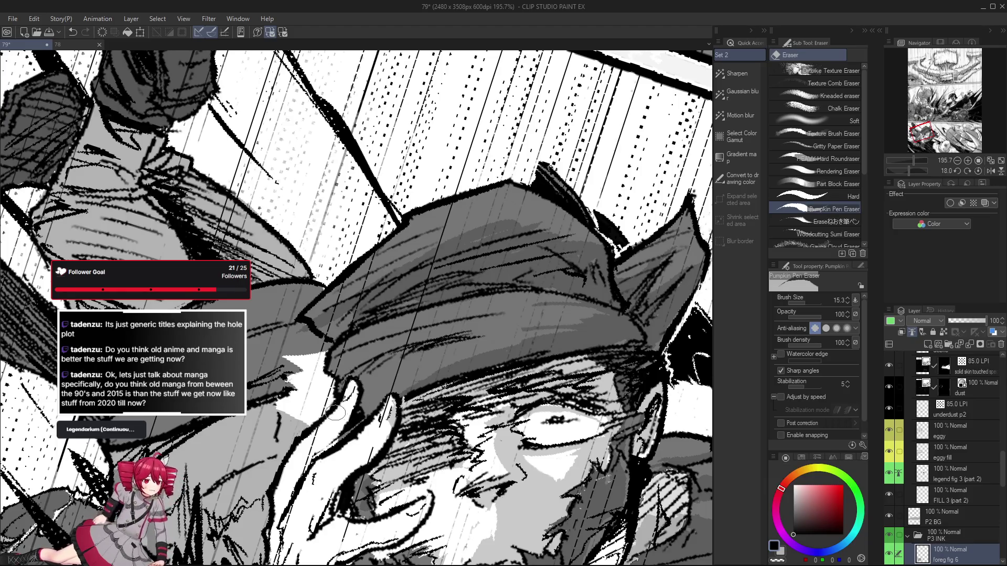
scroll(377, 414, "down", 2)
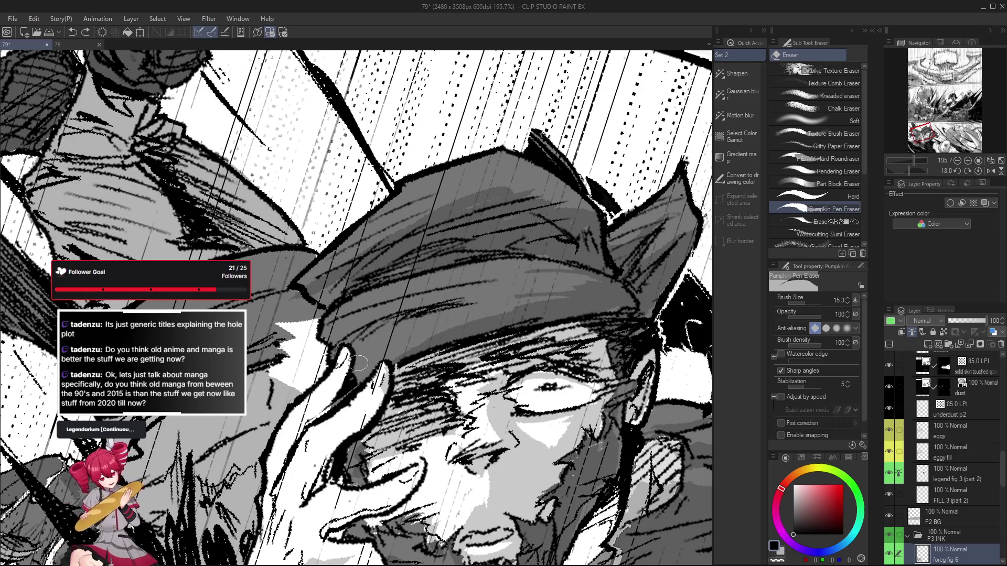
key("ctrl+z")
key("ctrl+y")
key("ctrl+z")
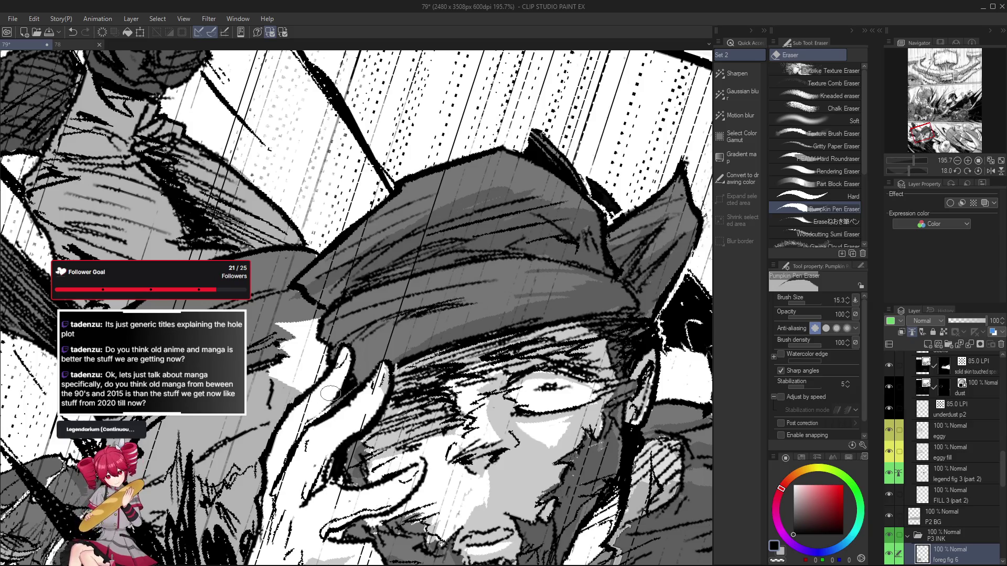
scroll(330, 388, "down", 5)
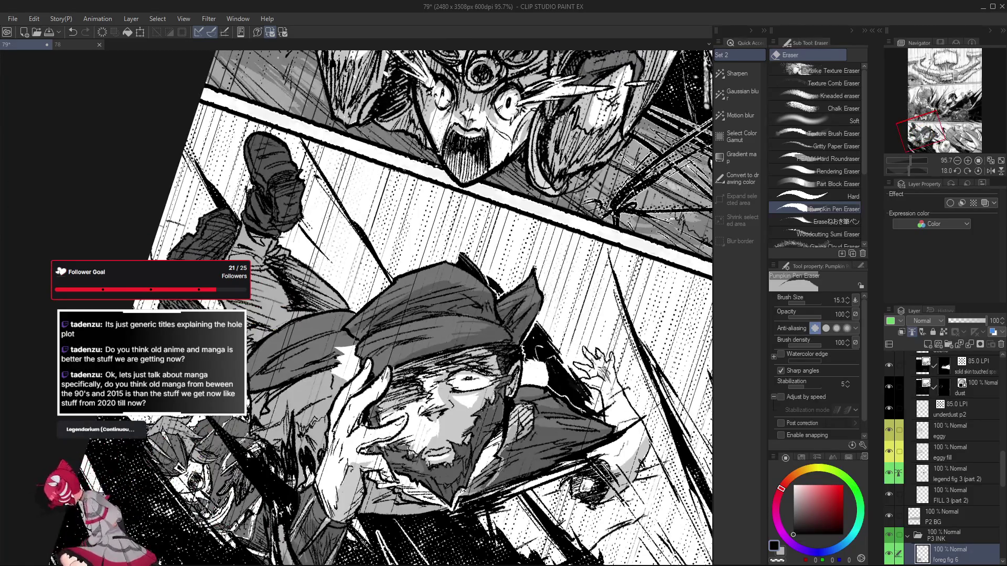
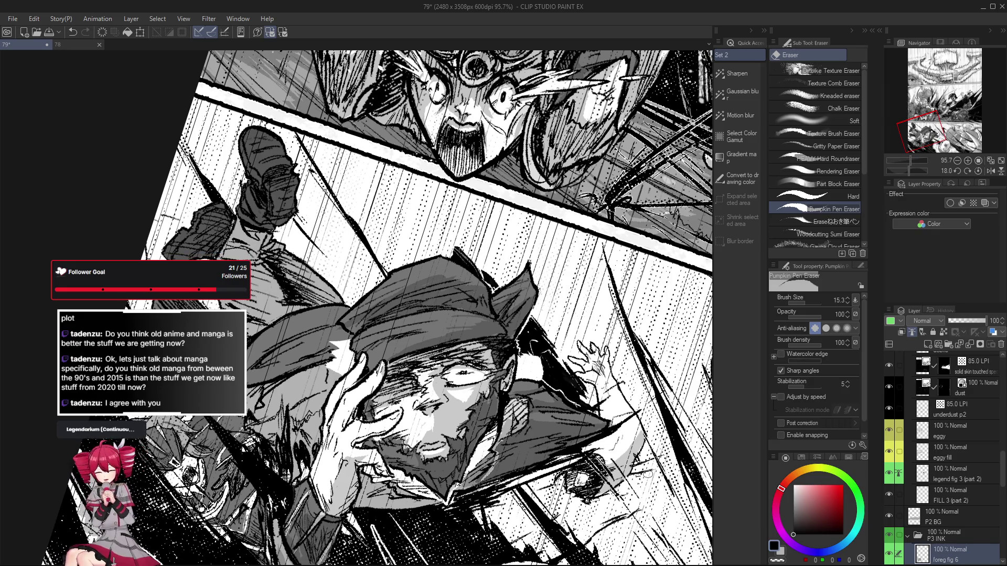
Straighten the page view, then tilt it about 18 degrees
scroll(969, 478, "down", 3)
mouse_move(472, 314)
left_mouse_down()
mouse_move(618, 377)
mouse_move(577, 367)
left_mouse_up()
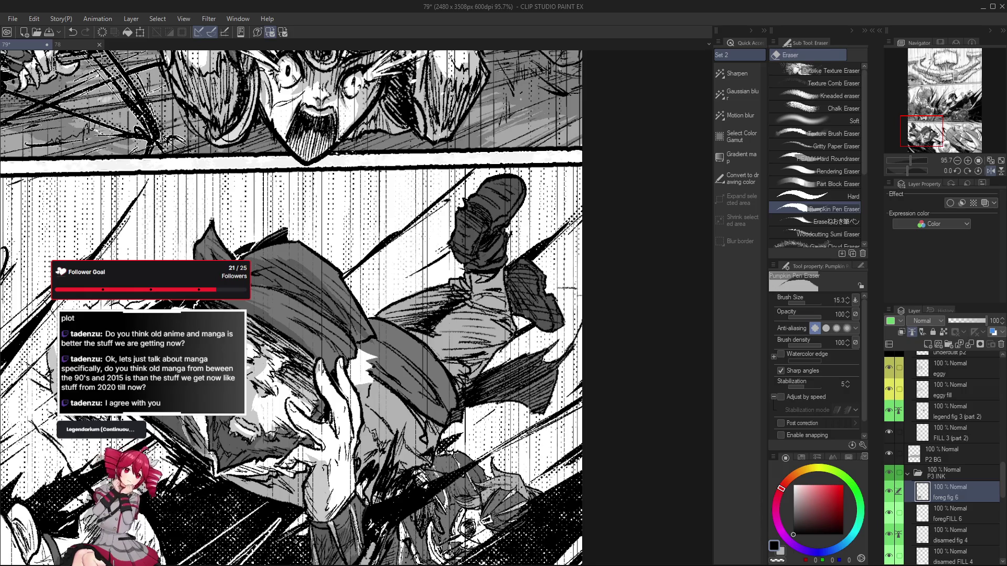
left_click_drag(433, 429, 342, 368)
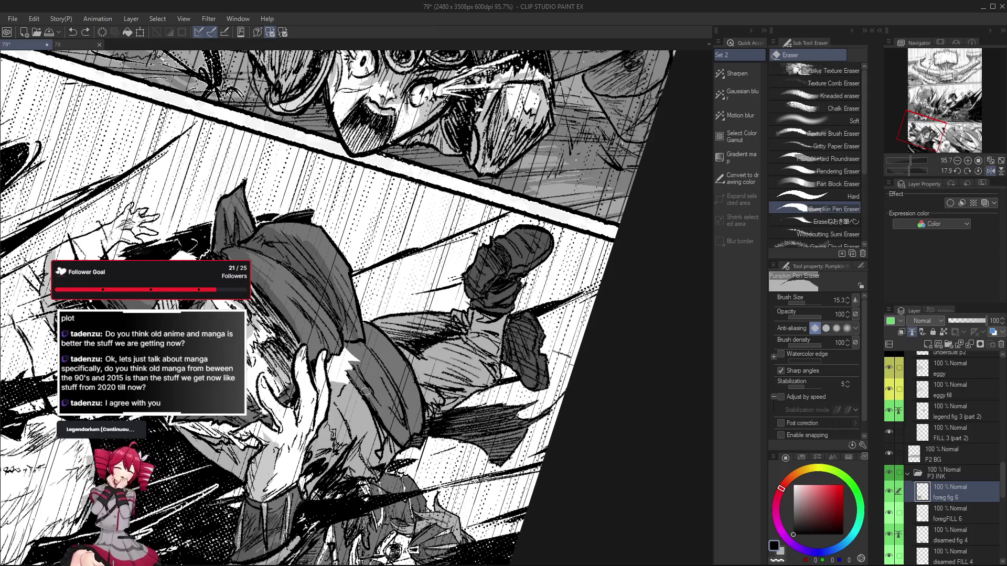
scroll(347, 366, "up", 1)
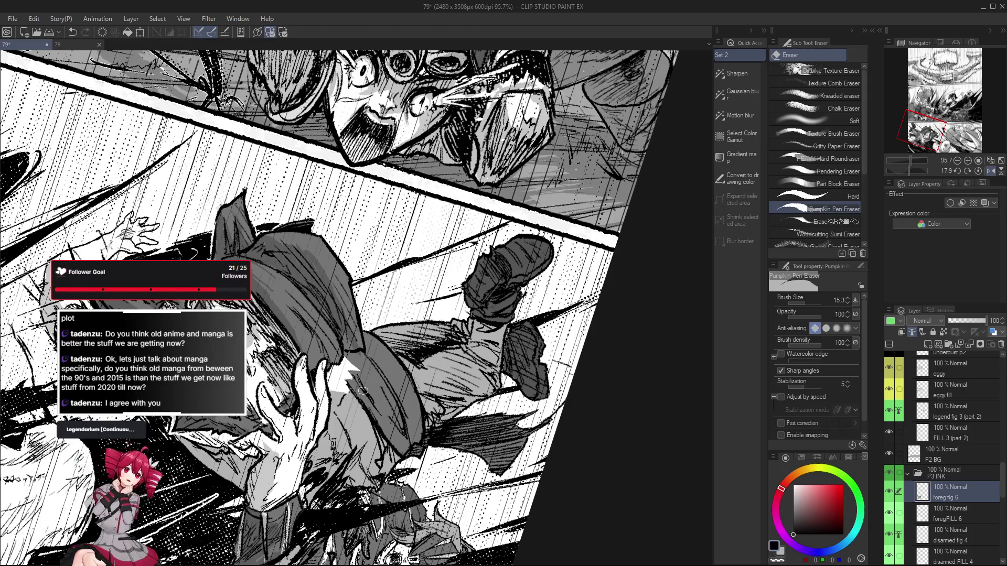
Switch to the Pumpkin Pen and ink a short stroke beside the raised hand
key("p")
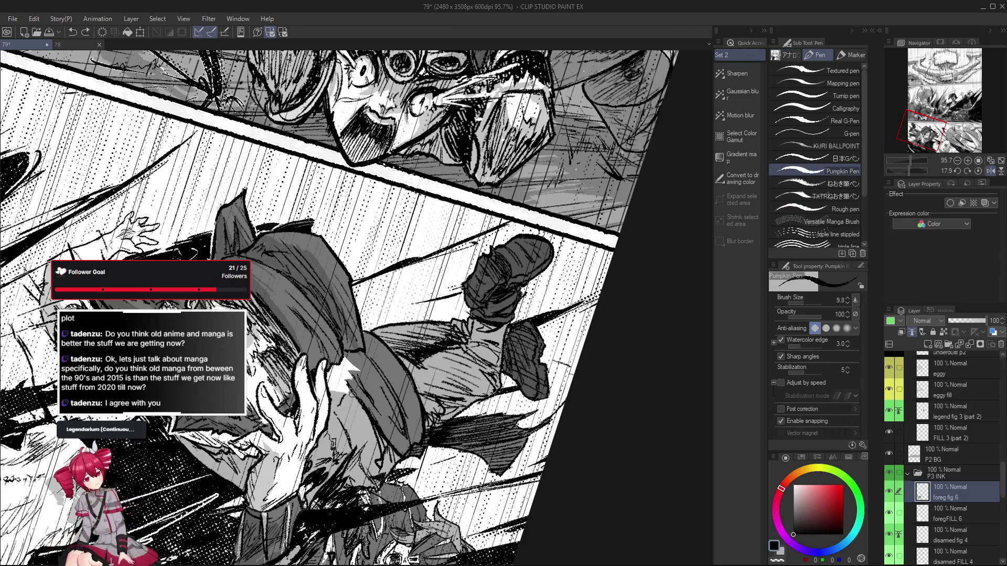
left_click_drag(362, 409, 370, 374)
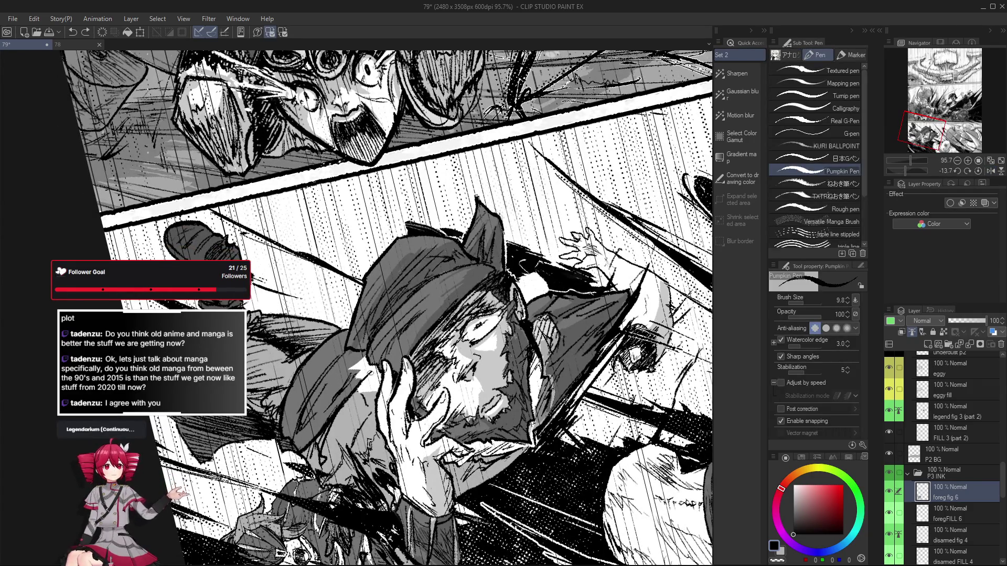
key("ctrl+z")
left_click_drag(353, 375, 362, 364)
Undo the trial stroke, sample mid grey, and select the 40-60-90 Copy tone layer
key("ctrl+z")
left_click(356, 390, "alt")
scroll(965, 505, "down", 5)
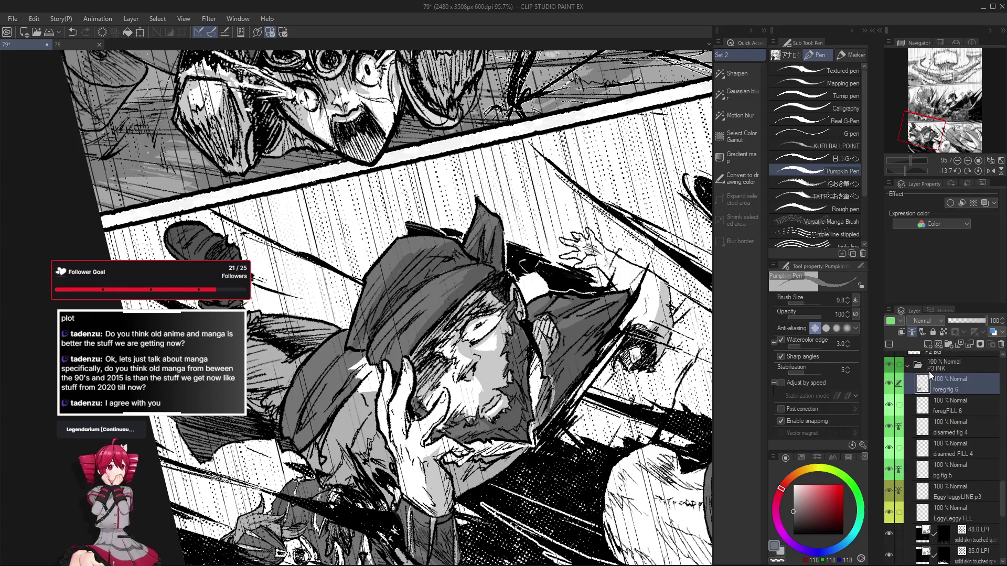
left_click(965, 506)
scroll(964, 506, "down", 4)
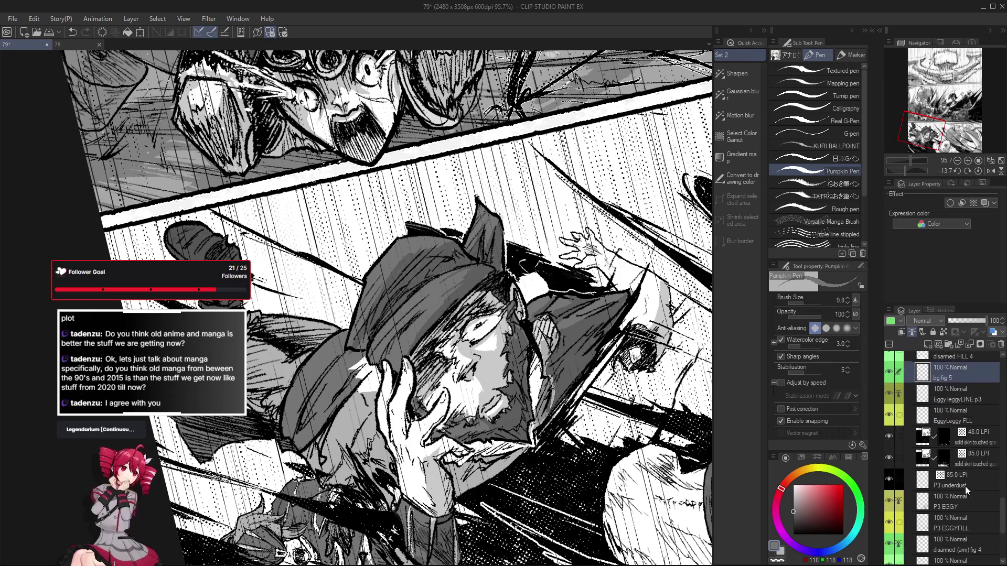
left_click(960, 505)
scroll(944, 436, "up", 7)
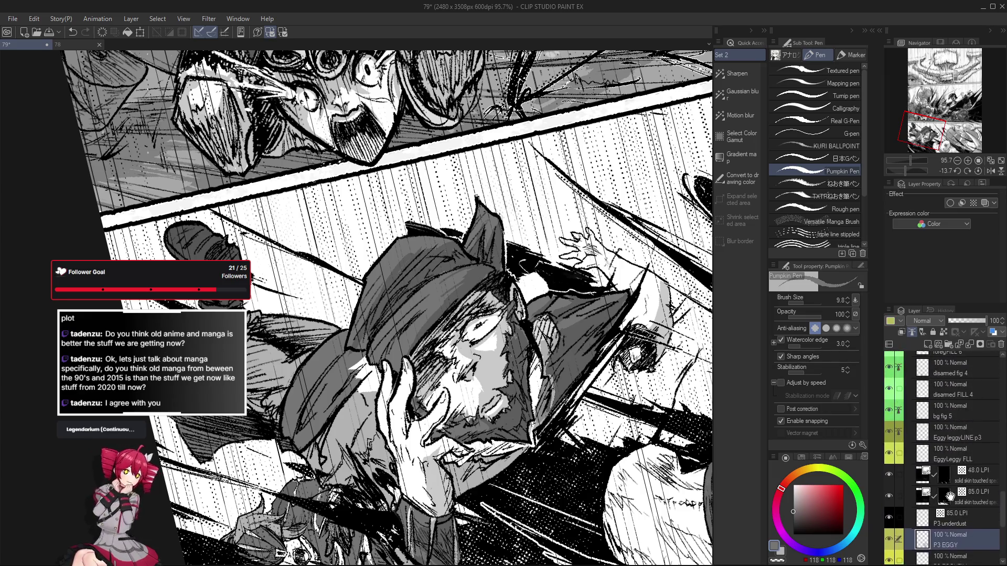
scroll(944, 435, "up", 8)
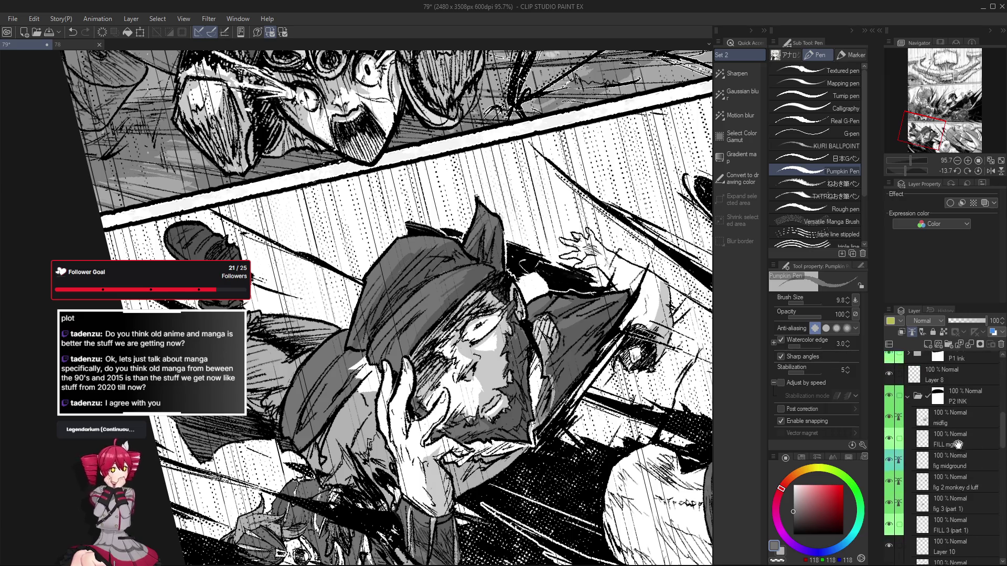
scroll(943, 472, "up", 1)
left_click(954, 423)
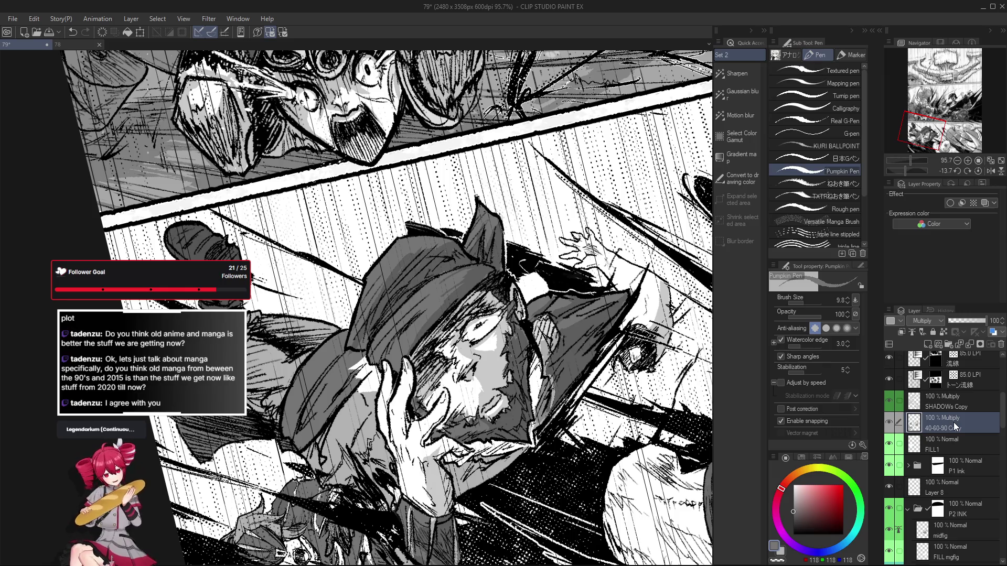
With lasso fill active, frame the man's face and sample light grey, then black
key("g")
key("g")
mouse_move(374, 412)
left_mouse_down()
mouse_move(365, 418)
mouse_move(372, 375)
mouse_move(359, 373)
mouse_move(360, 395)
mouse_move(388, 420)
mouse_move(395, 464)
left_mouse_up()
left_click(336, 429, "alt")
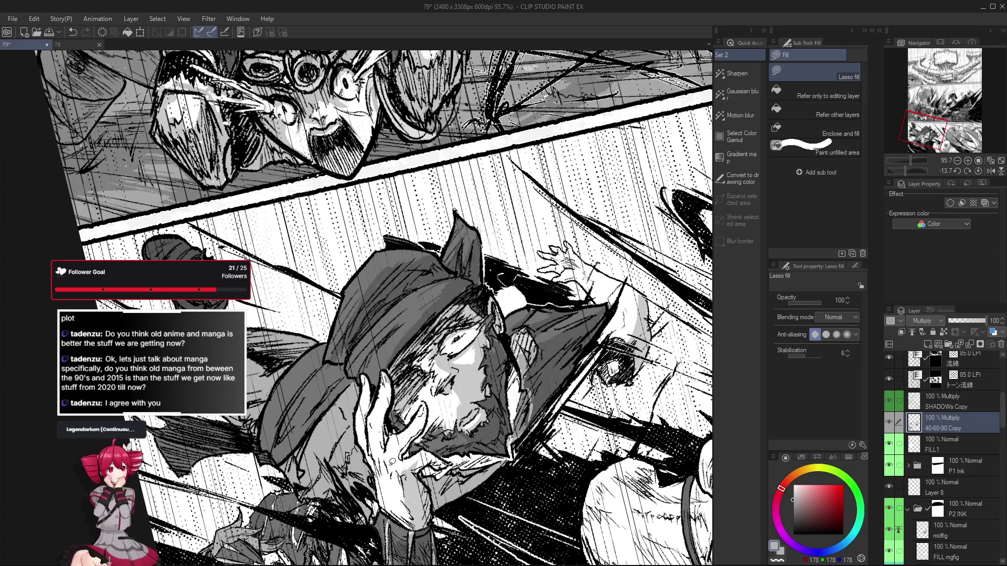
left_click(537, 288, "alt")
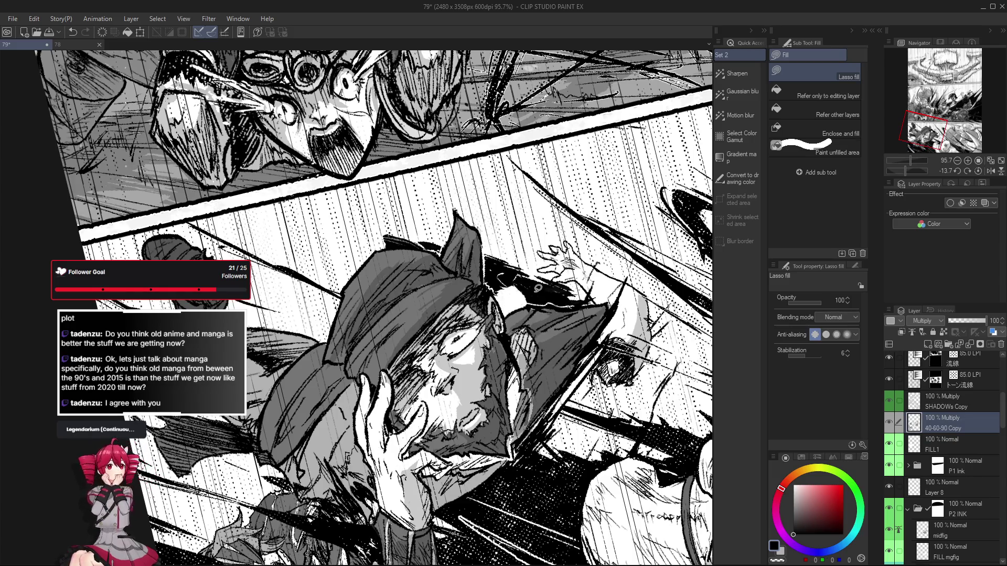
Mirror the view and return to the Pumpkin Pen on a normal-mode layer
key("h")
scroll(955, 416, "up", 5)
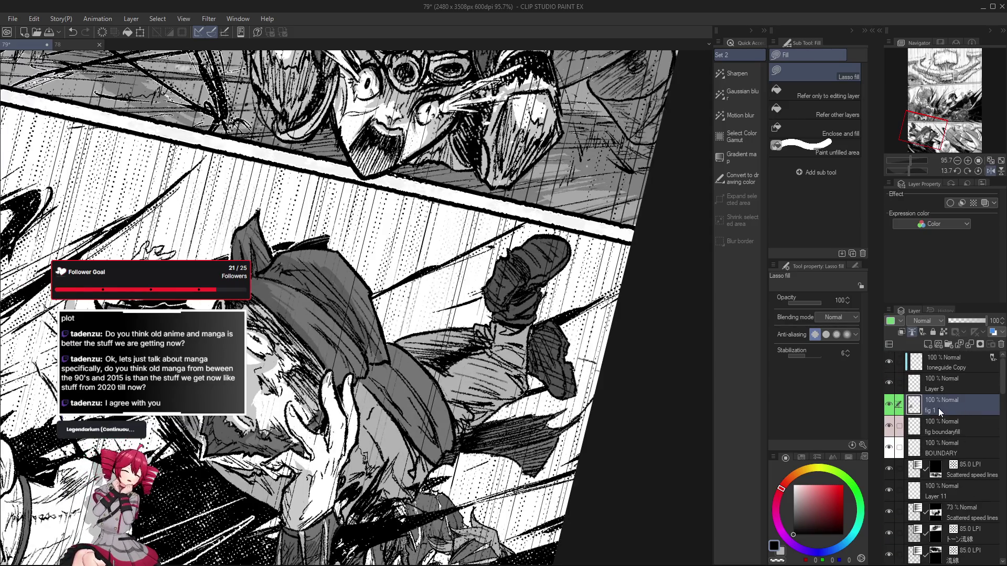
scroll(933, 465, "down", 4)
left_click(952, 465)
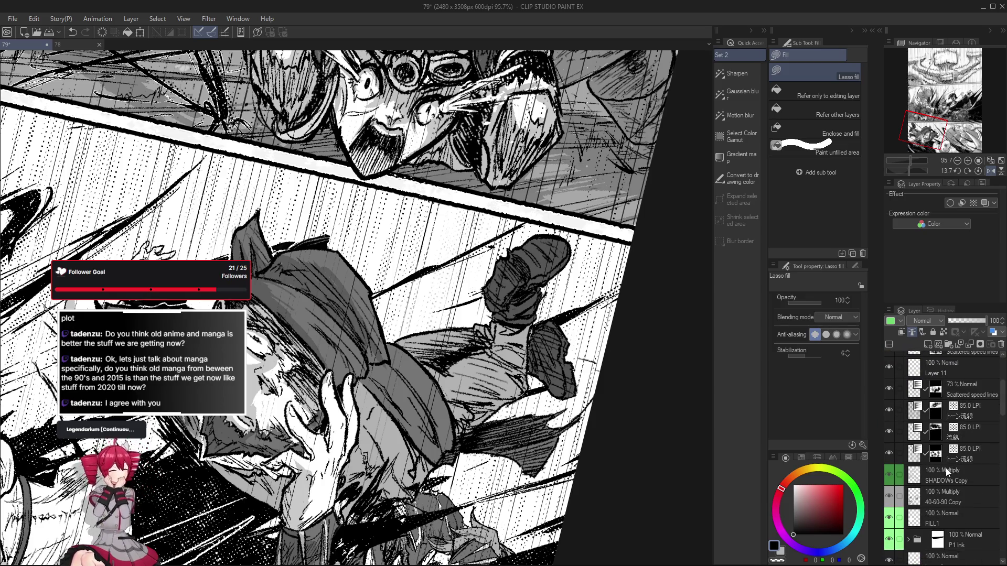
key("p")
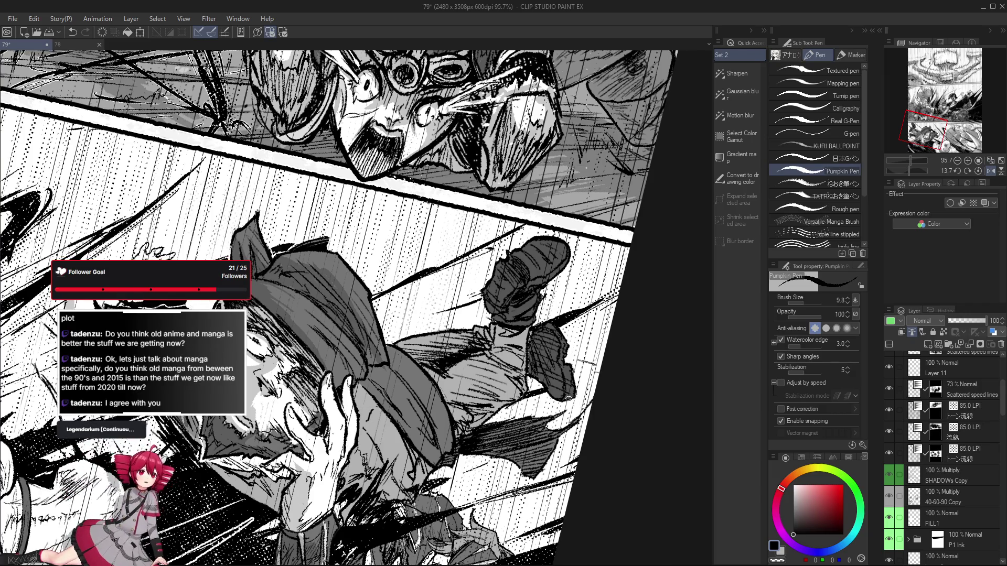
Straighten and flip the view, then pick the foreg fig 6 layer from the figure
key("r")
left_click_drag(493, 428, 546, 407)
key("p")
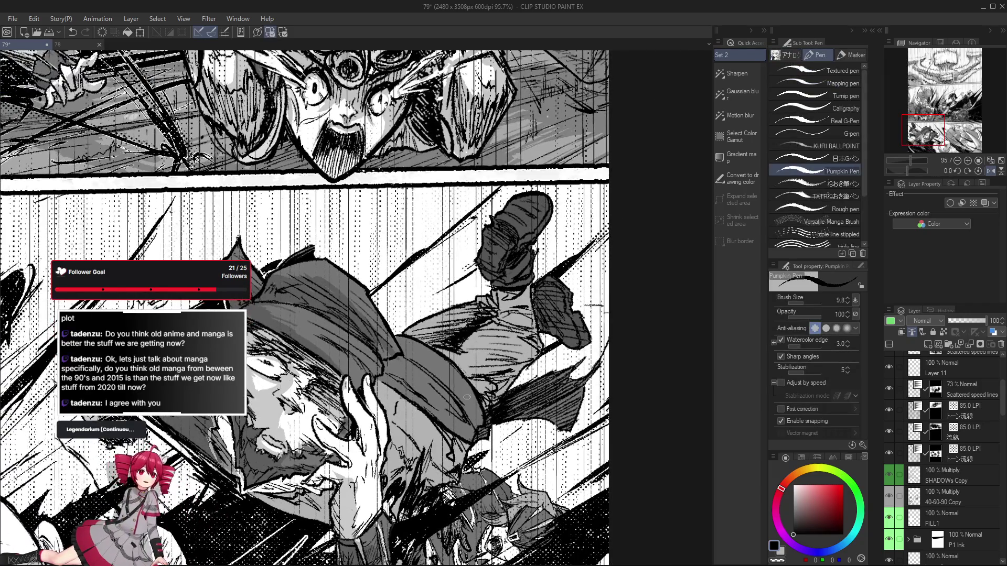
key("h")
key("h")
key("o")
left_click(270, 267)
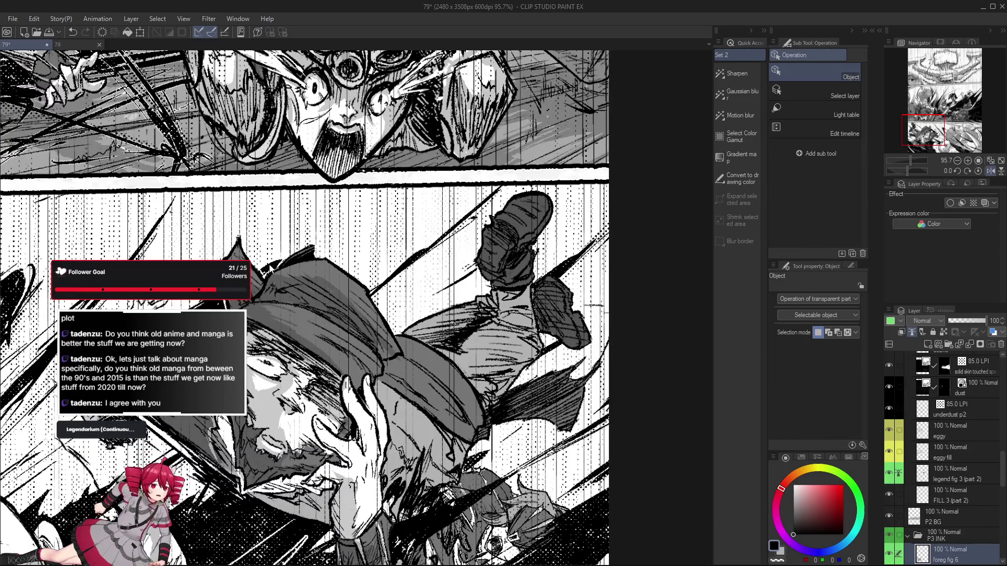
key("p")
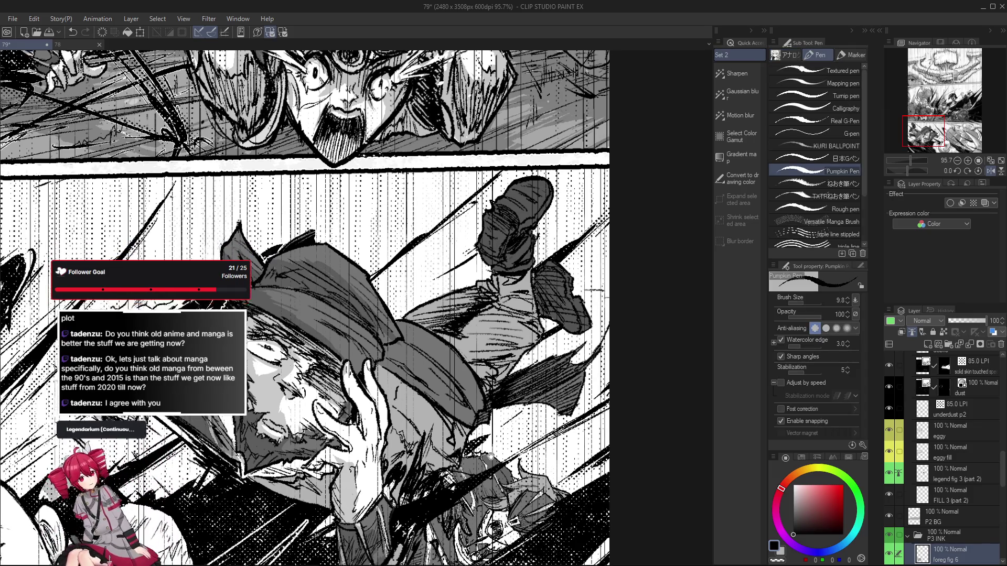
Tilt the view about 11 degrees, undo the trial hat-brim stroke and erase near the face
key("h")
mouse_move(337, 360)
left_mouse_down()
mouse_move(347, 372)
mouse_move(332, 392)
mouse_move(324, 382)
mouse_move(314, 392)
mouse_move(322, 386)
left_mouse_up()
key("ctrl+z")
key("ctrl+z")
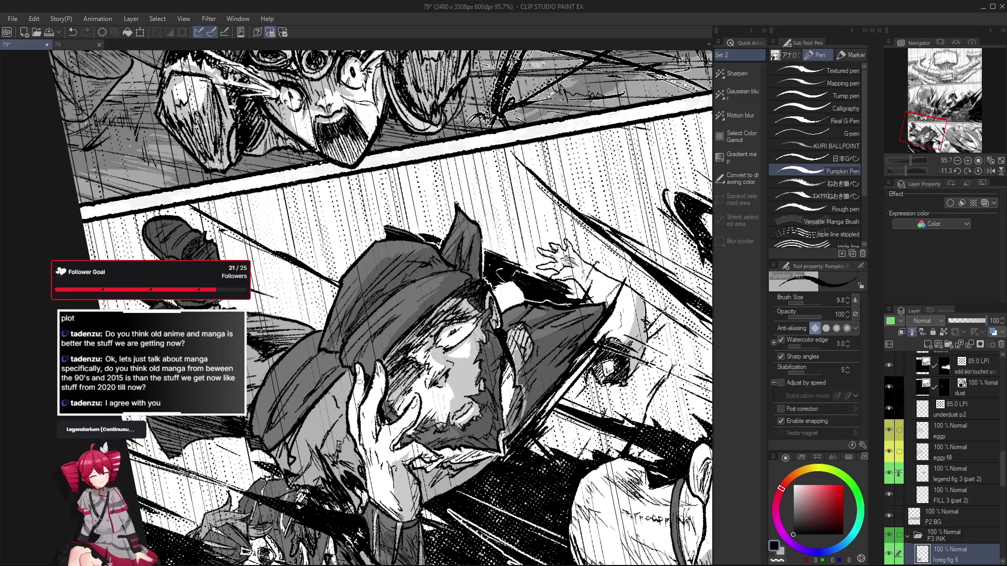
scroll(361, 383, "up", 2)
key("e")
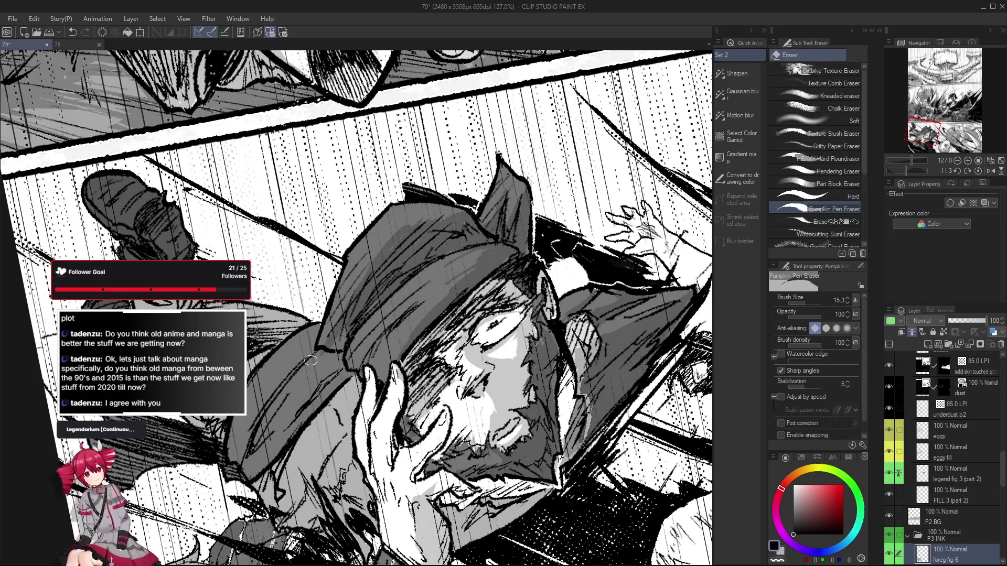
left_click_drag(313, 348, 299, 396)
key("p")
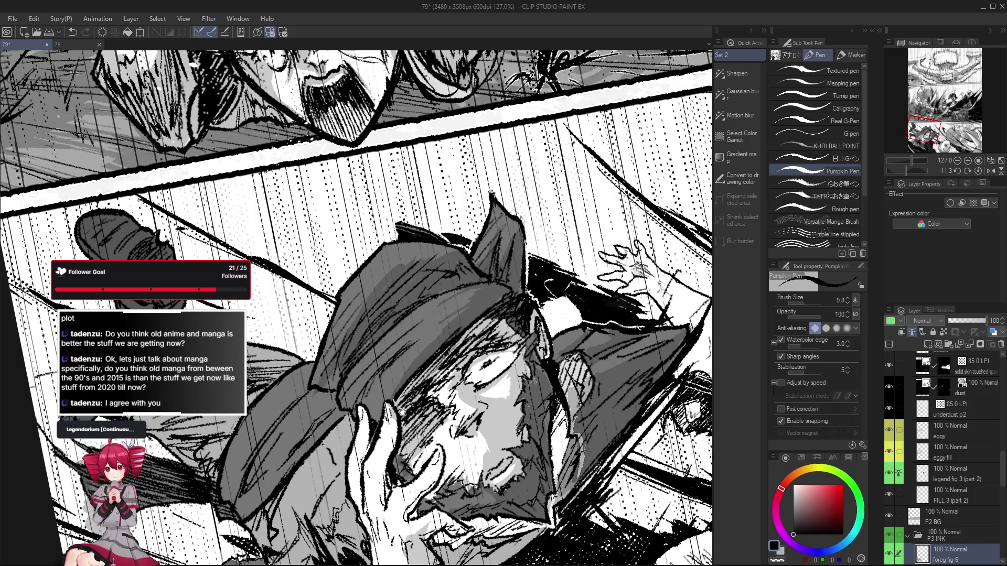
Reset the page rotation to upright and sample mid grey 118 from the artwork
key("minus")
key("minus")
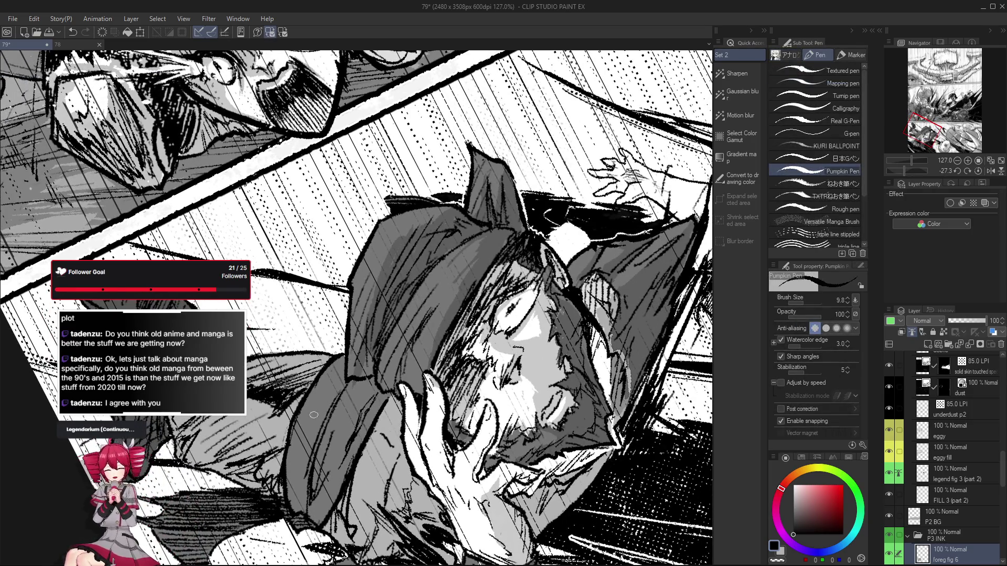
key("ctrl+at")
left_click(281, 374, "alt")
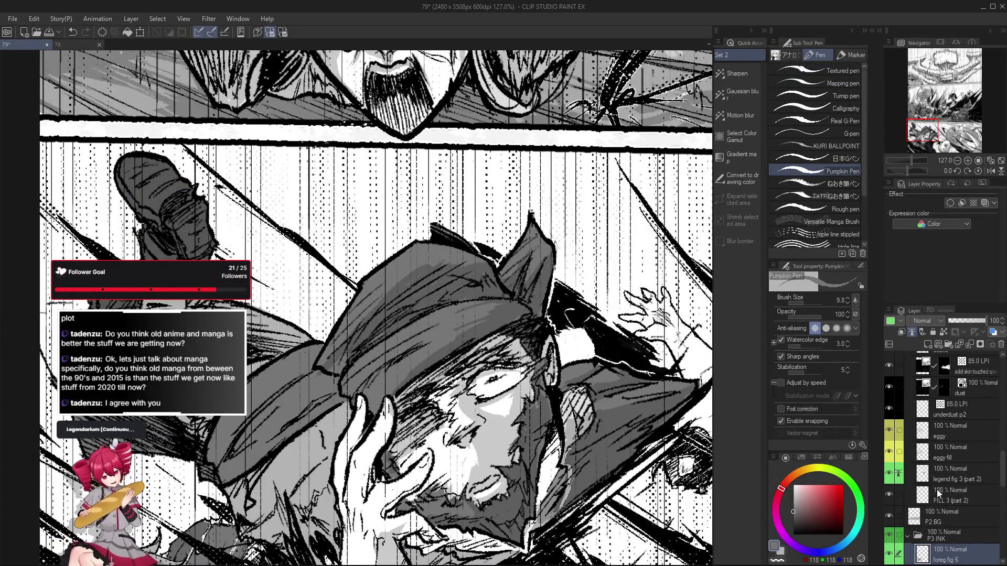
scroll(935, 489, "up", 10)
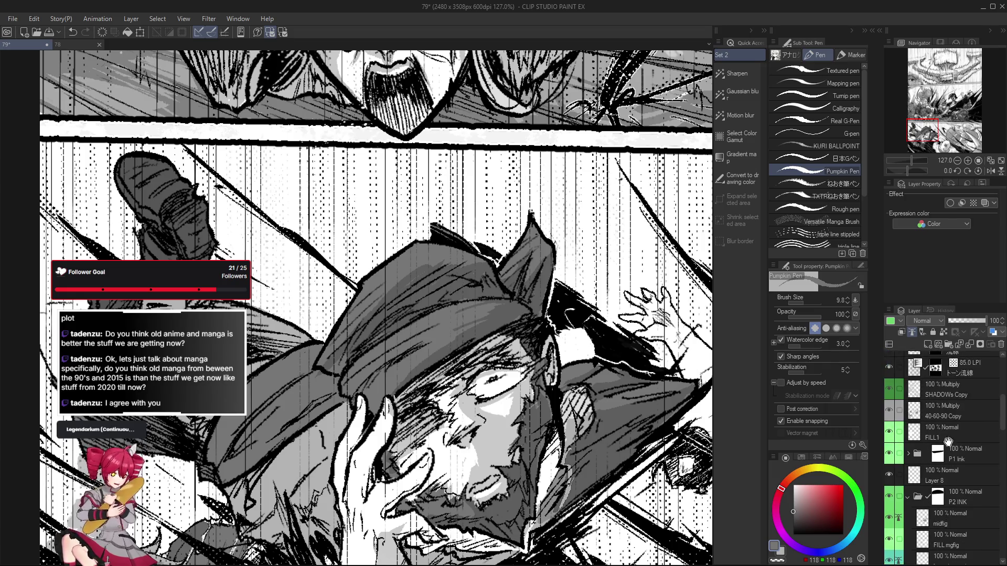
Select the 40-60-90 Copy tone layer, then the SHADOWs Copy layer
scroll(949, 474, "up", 3)
left_click(955, 472)
key("g")
key("g")
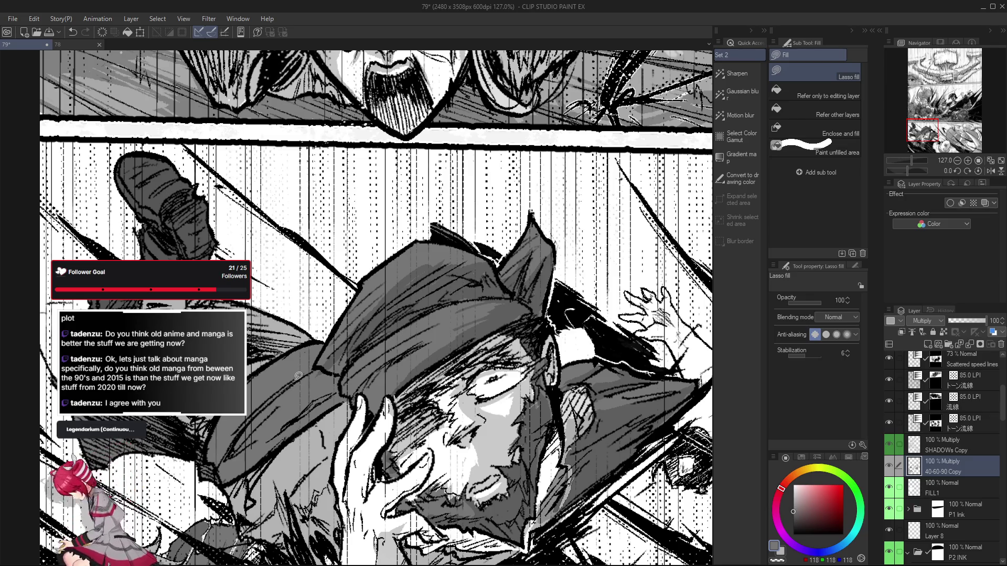
left_click(957, 442)
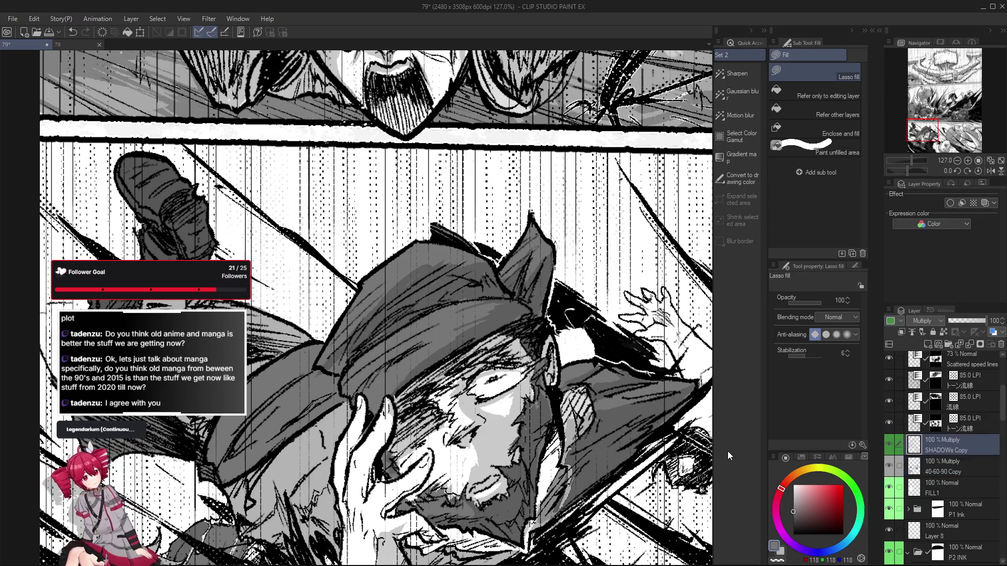
Sample light grey from the face and touch up shading, undoing the last erase
key("e")
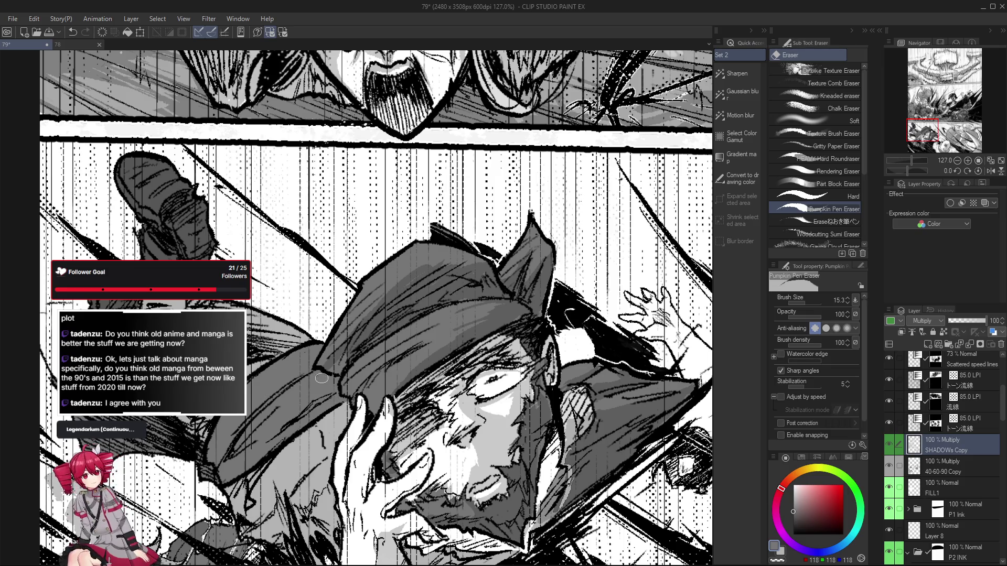
left_click(507, 442, "alt")
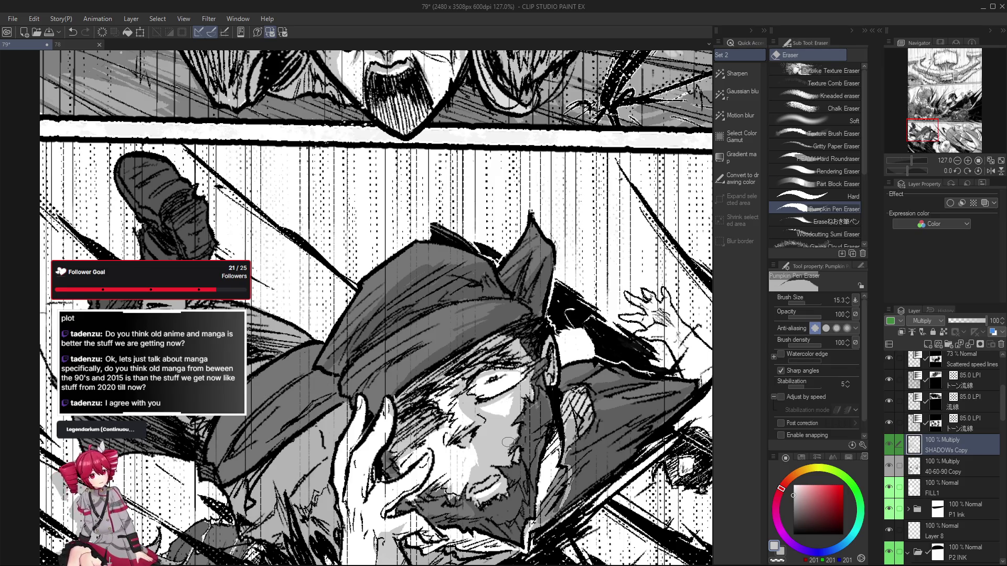
key("p")
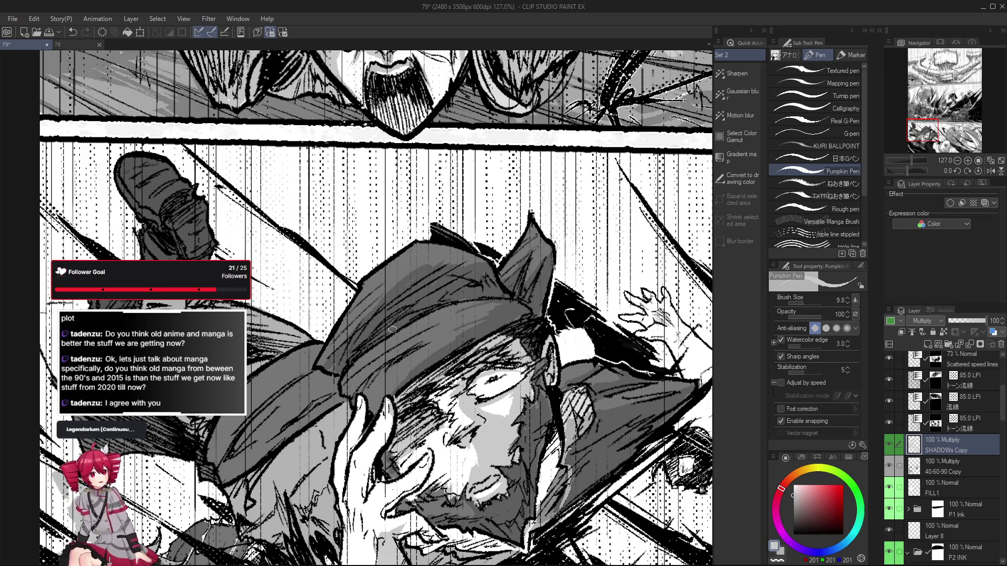
key("e")
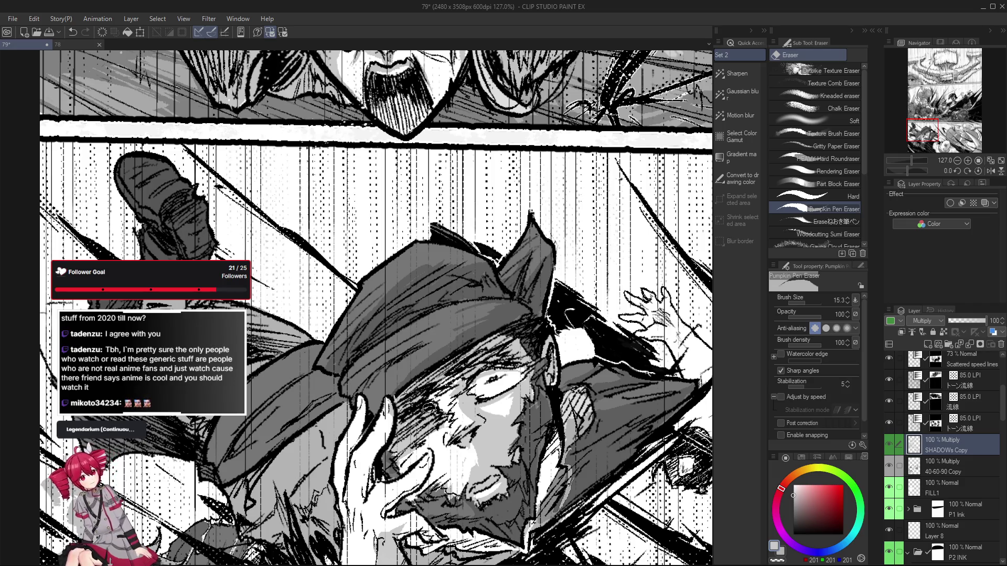
key("ctrl+z")
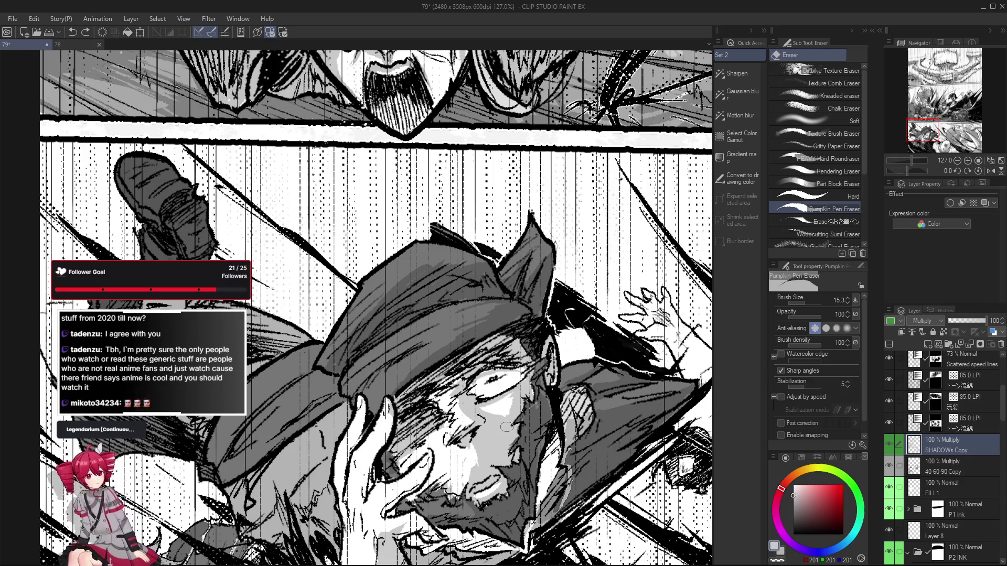
key("p")
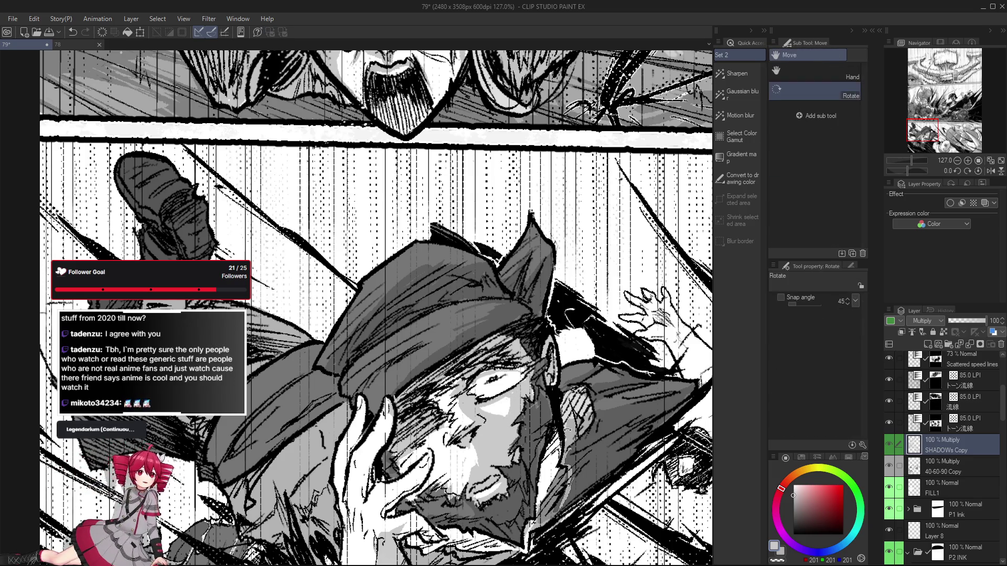
Set the Pumpkin Pen size to about 40 and sample black from the artwork
left_click_drag(493, 422, 517, 447)
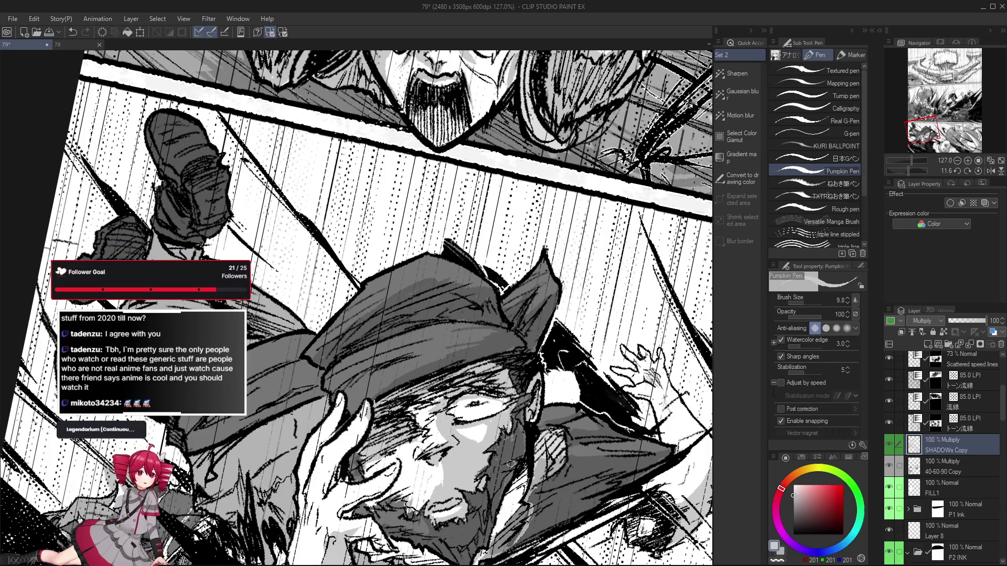
scroll(460, 432, "down", 1)
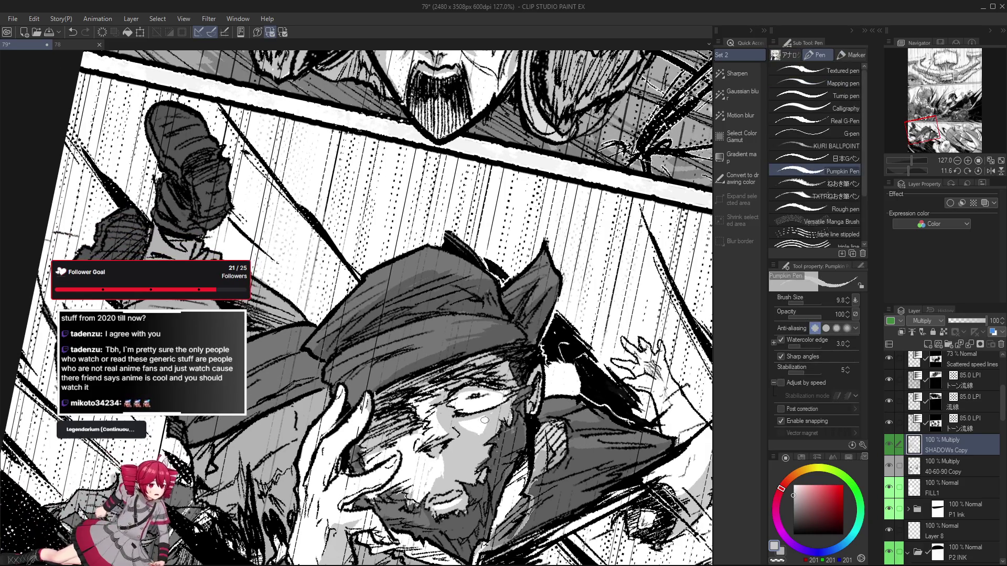
scroll(448, 405, "down", 2)
mouse_move(448, 405)
left_mouse_down("ctrl+alt")
mouse_move(496, 388)
mouse_move(438, 398)
left_mouse_up("ctrl+alt")
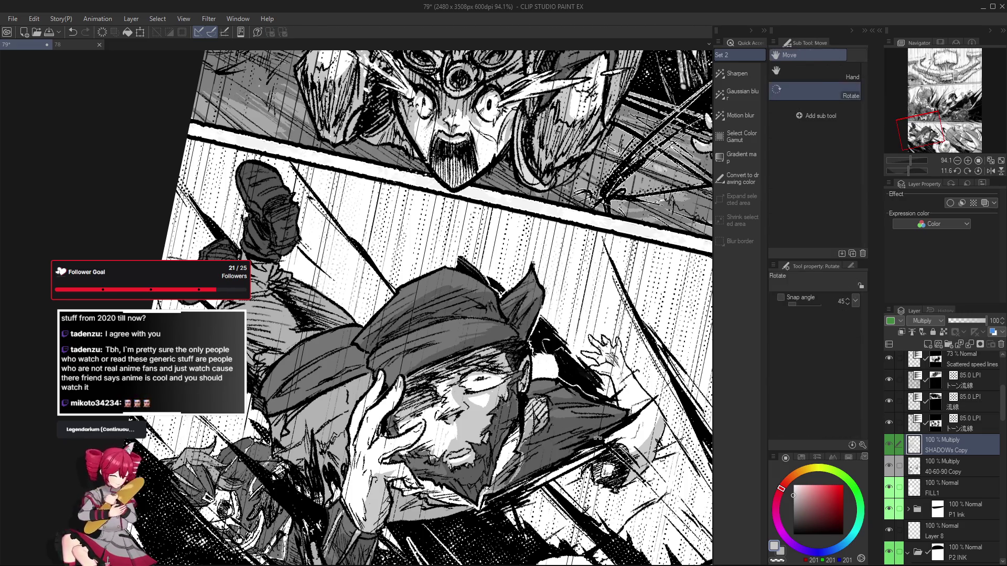
key("at")
left_click_drag(509, 316, 508, 304, "ctrl+alt")
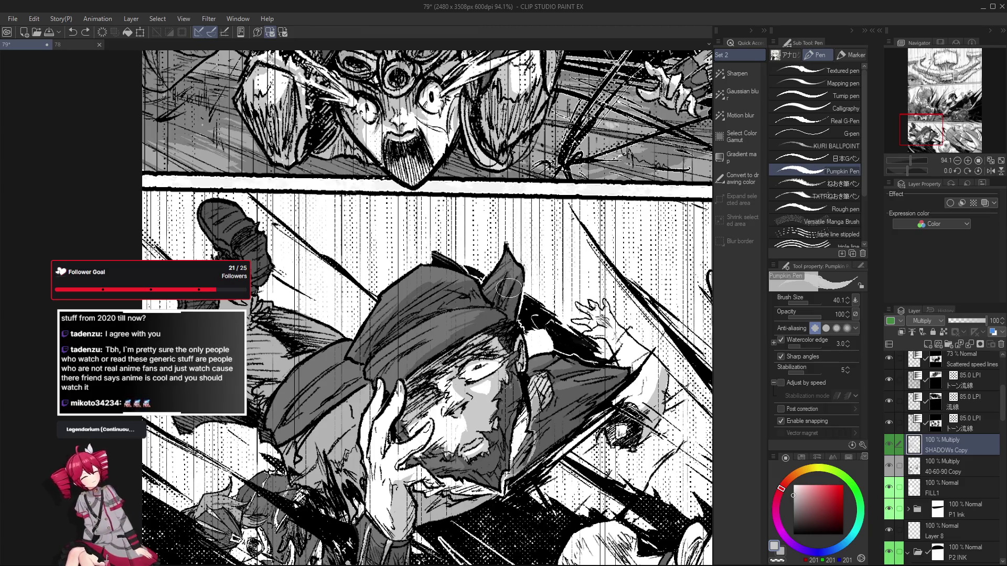
scroll(498, 346, "up", 3)
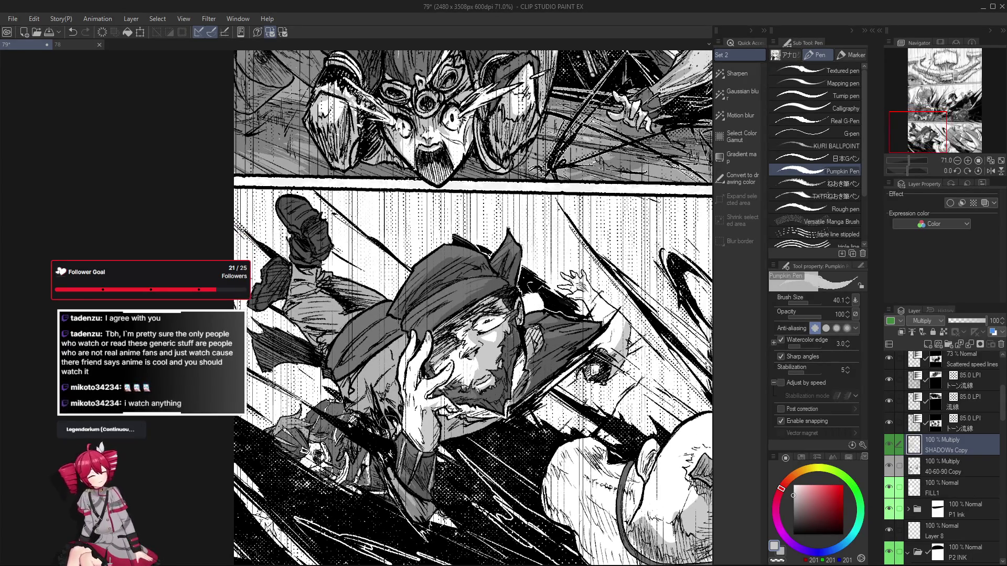
left_click(390, 419, "alt")
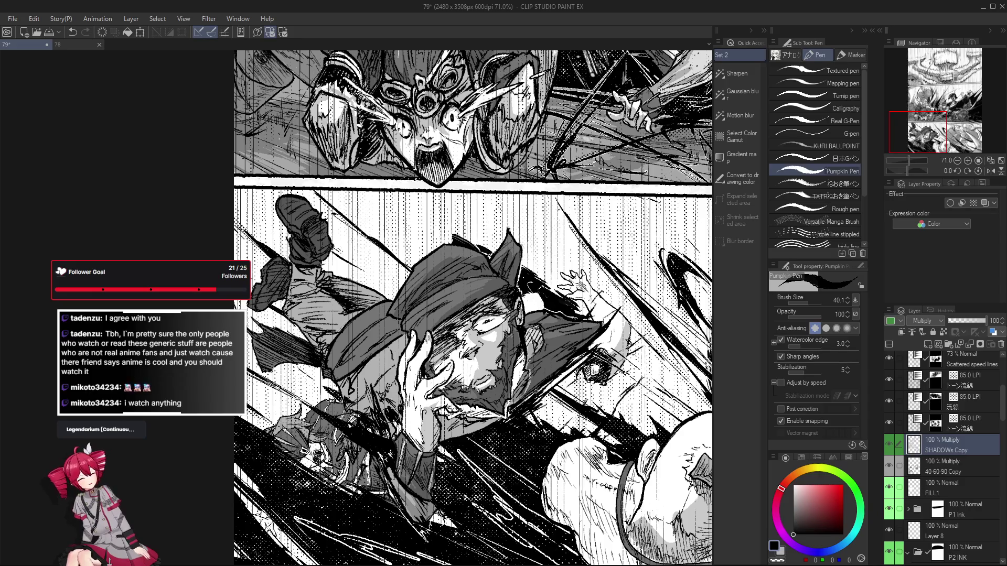
scroll(416, 466, "up", 1)
Pick the foreground figure's layer from the canvas and mirror the view with the pen ready
key("o")
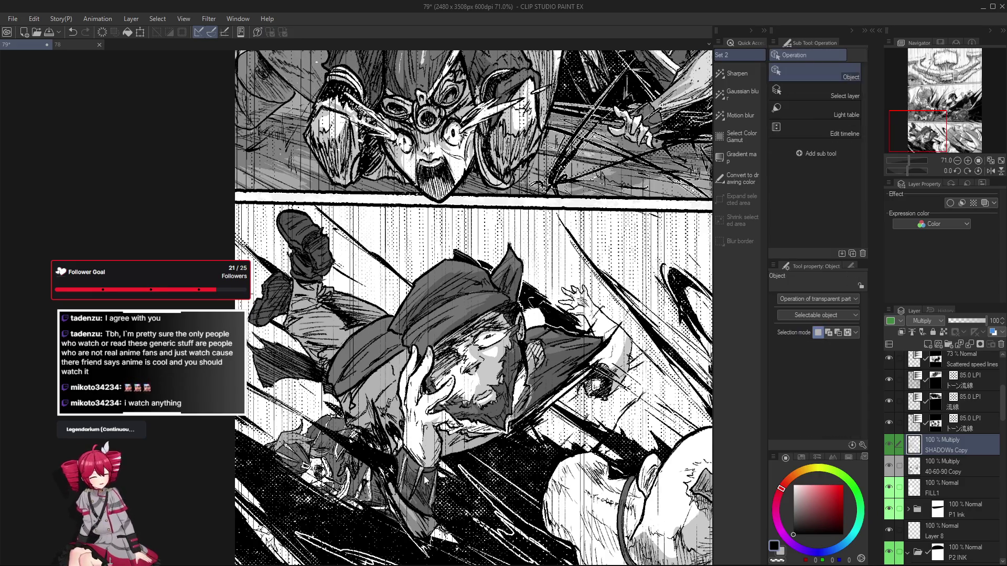
scroll(491, 319, "up", 3)
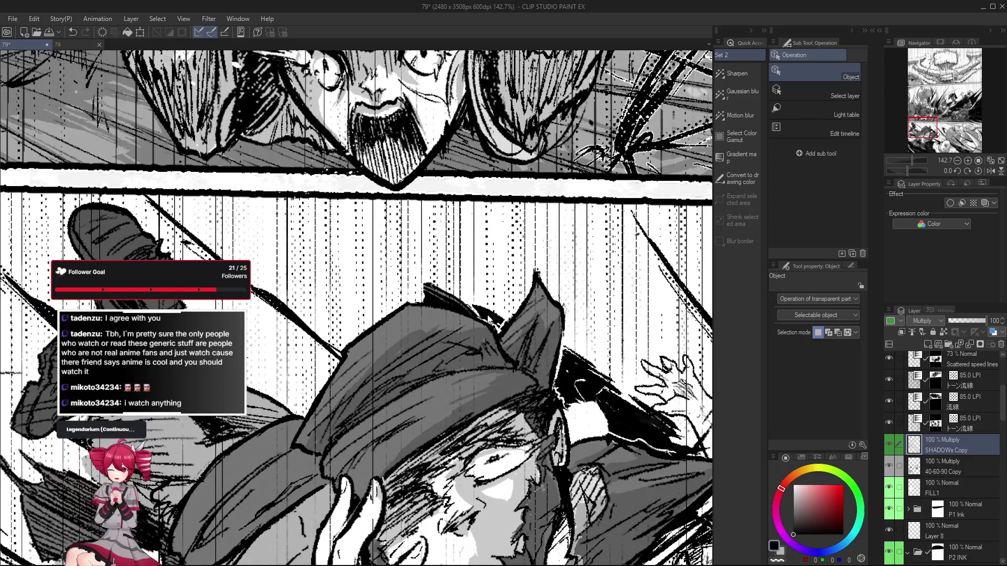
left_click(491, 319)
scroll(491, 319, "down", 2)
key("p")
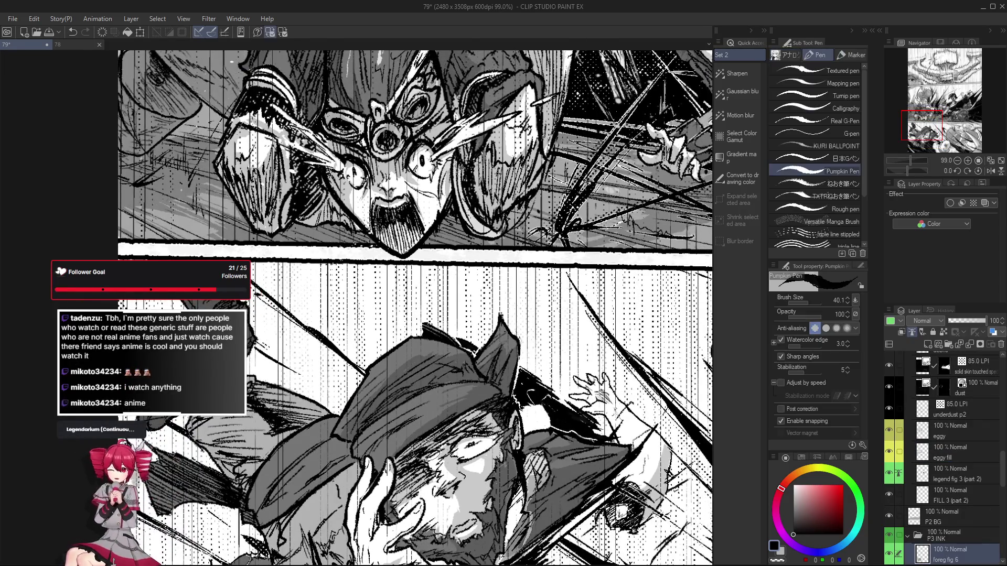
key("h")
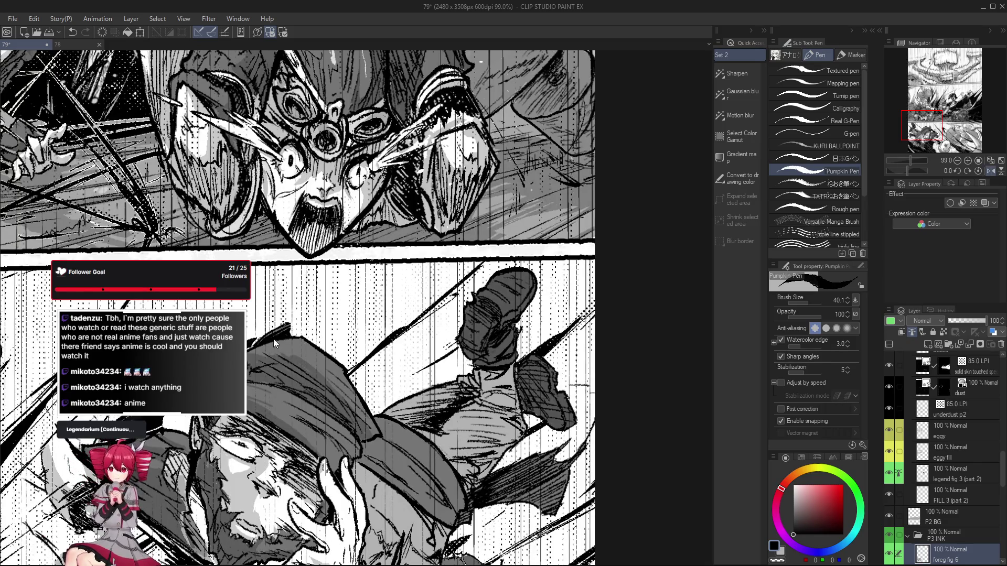
Shrink the pen to a fine size and try several ink strokes along the hat
mouse_move(266, 338)
left_mouse_down()
mouse_move(342, 362)
mouse_move(365, 350)
mouse_move(356, 351)
left_mouse_up()
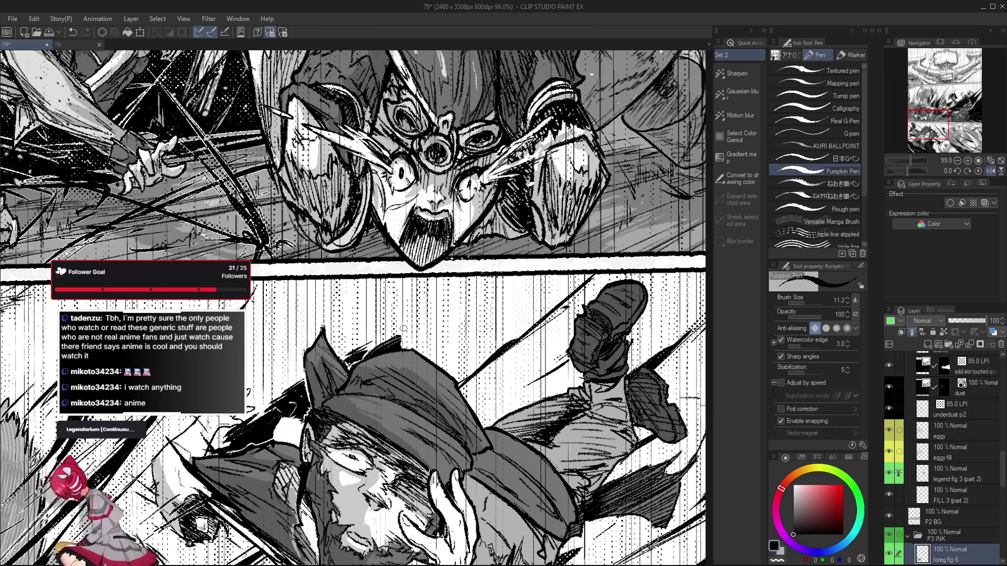
key("ctrl+z")
left_click_drag(372, 340, 349, 354)
key("ctrl+z")
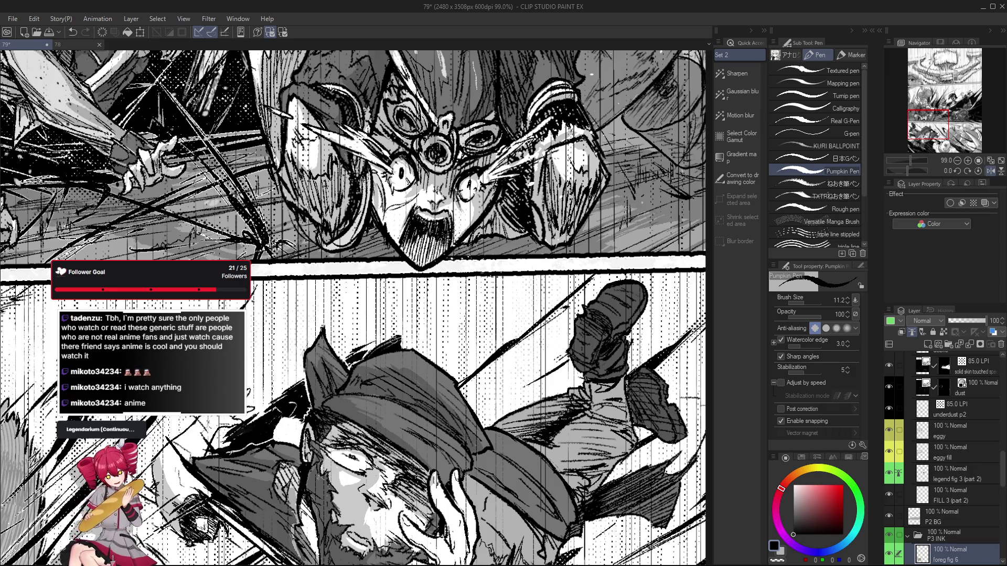
scroll(419, 362, "down", 2)
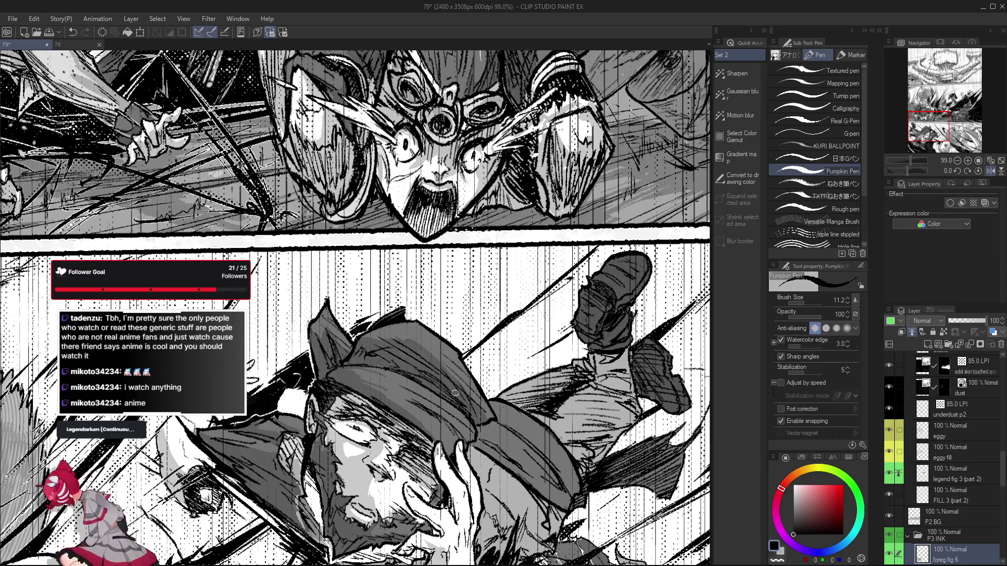
scroll(455, 392, "down", 3)
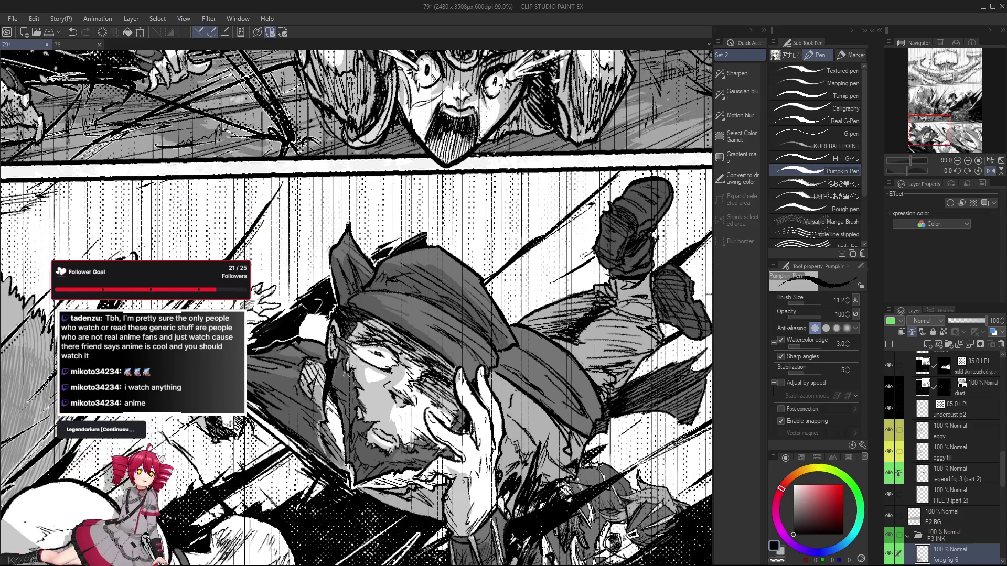
key("ctrl+z")
left_click_drag(380, 256, 420, 229)
key("ctrl+z")
left_click_drag(380, 256, 417, 230)
key("ctrl+z")
key("ctrl+z")
left_click_drag(370, 257, 432, 219)
Keep the scribbled black stroke on the hat's top, discarding trial marks, then switch to the eraser
scroll(432, 219, "up", 1)
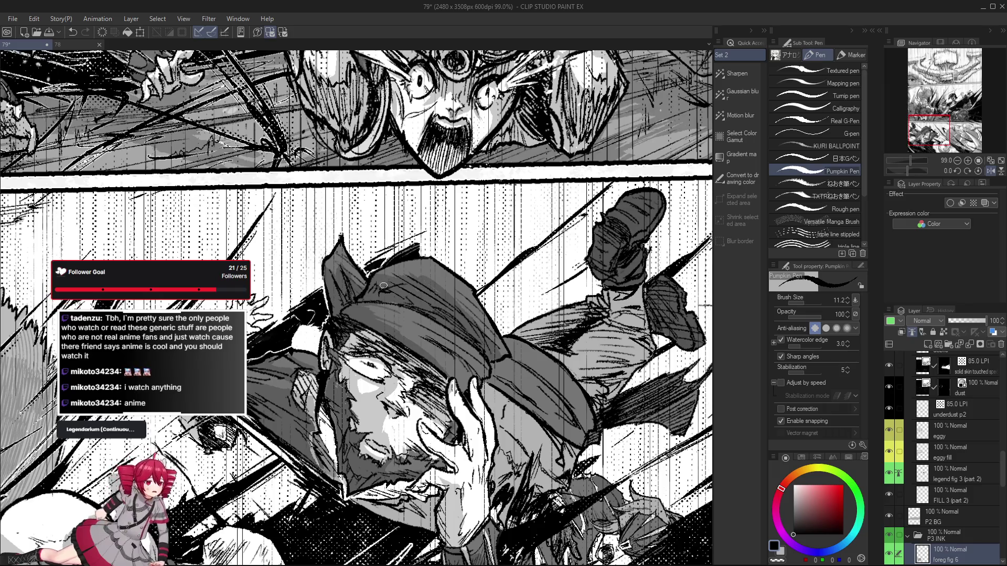
key("ctrl+z")
left_click_drag(370, 259, 424, 237)
key("ctrl+z")
scroll(409, 264, "down", 1)
key("ctrl+z")
scroll(411, 252, "down", 1)
scroll(411, 252, "down", 1)
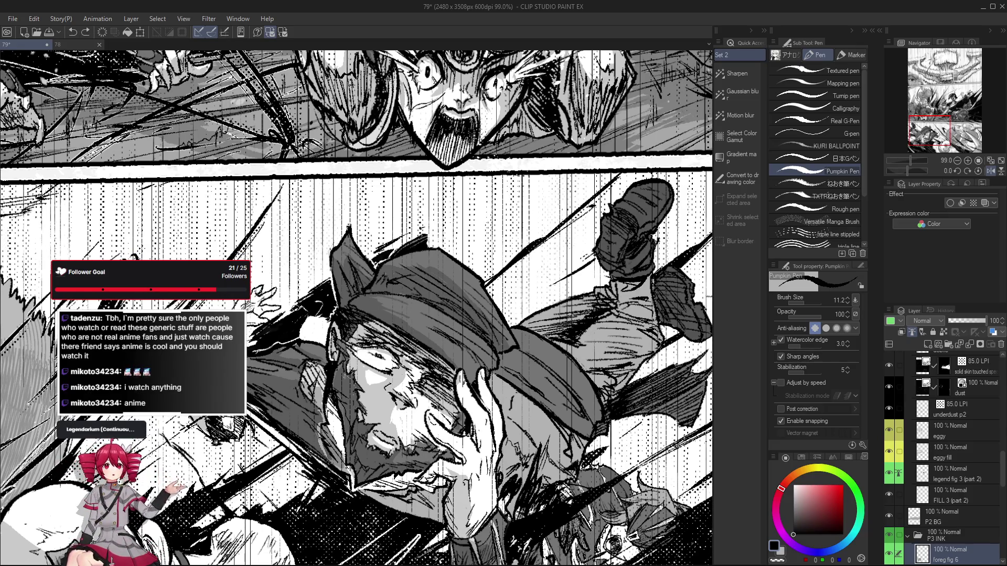
key("ctrl+z")
mouse_move(277, 315)
left_mouse_down()
mouse_move(304, 302)
mouse_move(278, 316)
left_mouse_up()
key("ctrl+z")
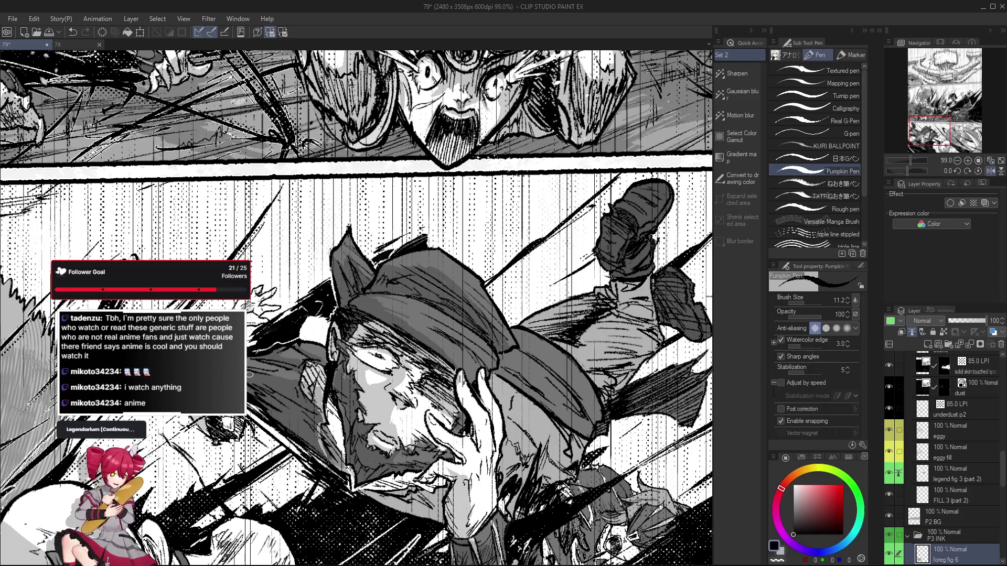
key("e")
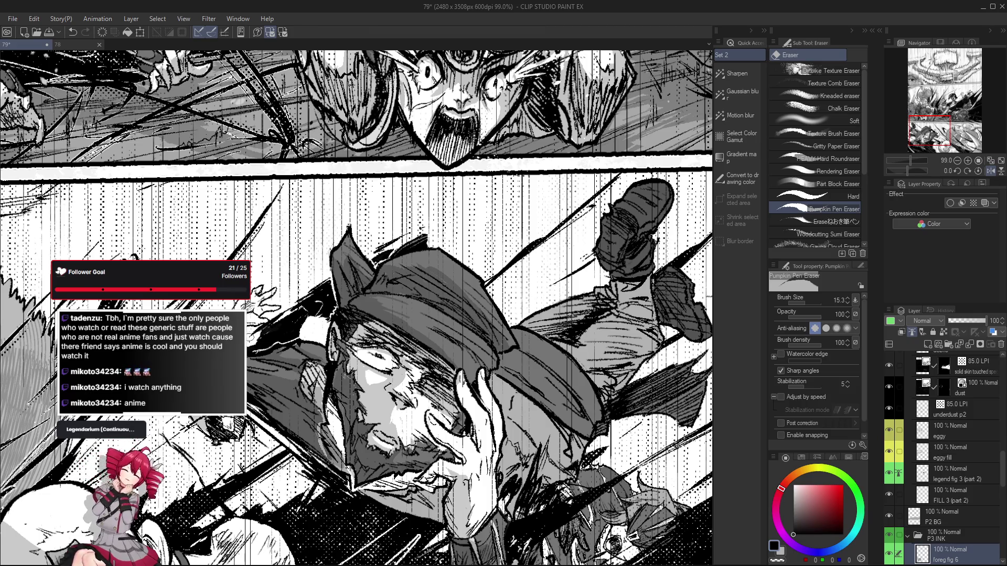
scroll(252, 340, "down", 5)
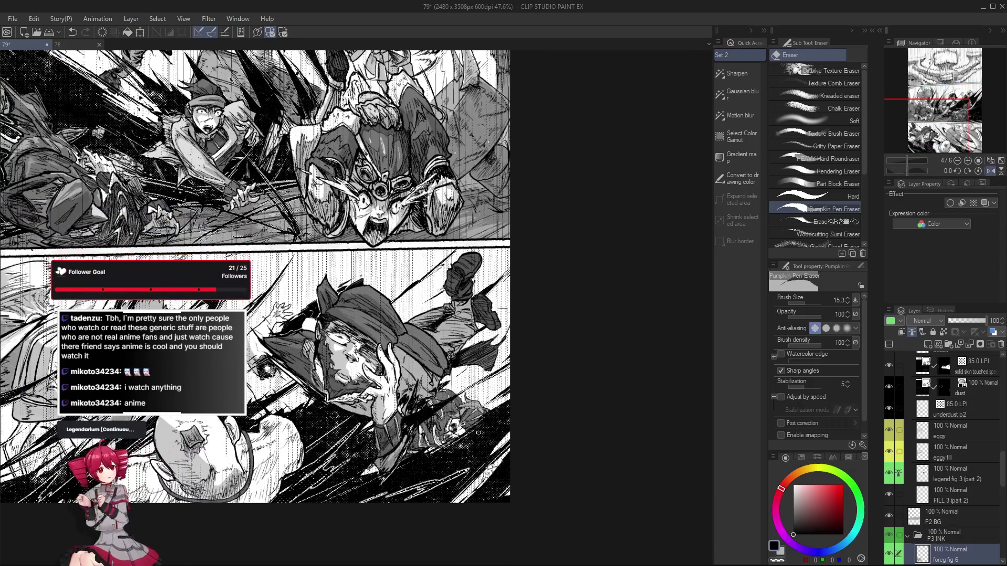
key("h")
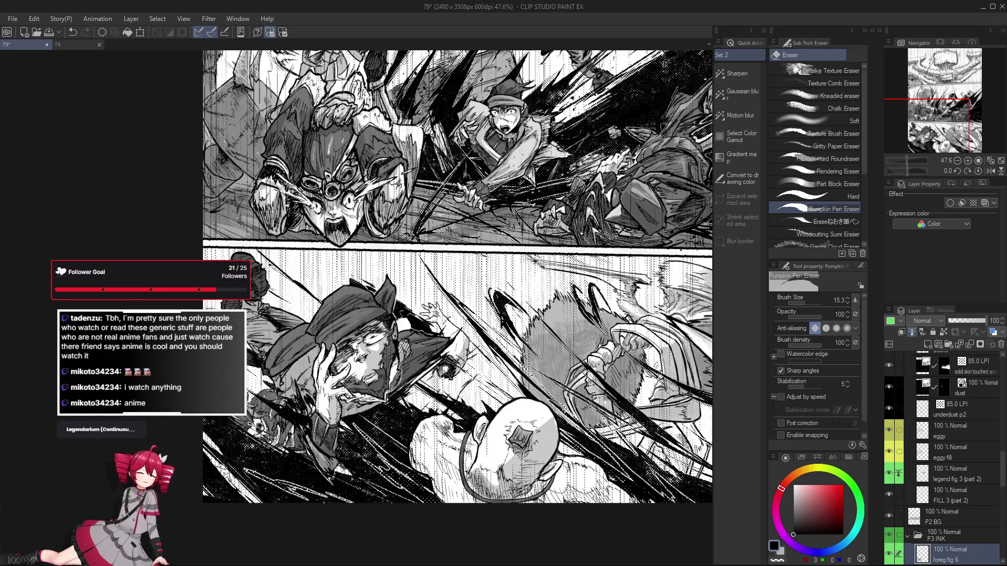
key("h")
left_click_drag(450, 452, 464, 357)
scroll(464, 357, "up", 5)
key("p")
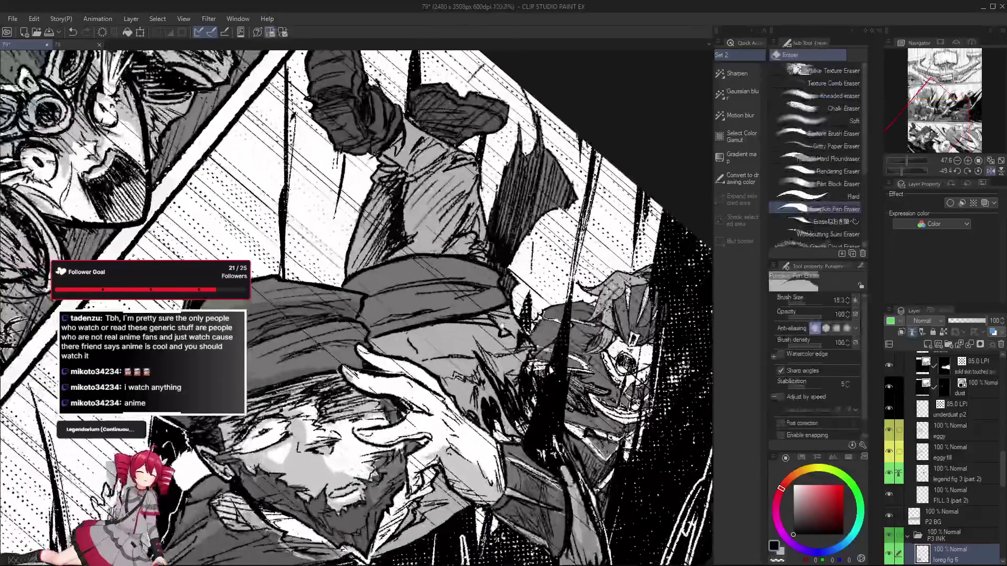
left_click_drag(341, 322, 367, 304)
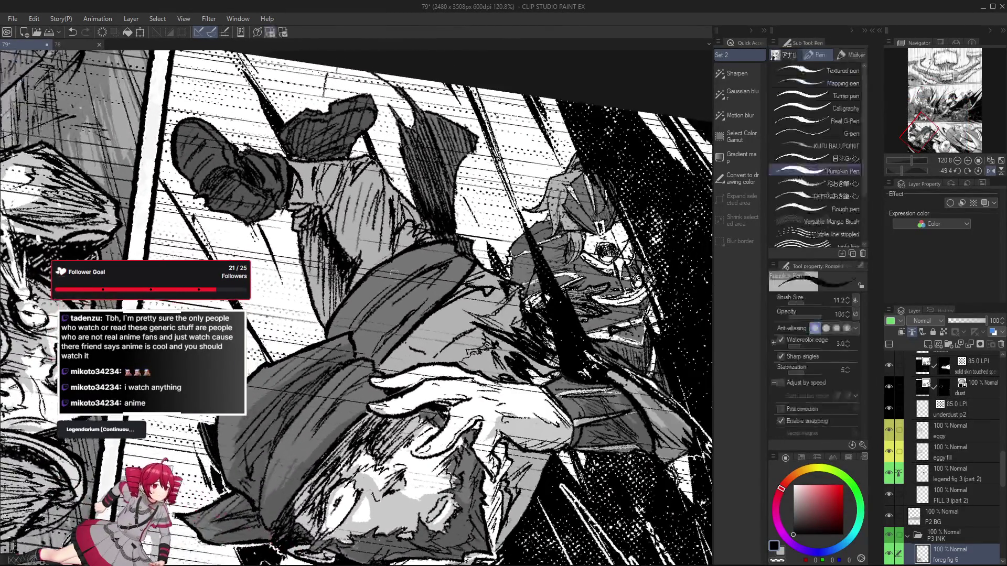
scroll(388, 333, "down", 4)
scroll(388, 333, "up", 3)
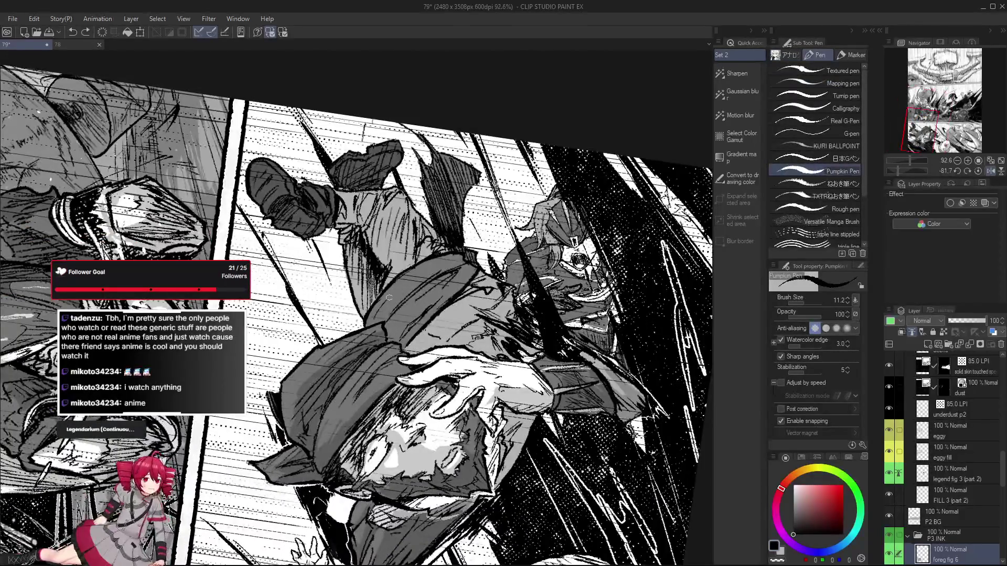
left_click_drag(448, 312, 440, 320)
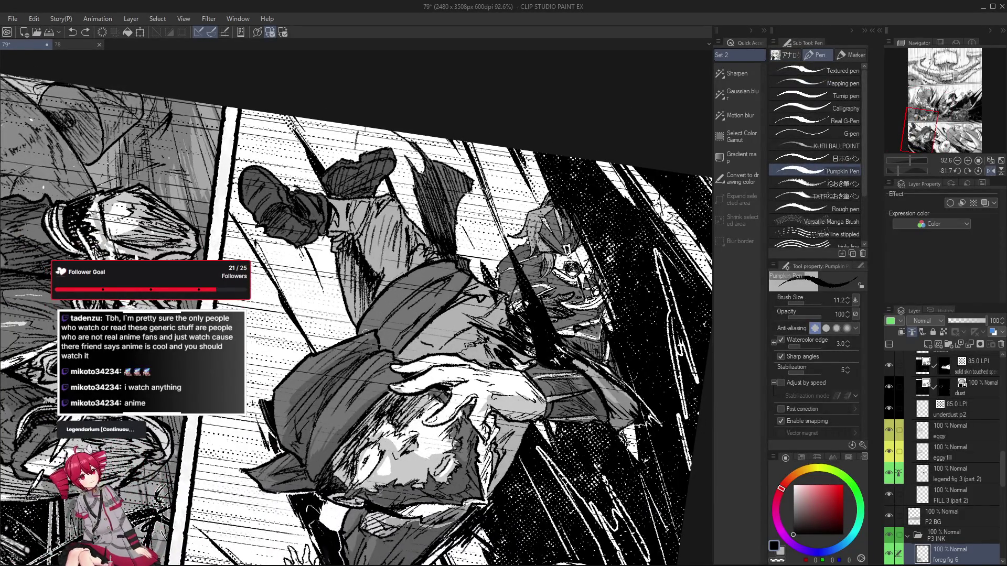
scroll(431, 309, "up", 2)
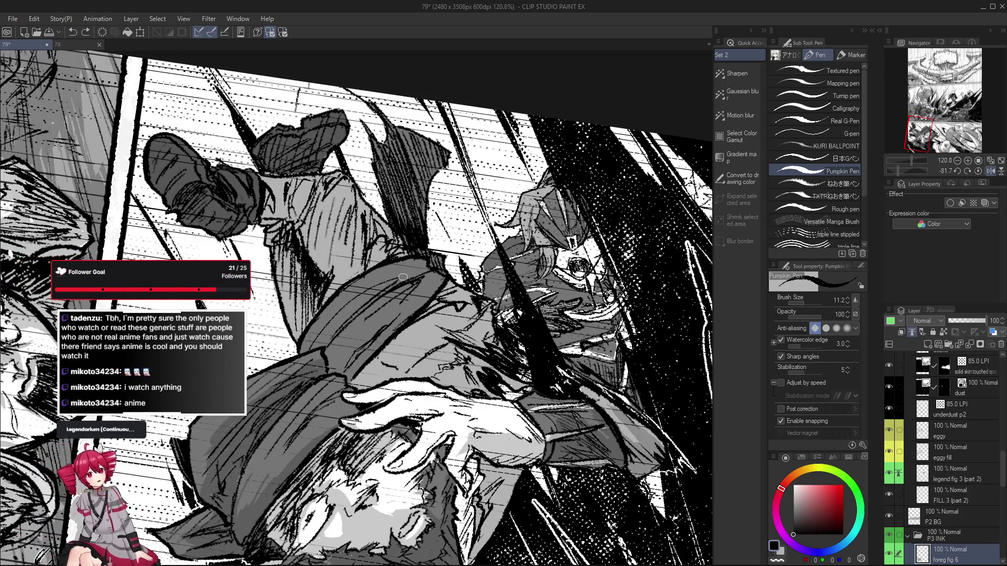
key("e")
left_click_drag(423, 363, 401, 362)
key("p")
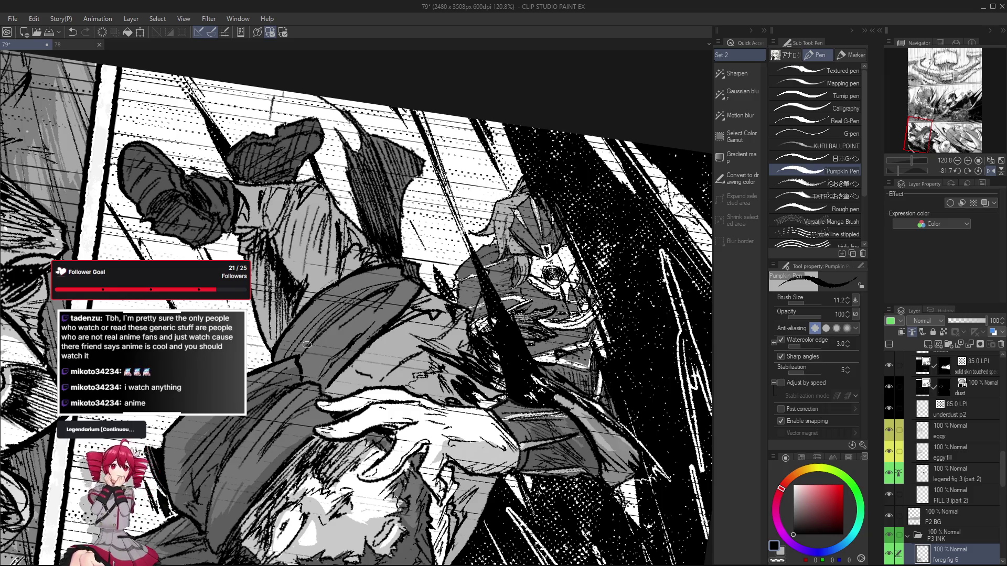
key("r")
left_click_drag(347, 301, 459, 236)
scroll(433, 315, "down", 3)
scroll(433, 333, "up", 4)
scroll(432, 333, "down", 3)
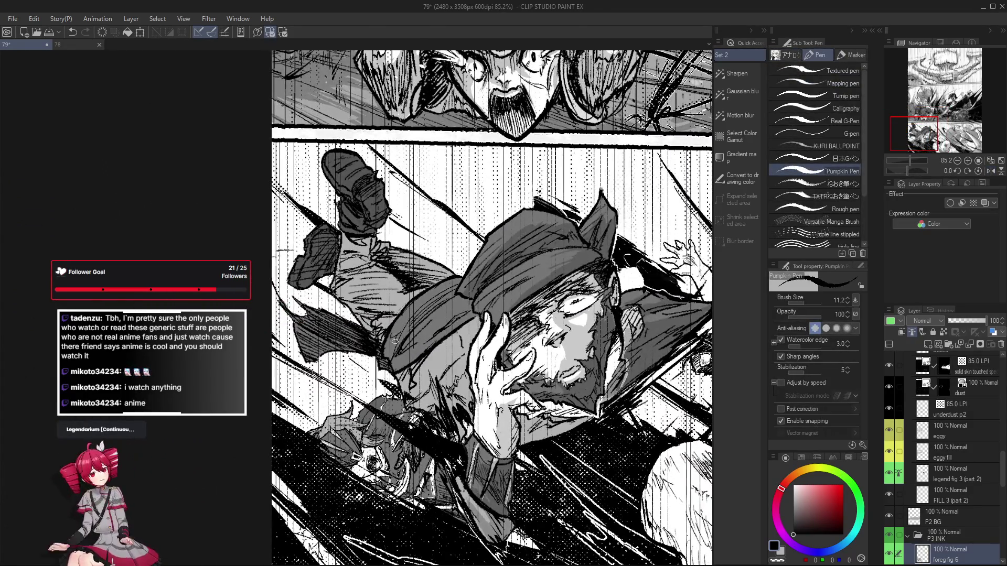
Erase and re-ink the man's face lines with the Pumpkin Pen, undoing a stray eraser stroke
scroll(395, 341, "up", 2)
scroll(427, 338, "down", 1)
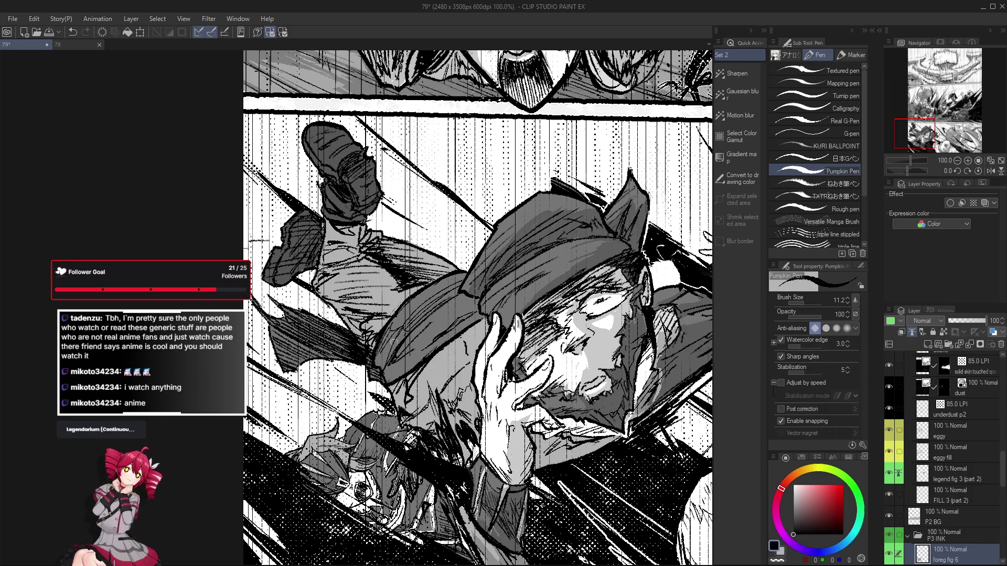
scroll(399, 345, "down", 2)
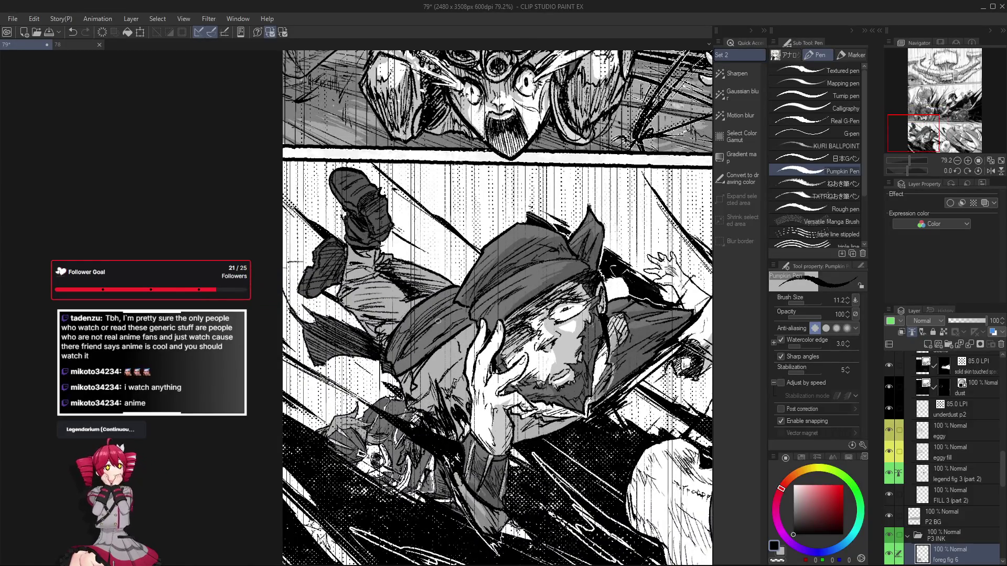
scroll(414, 340, "up", 1)
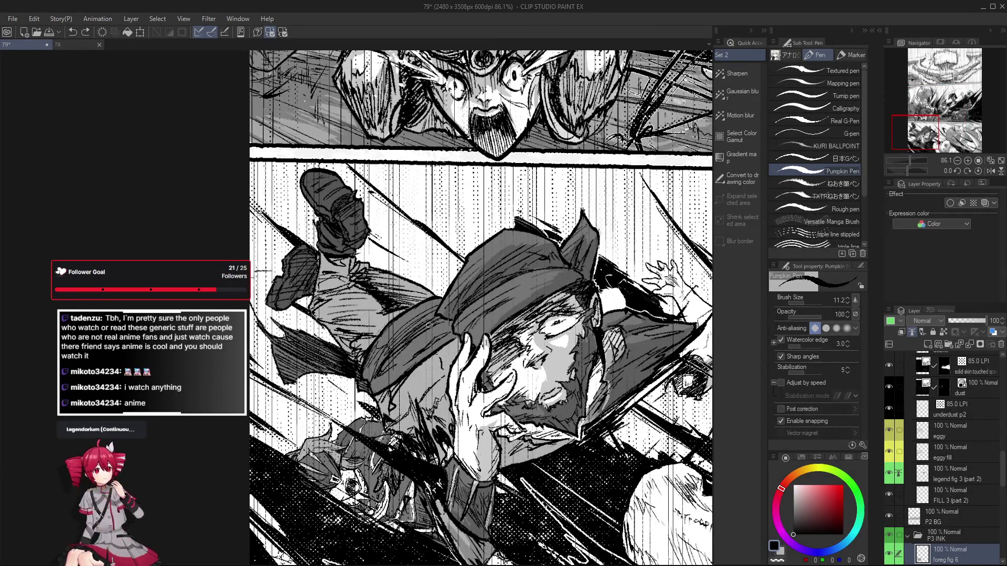
left_click_drag(377, 369, 398, 392)
key("e")
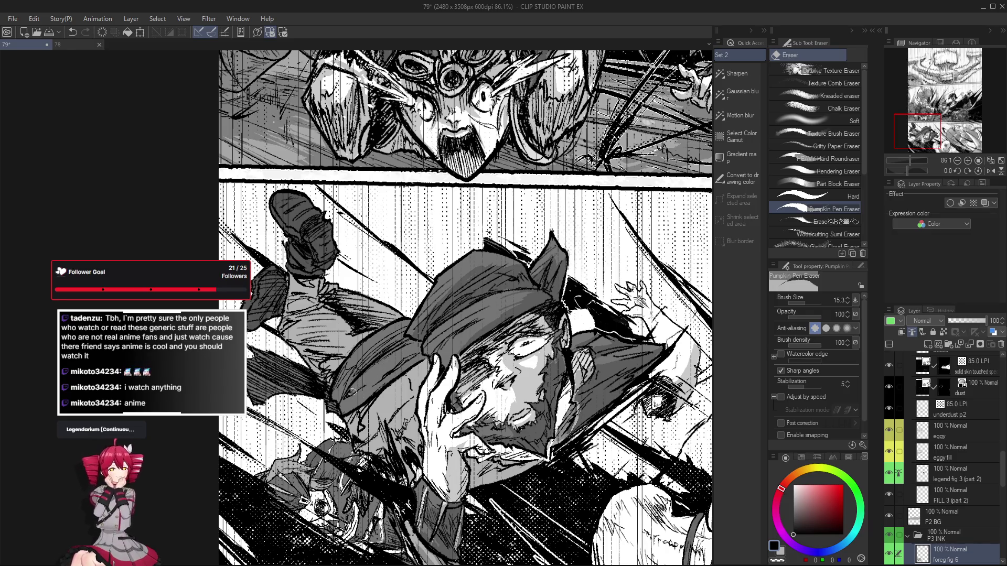
left_click_drag(404, 411, 394, 410)
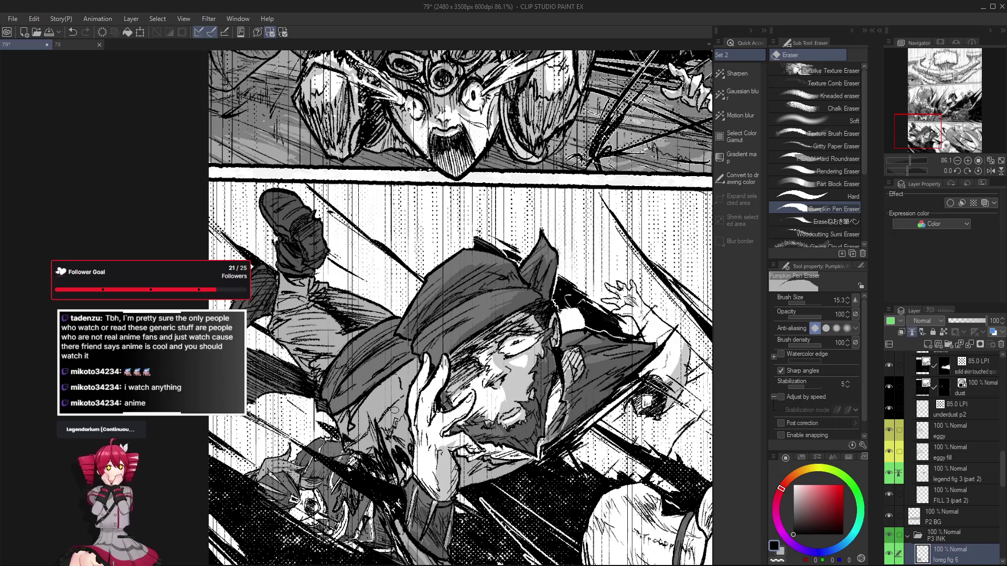
key("ctrl+z")
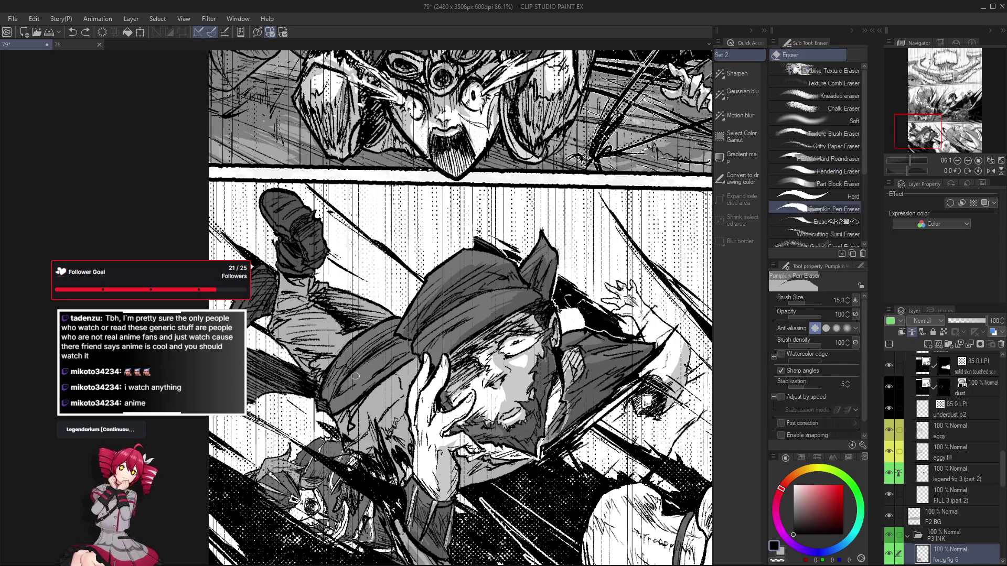
left_click_drag(414, 415, 415, 417)
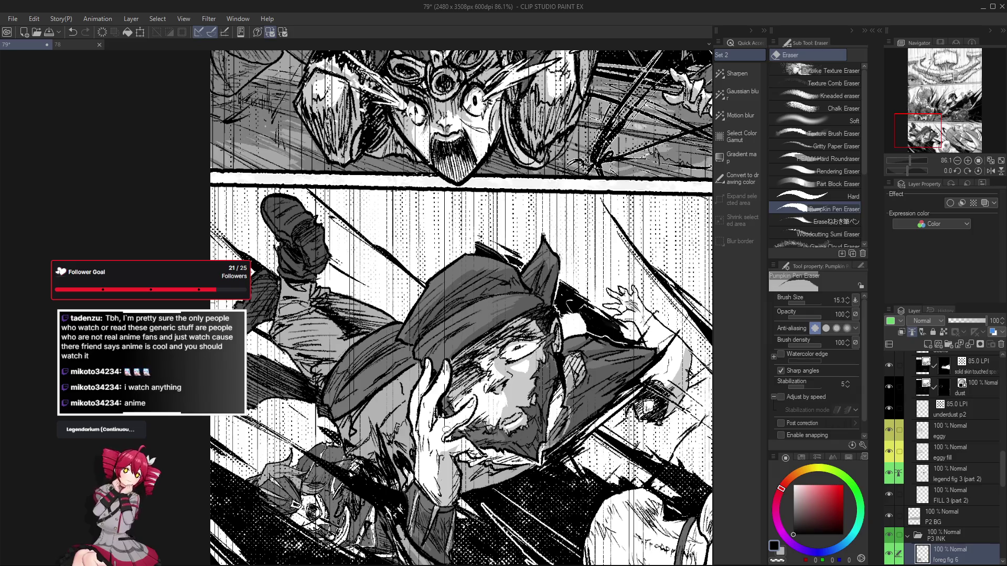
key("p")
left_click_drag(373, 363, 365, 381)
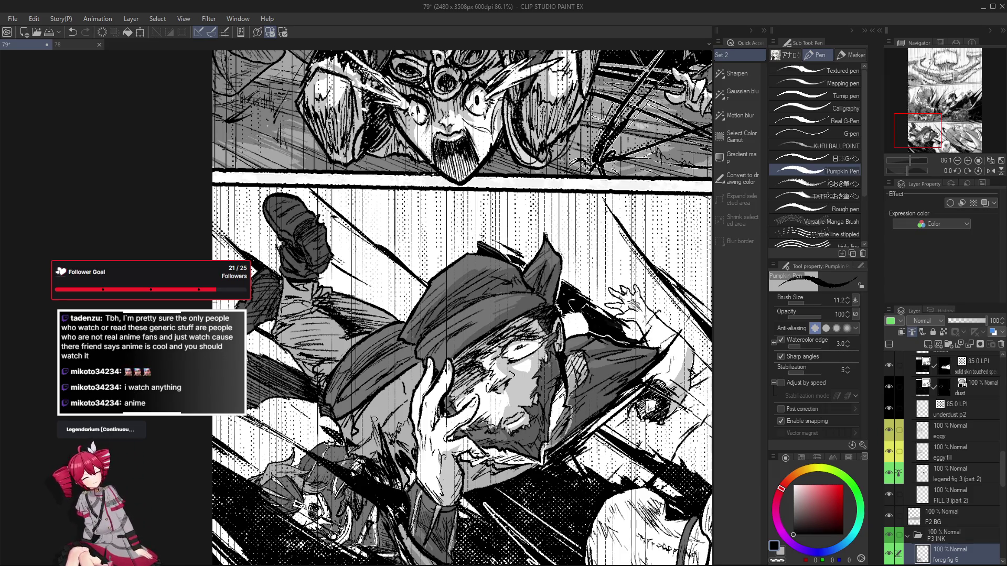
scroll(405, 369, "up", 2)
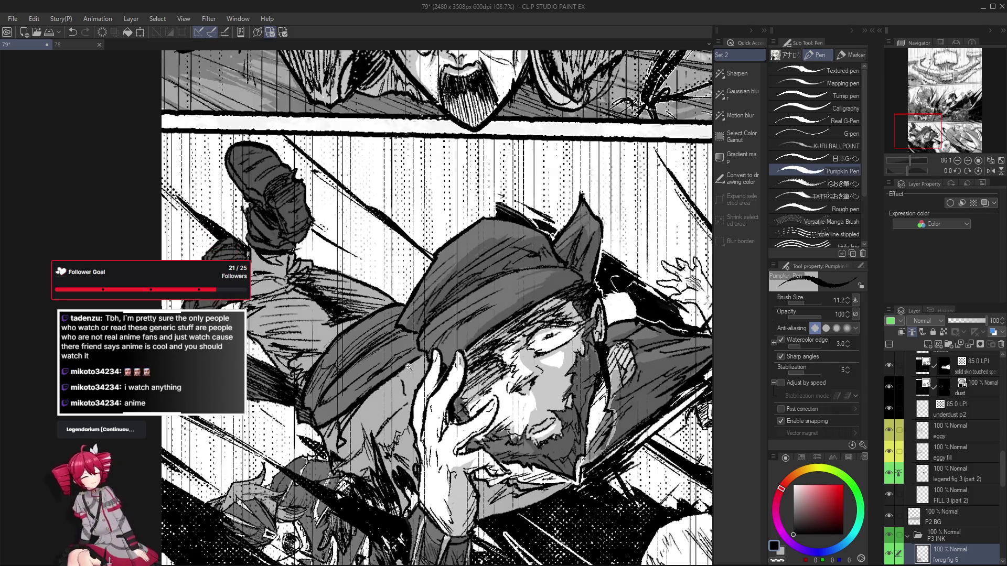
Ink a stroke along the hat brim with the Pumpkin Pen, retrying it twice
key("e")
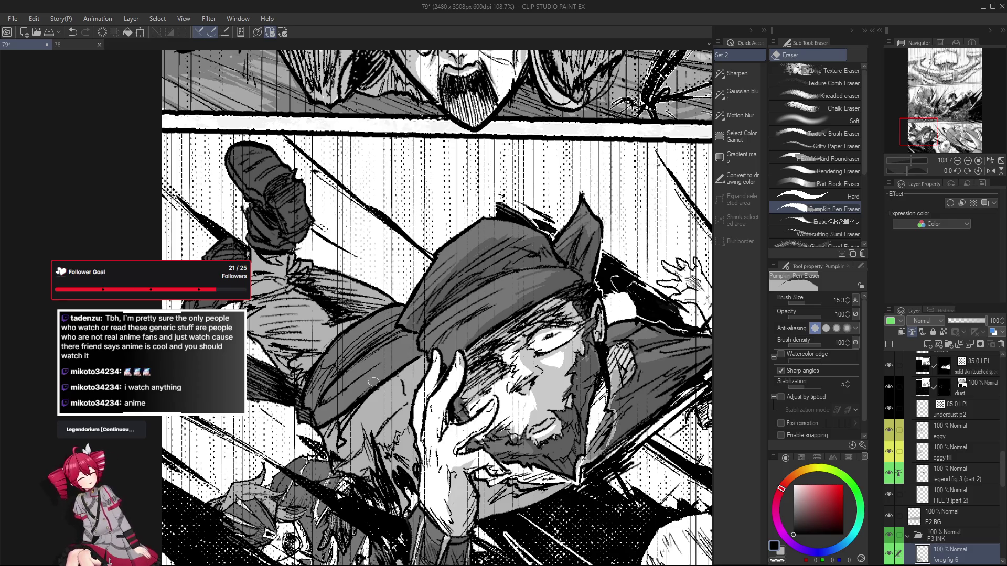
key("p")
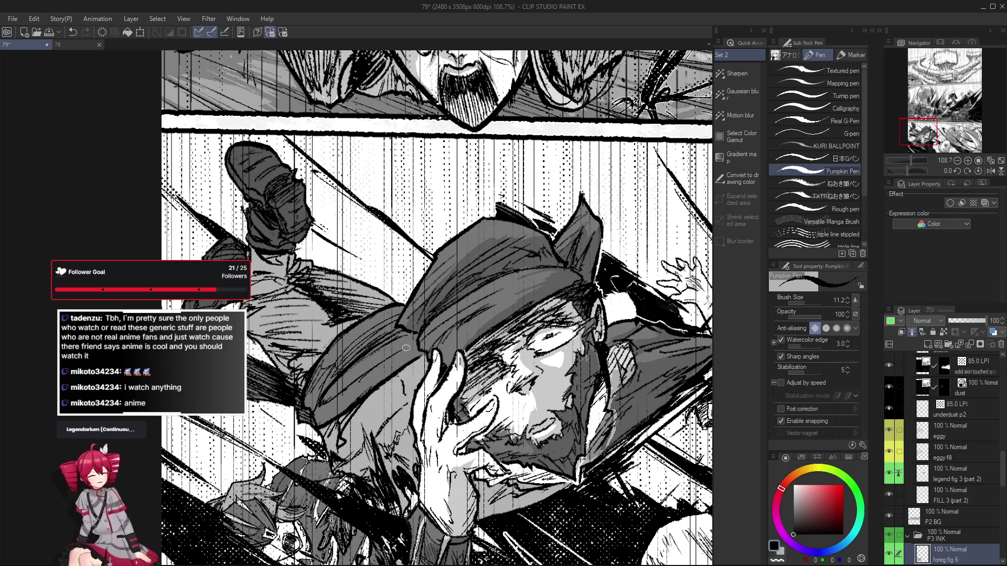
left_click_drag(399, 349, 352, 381)
key("ctrl+z")
left_click_drag(404, 349, 343, 390)
key("ctrl+z")
Redraw the brim stroke until settled, then erase briefly and return to the pen
key("ctrl+z")
left_click_drag(403, 347, 340, 394)
key("ctrl+z")
key("ctrl+z")
left_click_drag(400, 351, 348, 392)
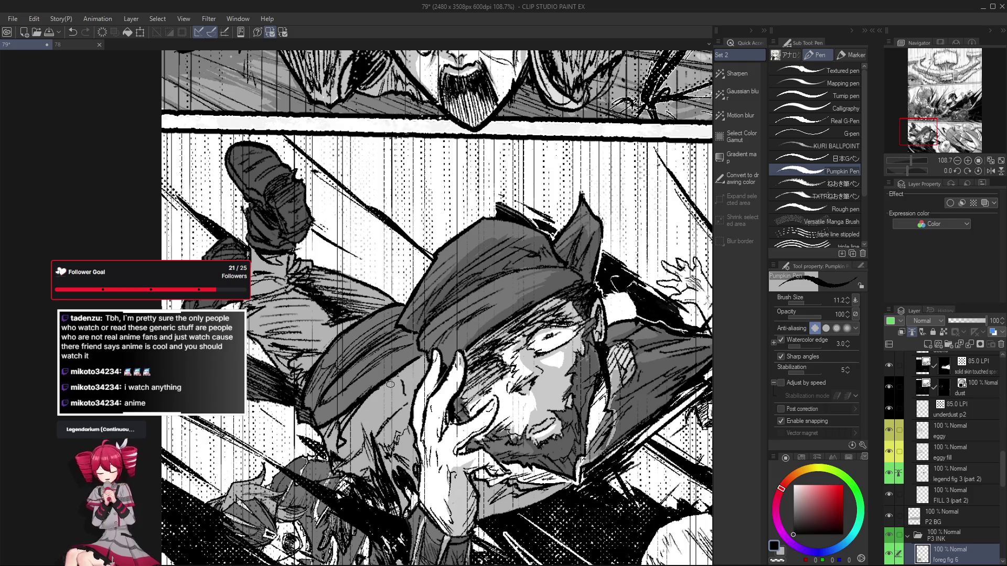
key("ctrl+z")
mouse_move(355, 388)
left_mouse_down()
mouse_move(343, 383)
mouse_move(346, 394)
left_mouse_up()
key("ctrl+z")
key("e")
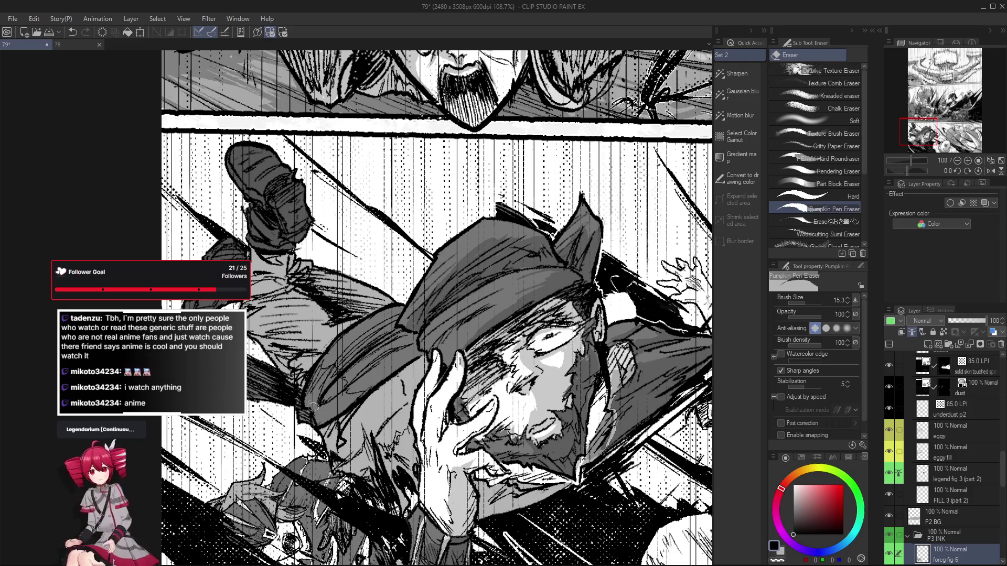
left_click_drag(332, 404, 376, 409)
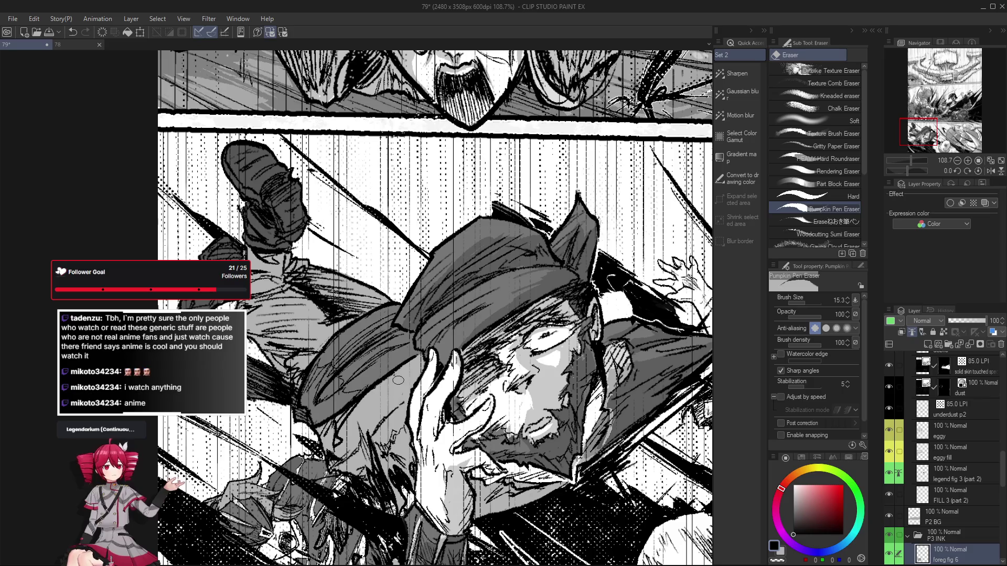
key("p")
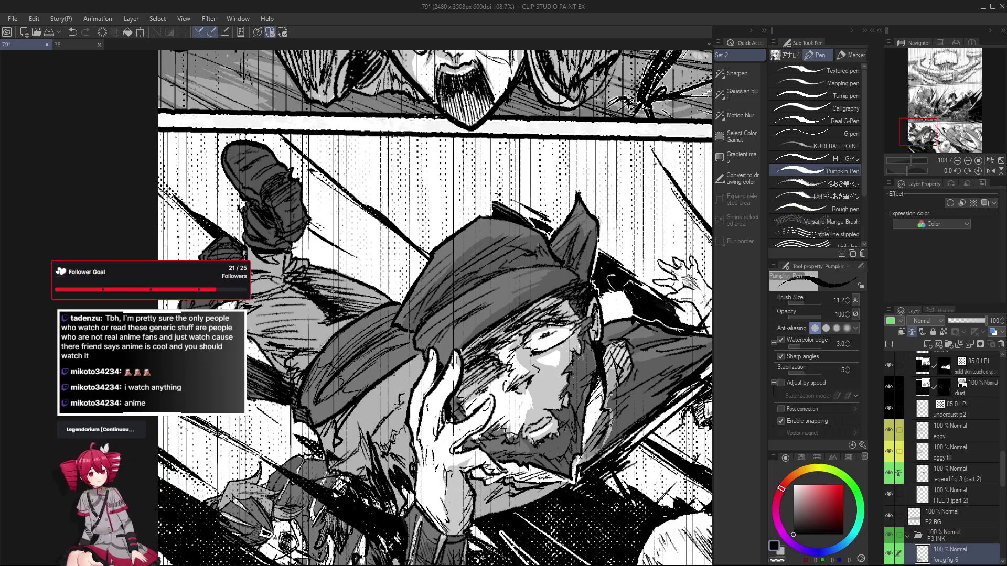
scroll(401, 396, "down", 5)
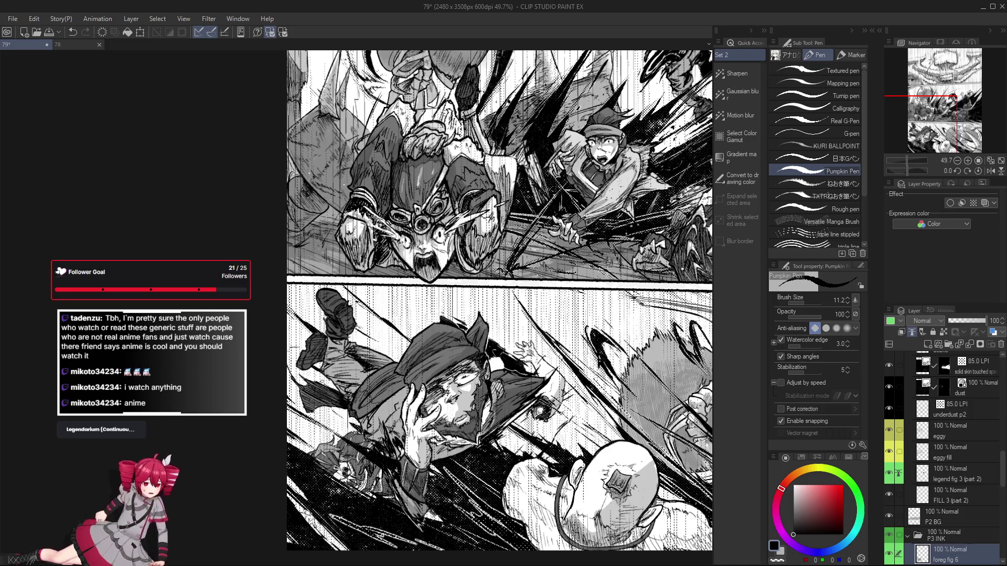
Zoom in, add small ink marks on the kicking man, and mirror the view to check them
scroll(336, 341, "up", 3)
left_click(335, 338)
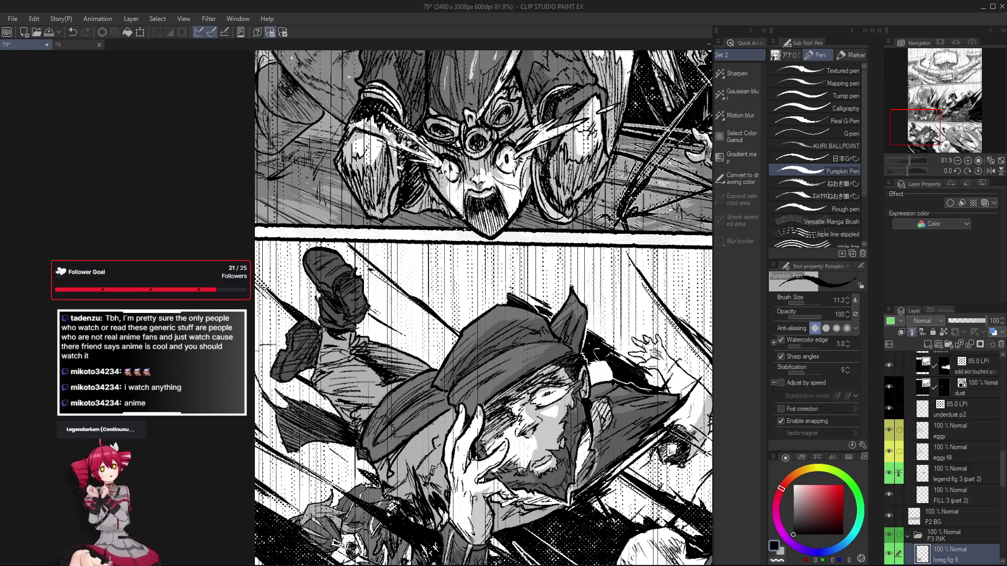
key("h")
left_click(397, 325)
left_click(397, 331)
Redraw the short Pumpkin Pen mark on the figure, undoing several attempts until it sits right
key("ctrl+z")
left_click(395, 329)
key("ctrl+z")
left_click(401, 326)
key("ctrl+z")
left_click(400, 327)
key("ctrl+z")
left_click(399, 327)
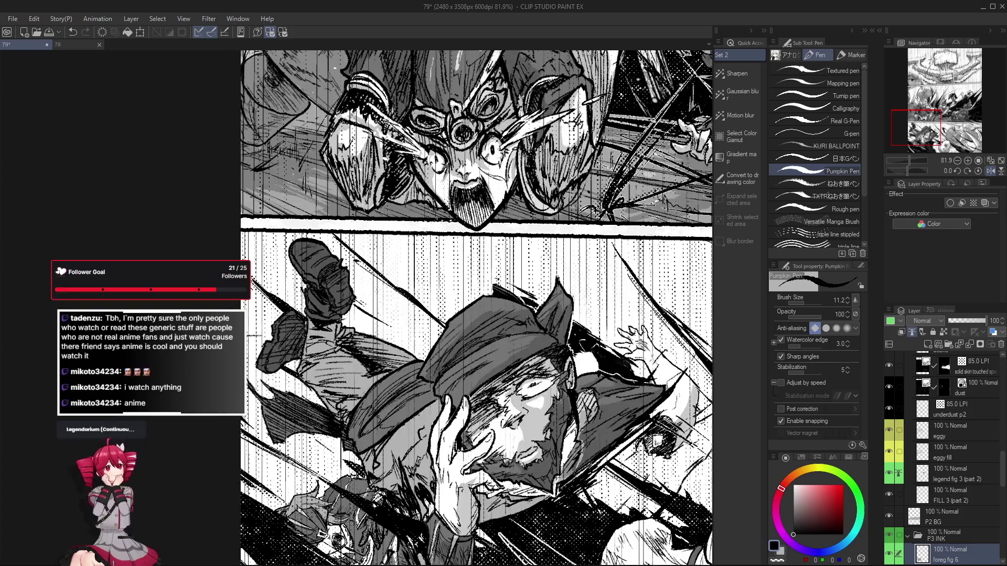
Tilt the view about 49 degrees, reset it upright, and redraw small ink marks on the figure
left_click_drag(396, 334, 315, 157)
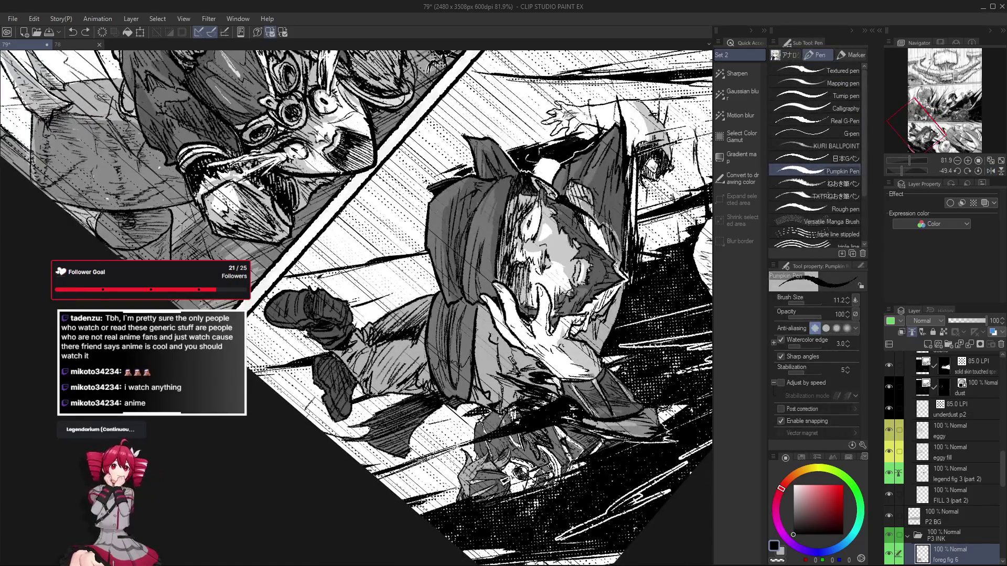
key("ctrl+at")
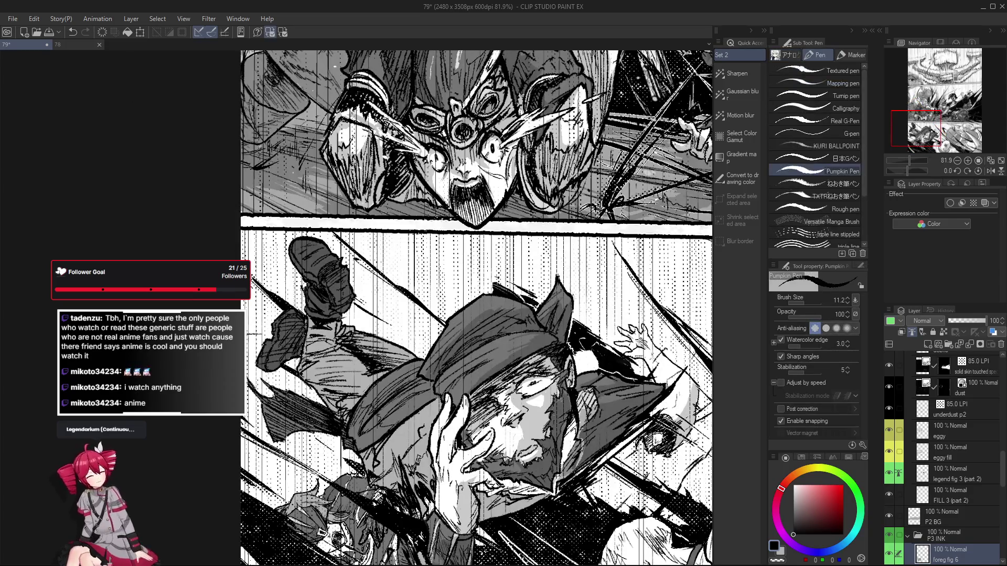
left_click(322, 340)
key("ctrl+z")
left_click(320, 344)
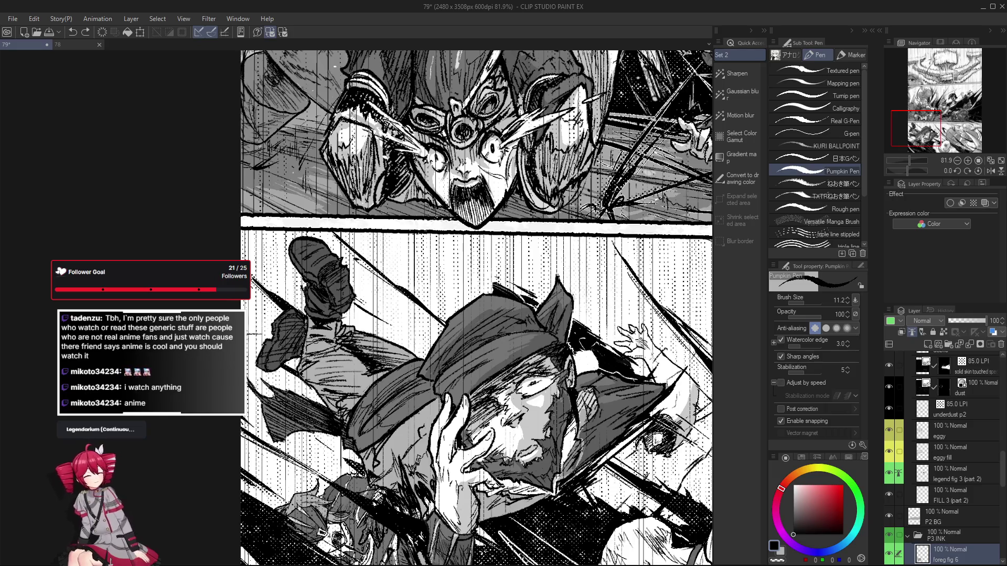
Rotate the view about 35 degrees with the Rotate tool
left_click_drag(301, 349, 401, 472)
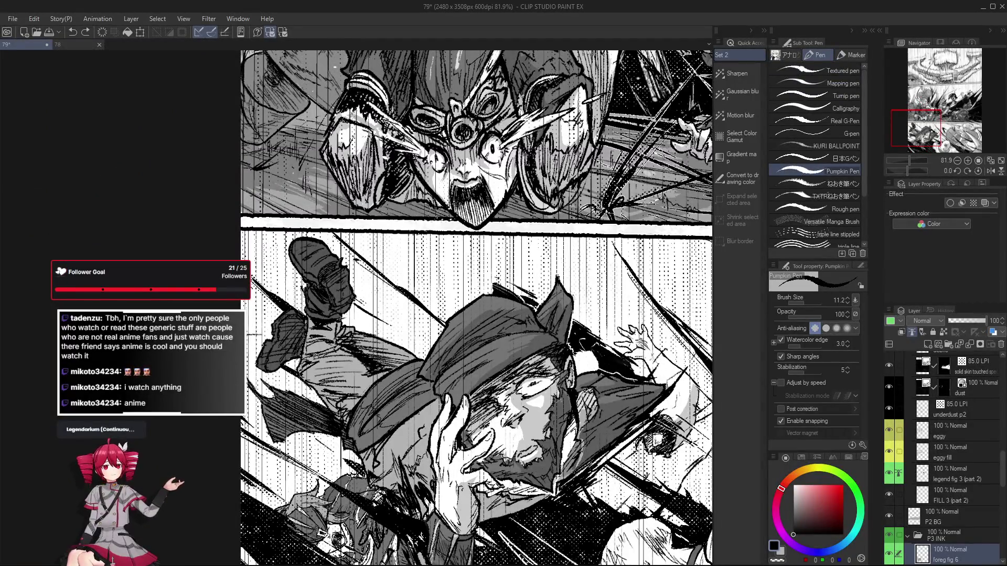
key("r")
left_click_drag(398, 315, 362, 471)
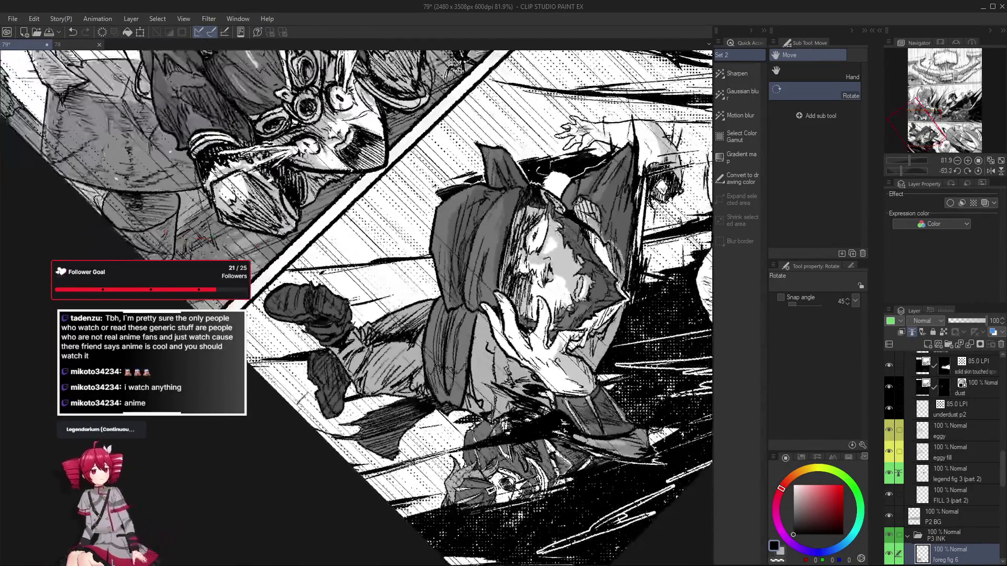
Tilt the view to 45 degrees for the leg, then reset rotation upright and return to the pen
double_click(361, 486)
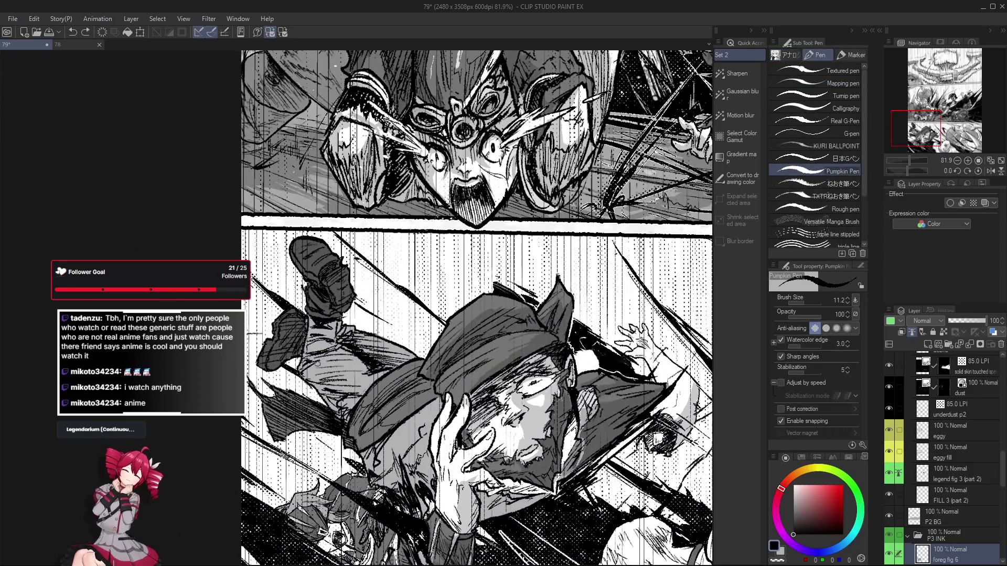
scroll(313, 381, "down", 3)
scroll(310, 381, "up", 5)
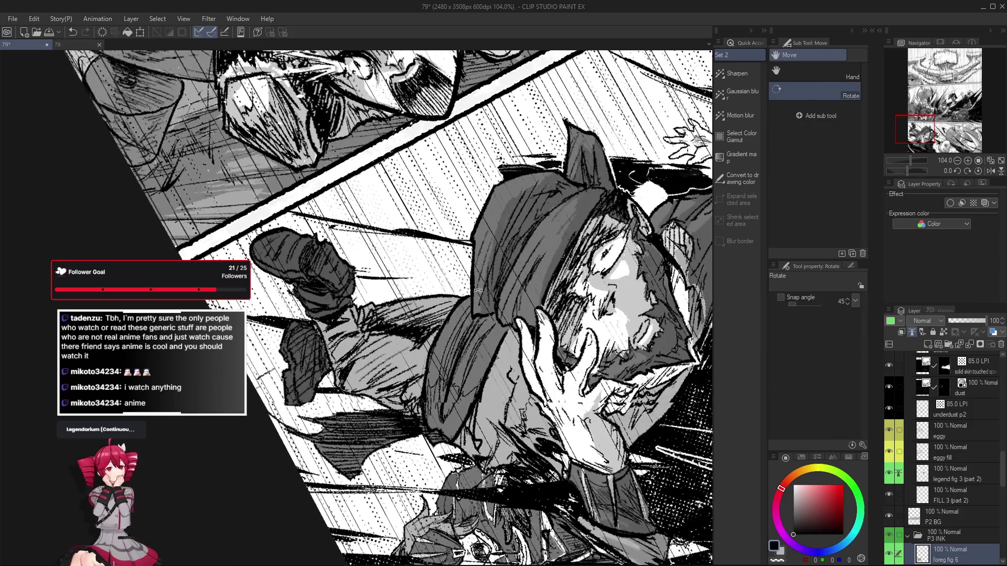
left_click_drag(344, 352, 359, 364)
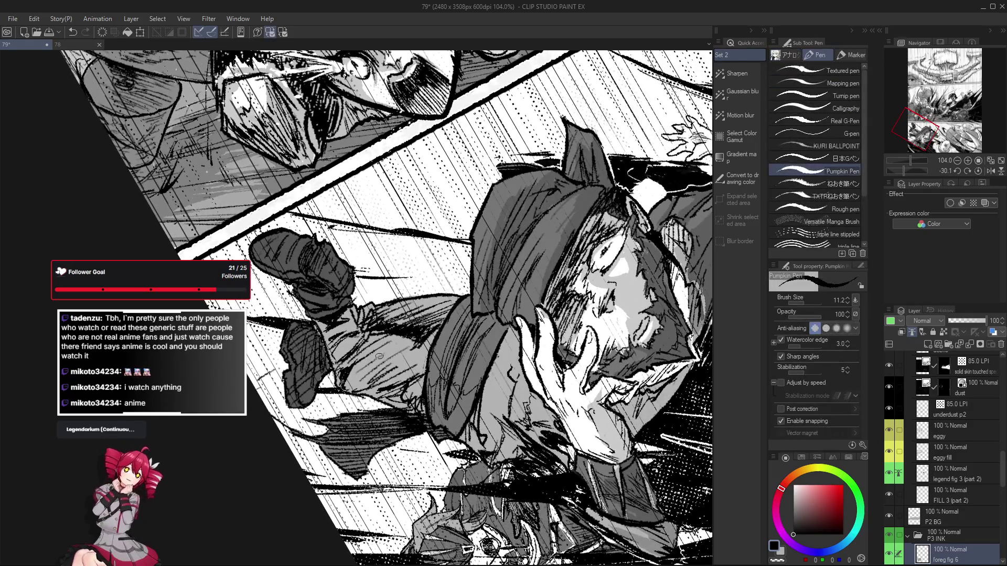
key("e")
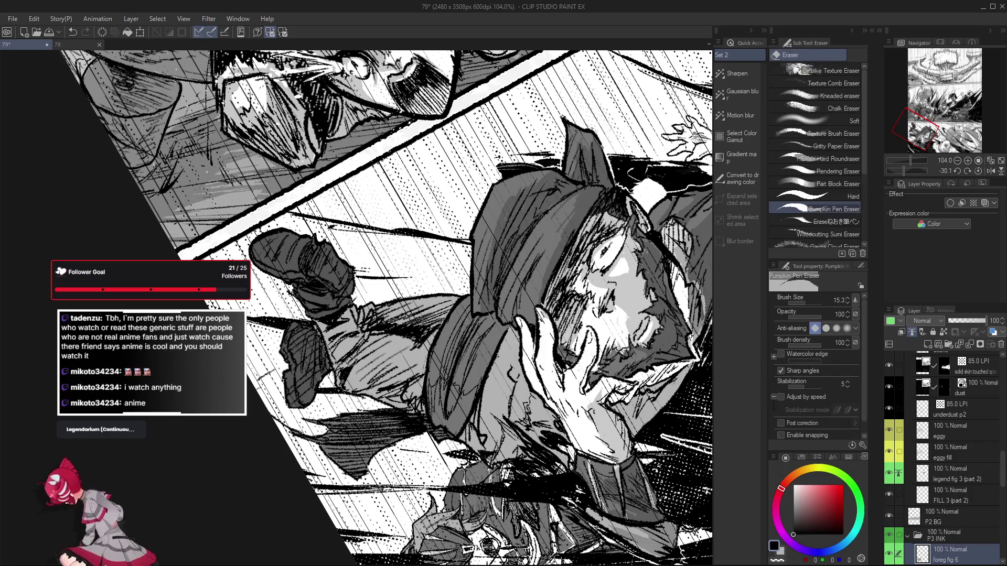
key("r")
left_click_drag(359, 353, 367, 363)
key("e")
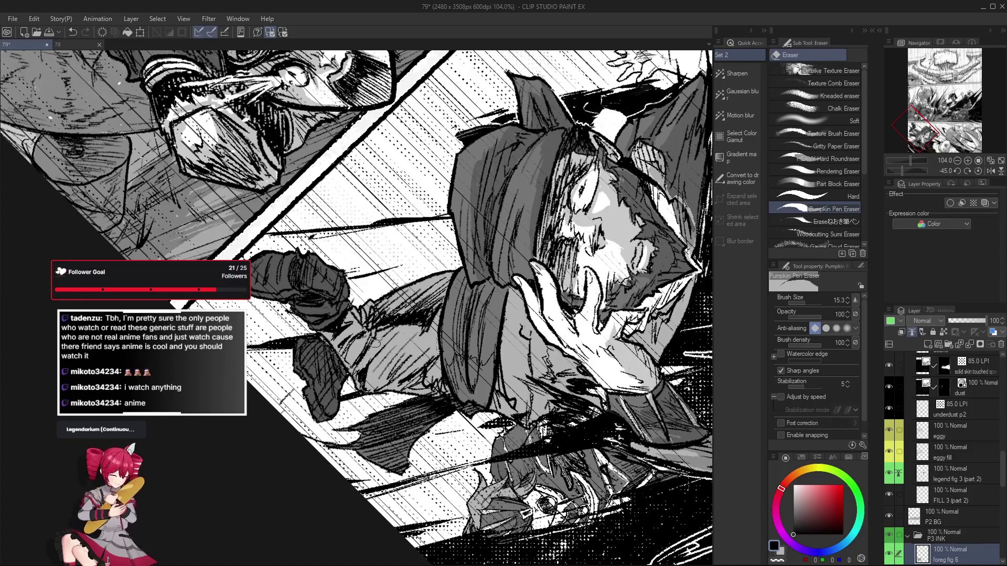
key("ctrl+@")
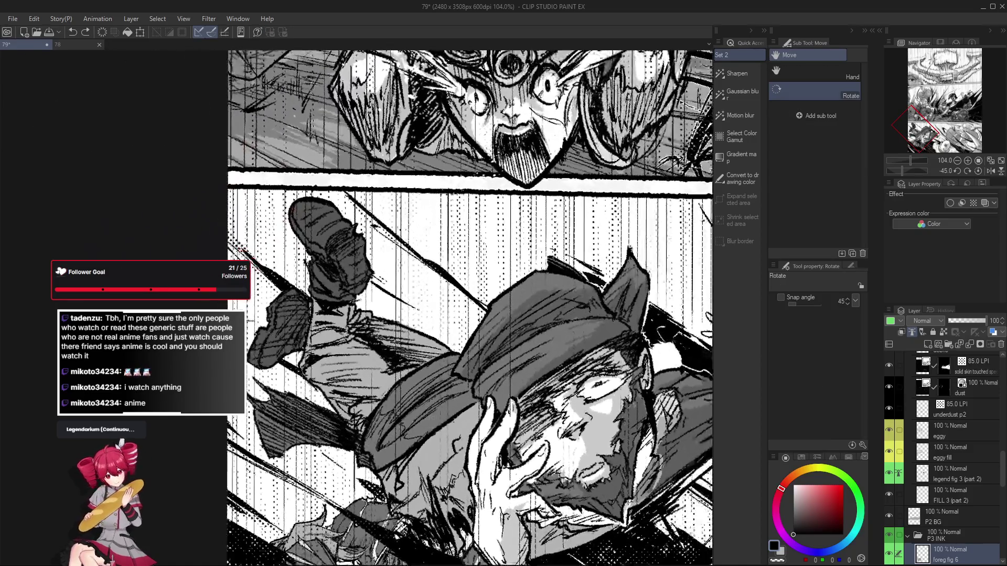
left_click_drag(428, 412, 439, 409)
key("p")
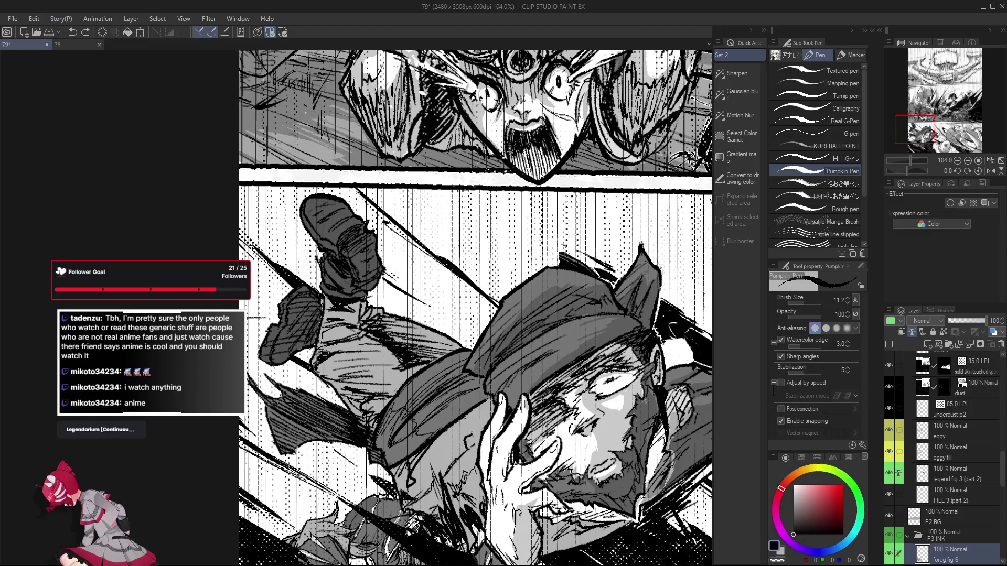
Ink a long Pumpkin Pen line up the man's kicking leg, undoing a first attempt
left_click_drag(367, 388, 446, 449)
key("ctrl+z")
mouse_move(319, 376)
left_mouse_down()
mouse_move(308, 364)
mouse_move(322, 237)
left_mouse_up()
mouse_move(322, 237)
left_mouse_down()
mouse_move(464, 281)
mouse_move(347, 424)
left_mouse_up()
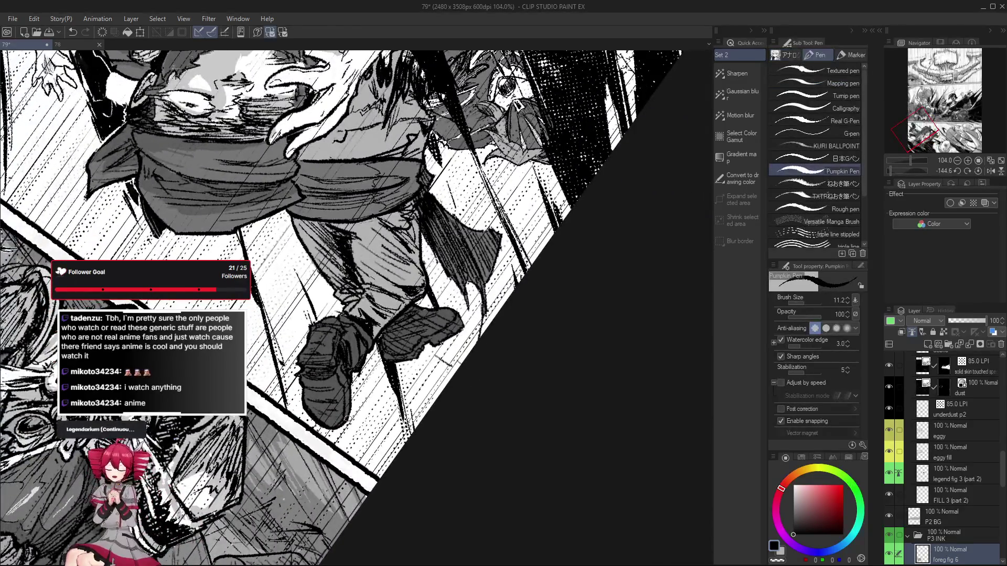
Pan and tilt the view about 48 degrees over the lower panel, then turn it roughly upright
mouse_move(353, 373)
left_mouse_down()
mouse_move(501, 380)
mouse_move(470, 465)
mouse_move(454, 459)
left_mouse_up()
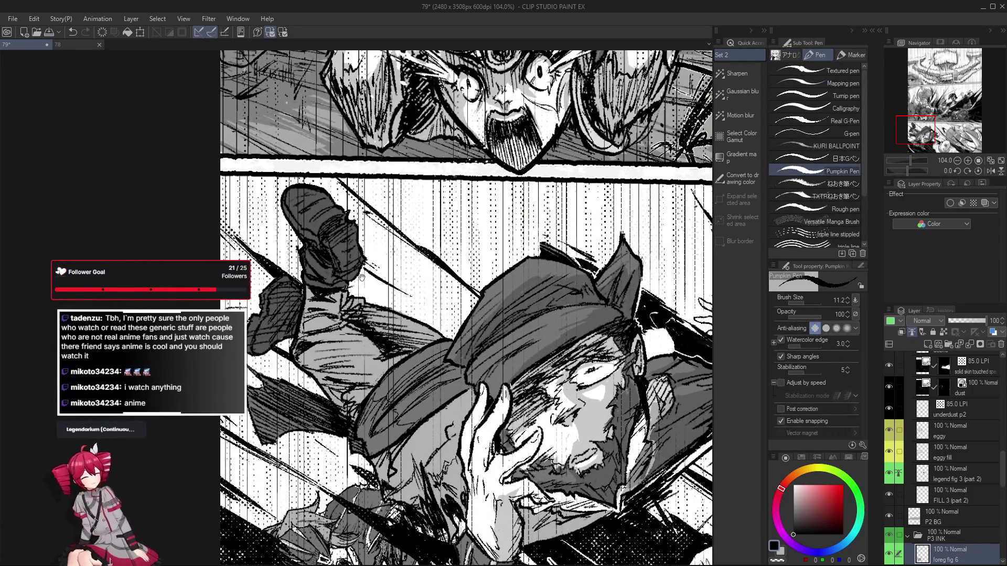
left_click_drag(362, 275, 344, 315)
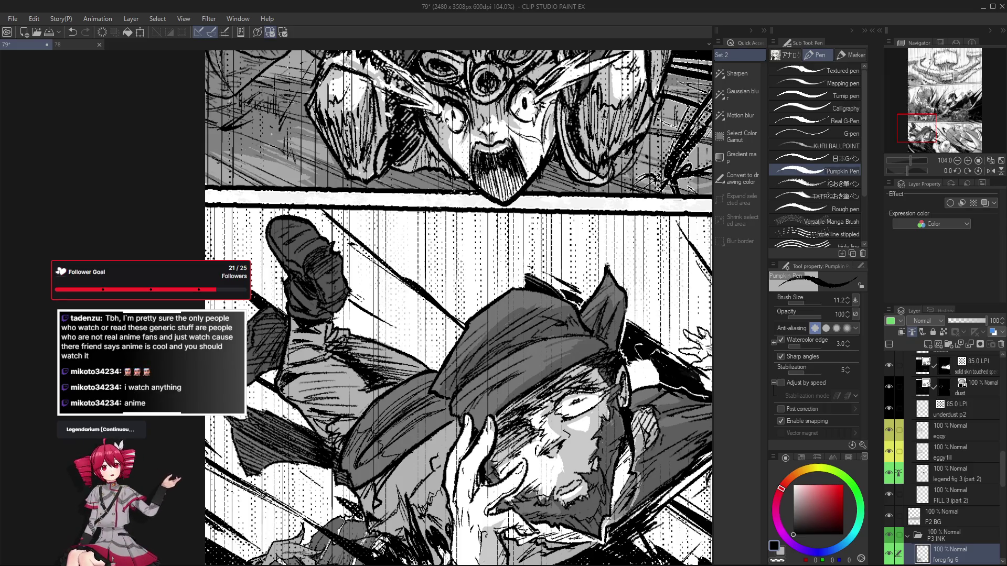
mouse_move(345, 292)
left_mouse_down()
mouse_move(322, 266)
mouse_move(335, 289)
mouse_move(341, 252)
mouse_move(332, 316)
left_mouse_up()
key("r")
key("r")
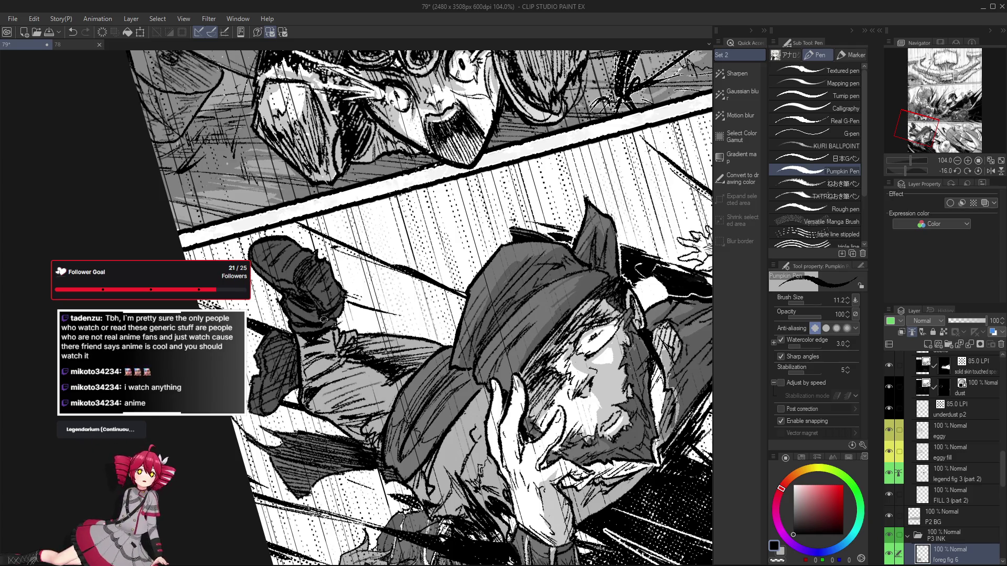
key("r")
mouse_move(315, 336)
left_mouse_down()
mouse_move(294, 294)
mouse_move(234, 252)
mouse_move(293, 221)
mouse_move(317, 286)
left_mouse_up()
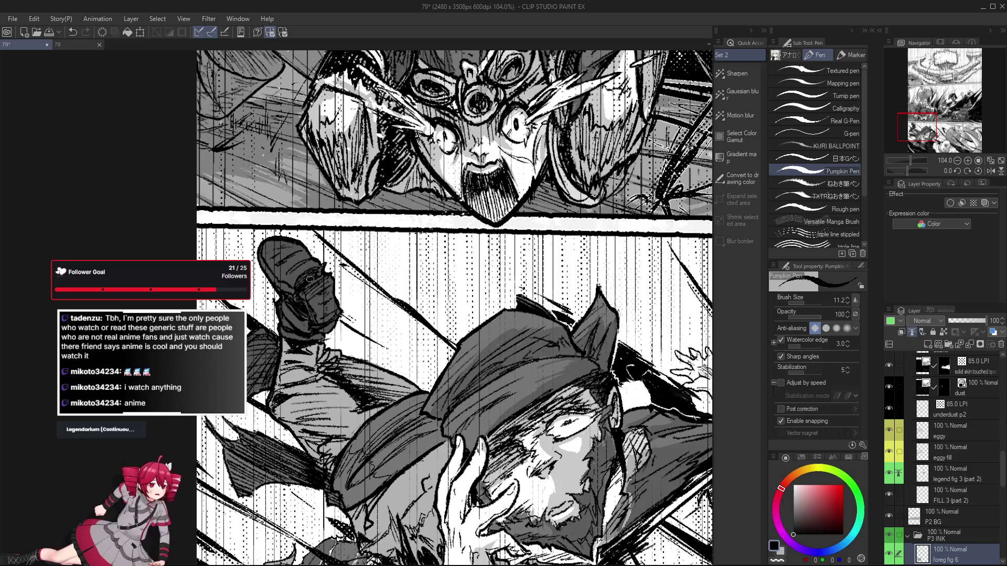
scroll(313, 287, "down", 3)
scroll(316, 290, "up", 3)
scroll(317, 289, "down", 3)
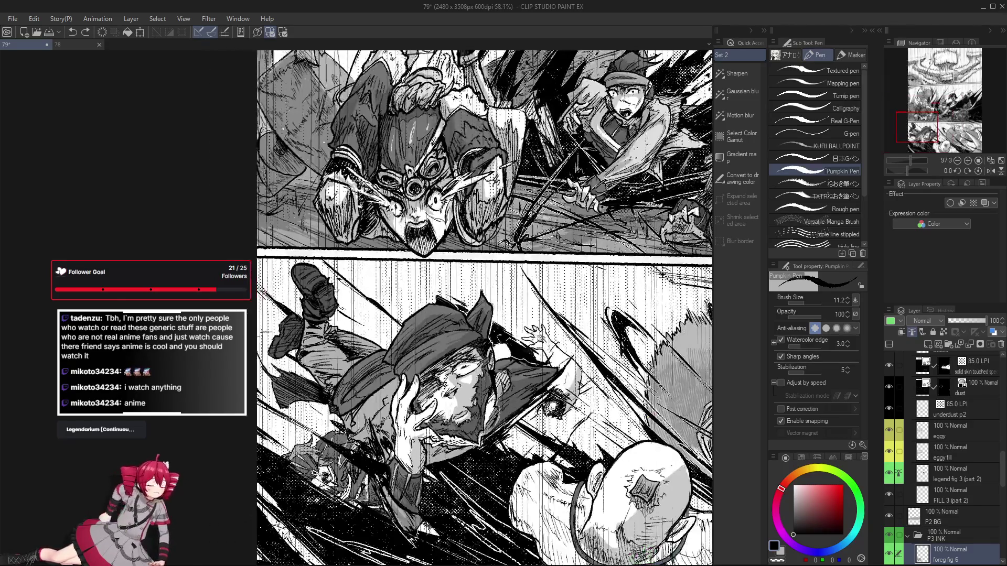
scroll(319, 294, "up", 2)
scroll(320, 291, "up", 2)
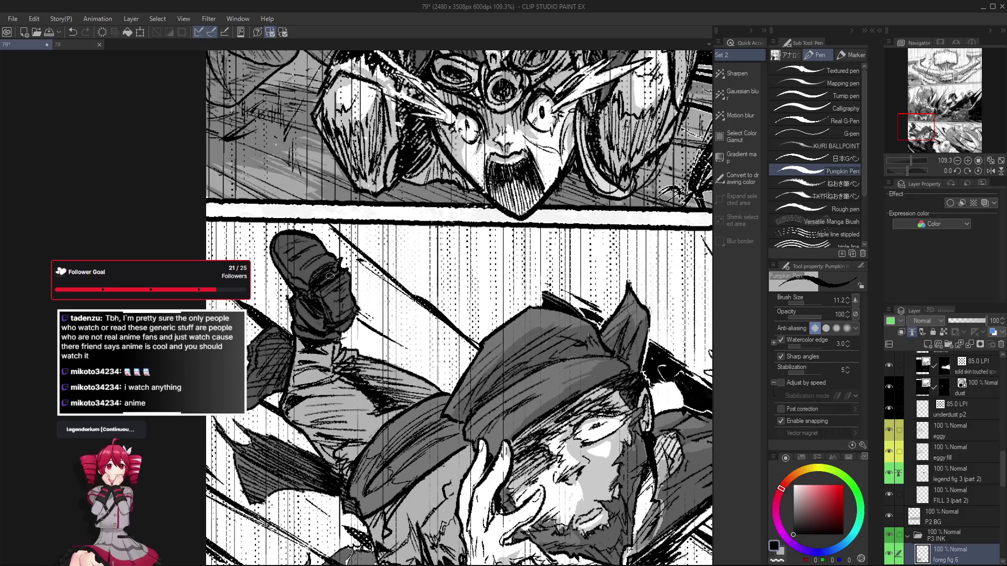
Erase the stray mark in the lower panel with the Pumpkin Pen Eraser, then return to the Pumpkin Pen
scroll(321, 290, "down", 2)
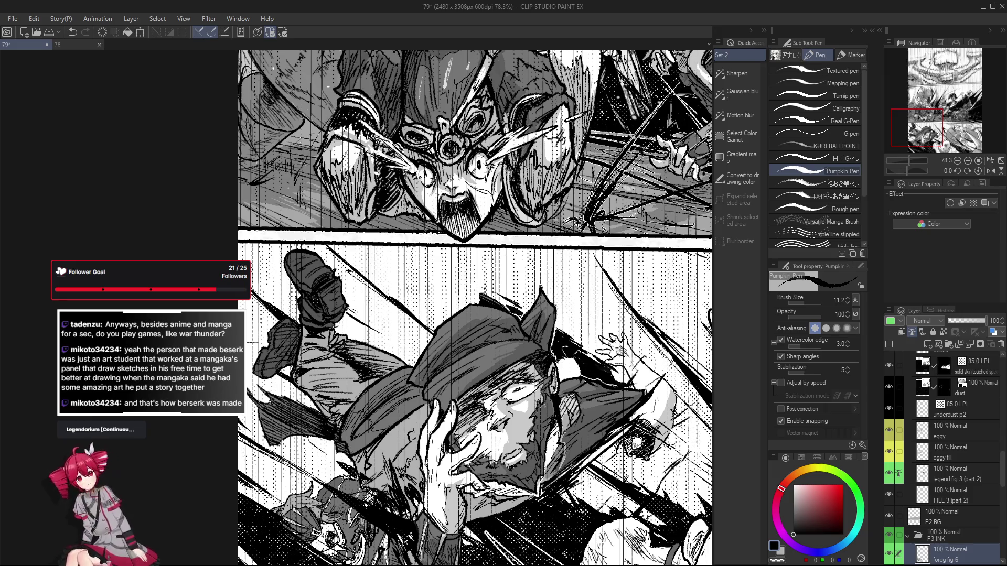
left_click_drag(348, 348, 317, 370)
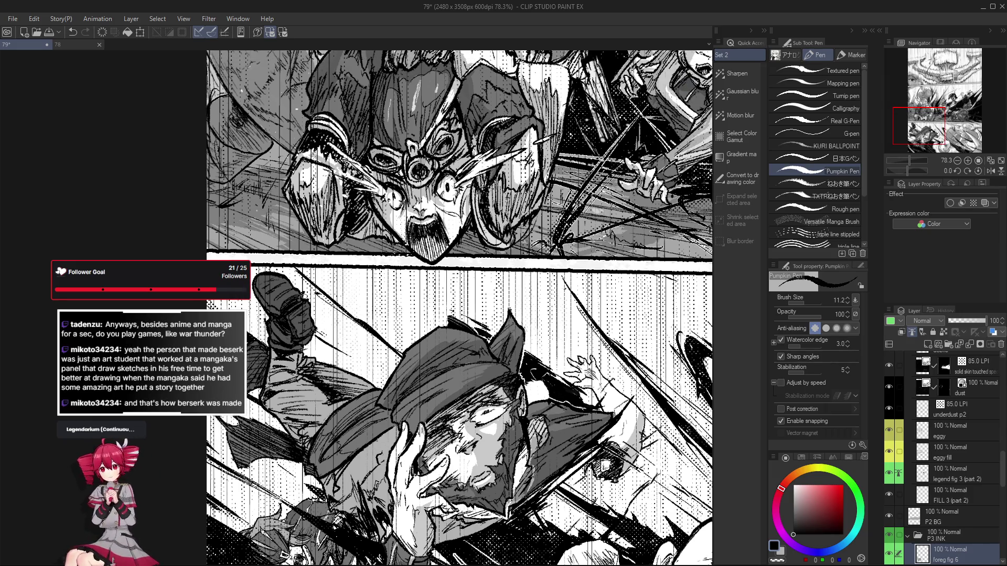
scroll(305, 294, "up", 3)
key("e")
left_click(296, 291)
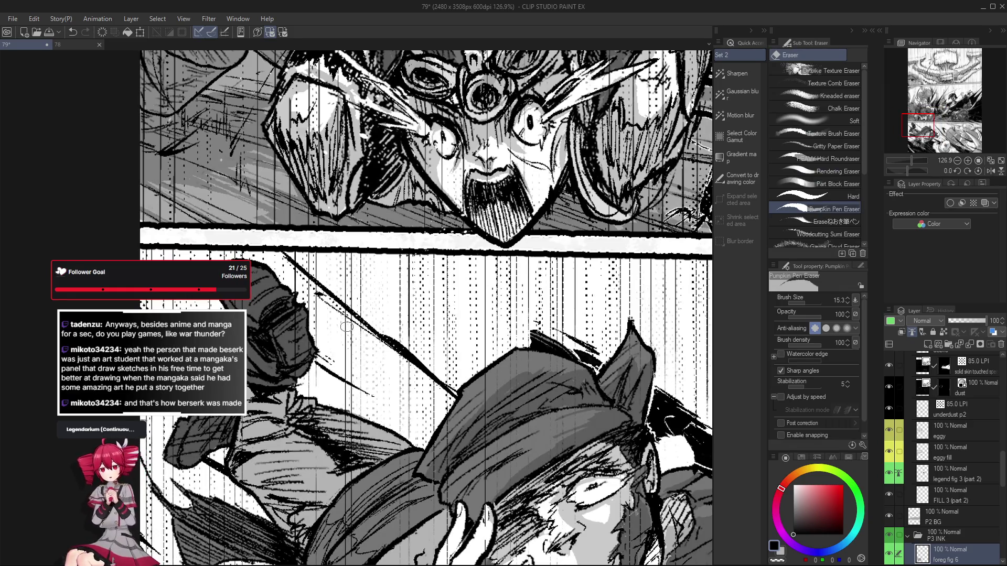
key("p")
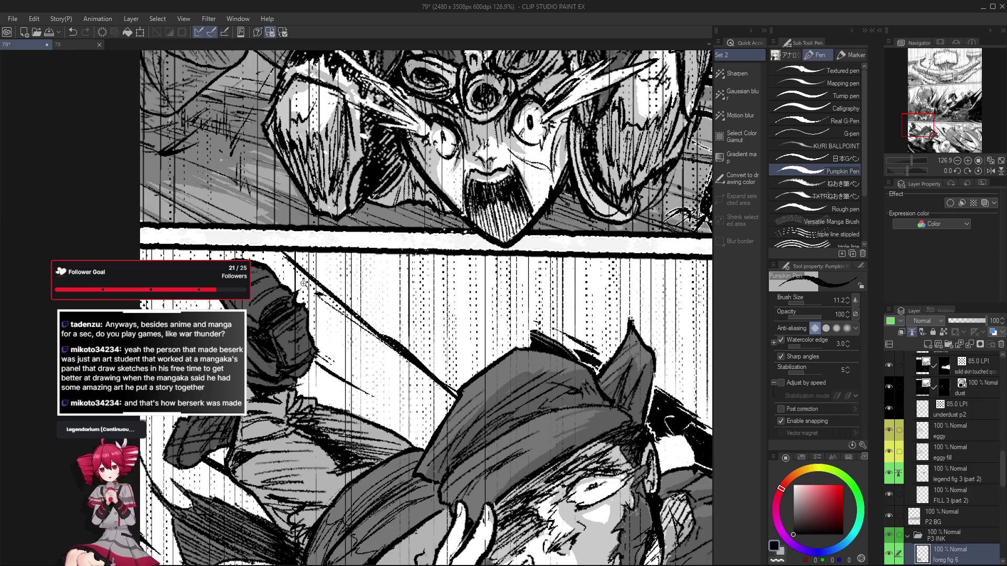
scroll(297, 296, "down", 5)
scroll(296, 309, "up", 4)
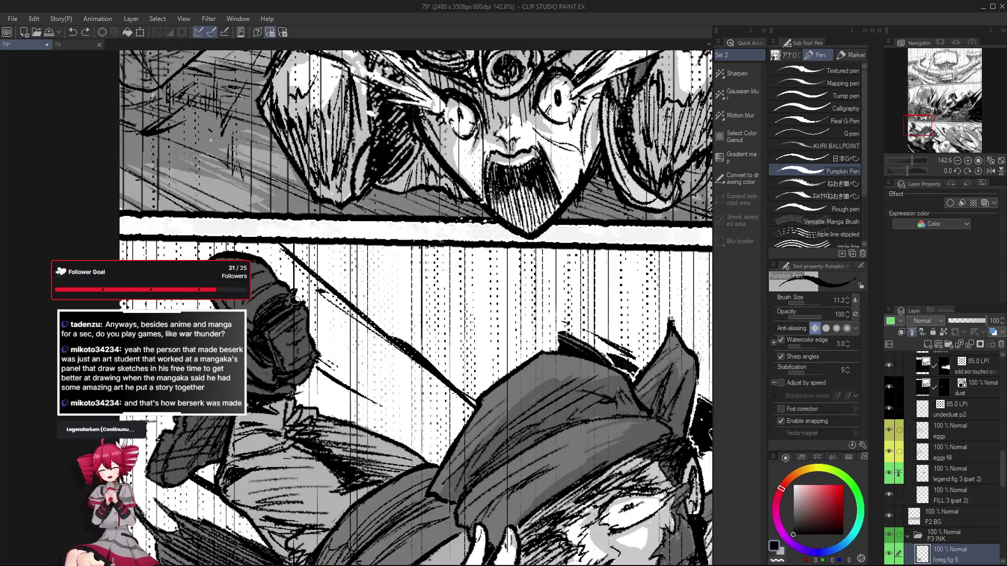
scroll(289, 267, "down", 1)
scroll(294, 296, "down", 2)
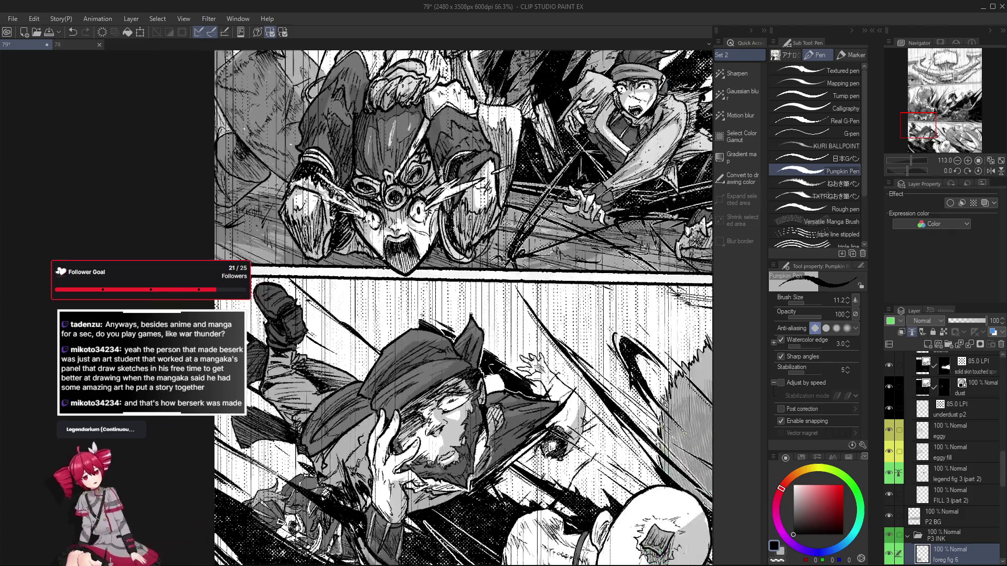
scroll(380, 357, "down", 3)
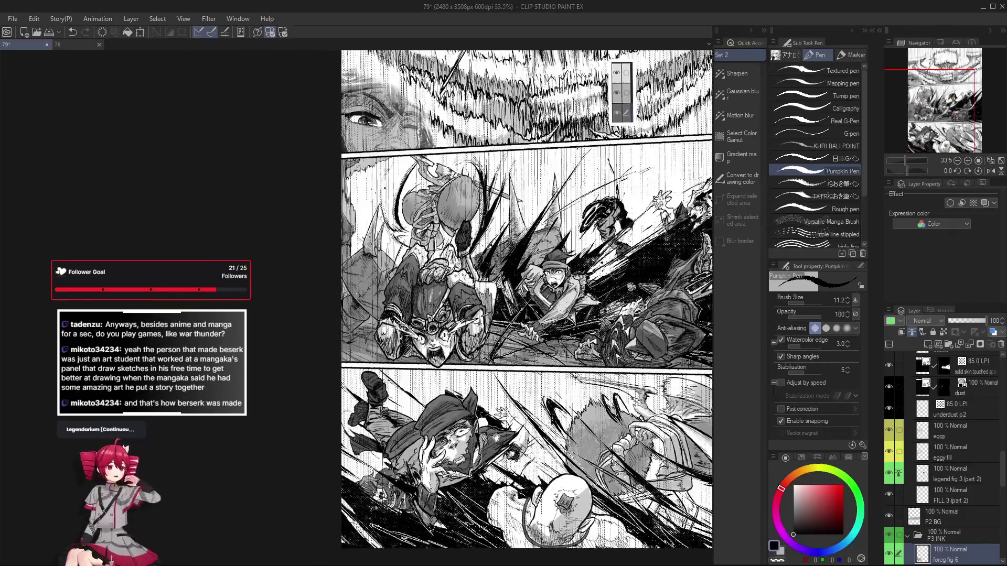
scroll(380, 357, "up", 1)
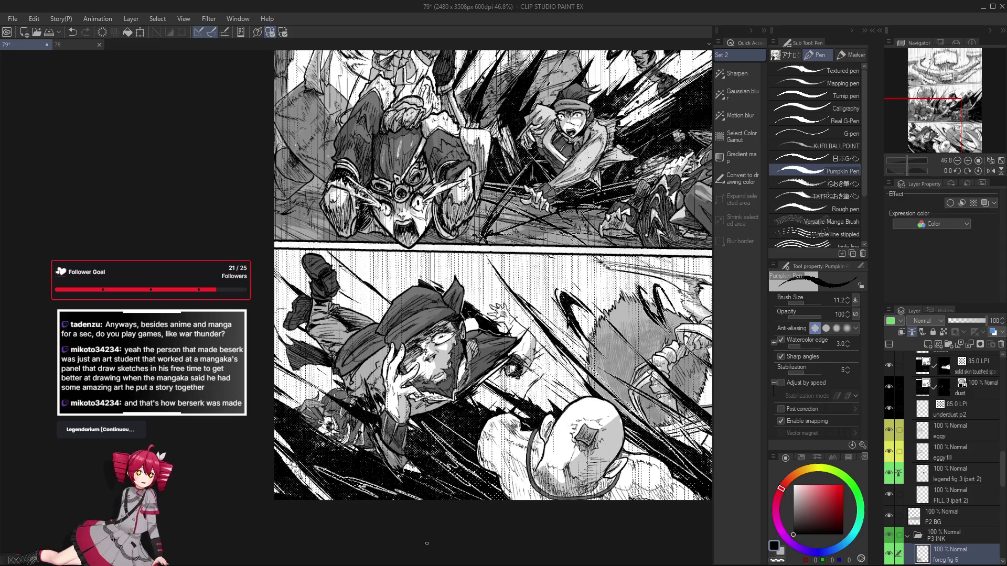
scroll(496, 432, "up", 2)
mouse_move(496, 432)
left_mouse_down()
mouse_move(476, 426)
mouse_move(452, 439)
left_mouse_up()
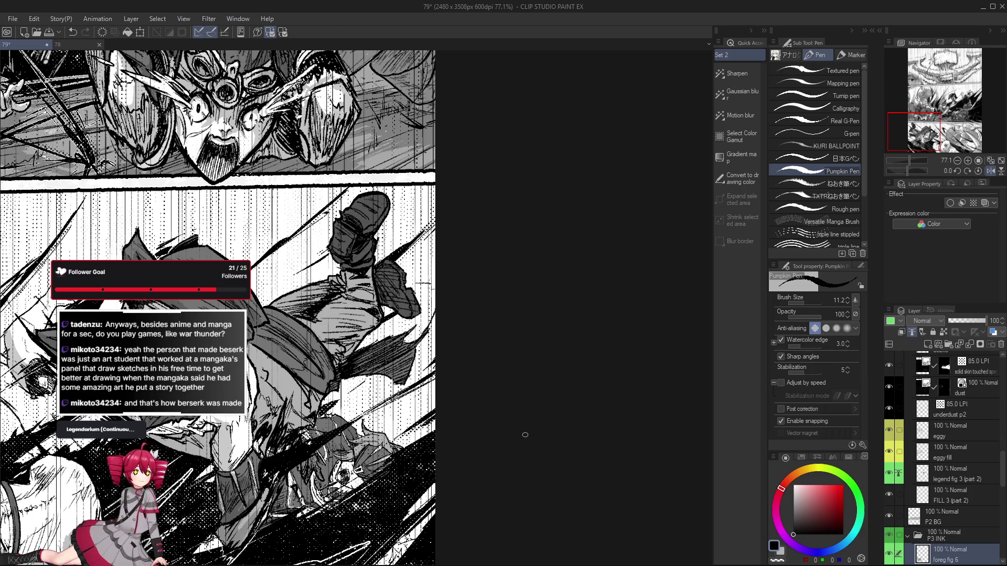
Undo the last stroke and erase part of the line work on the kicking leg
scroll(524, 435, "up", 3)
key("e")
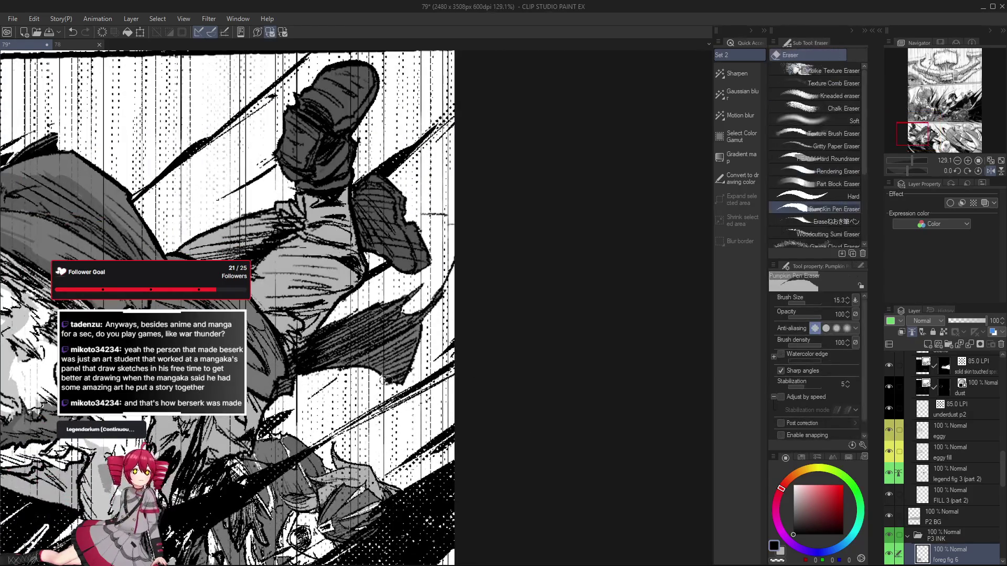
scroll(387, 388, "down", 2)
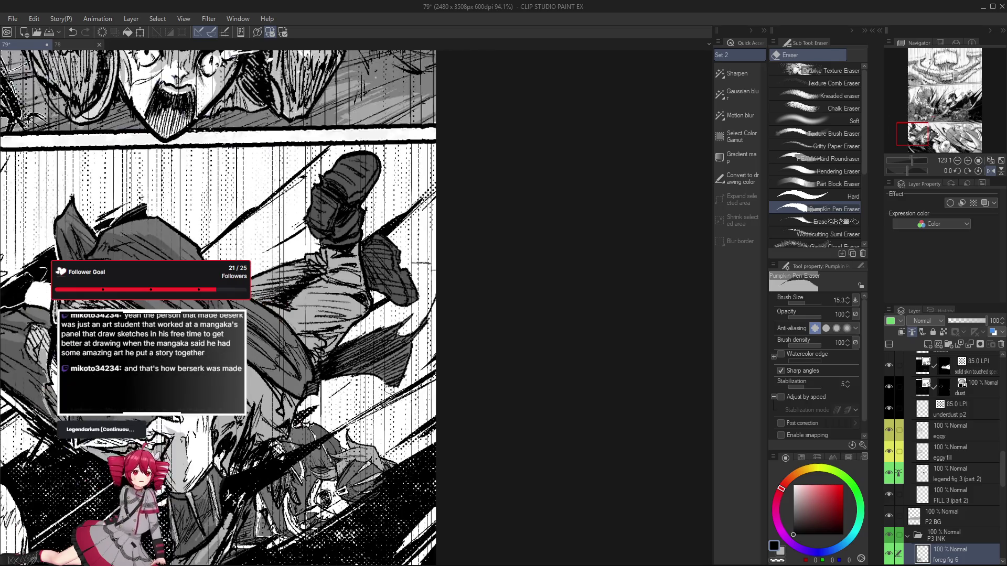
scroll(388, 389, "up", 2)
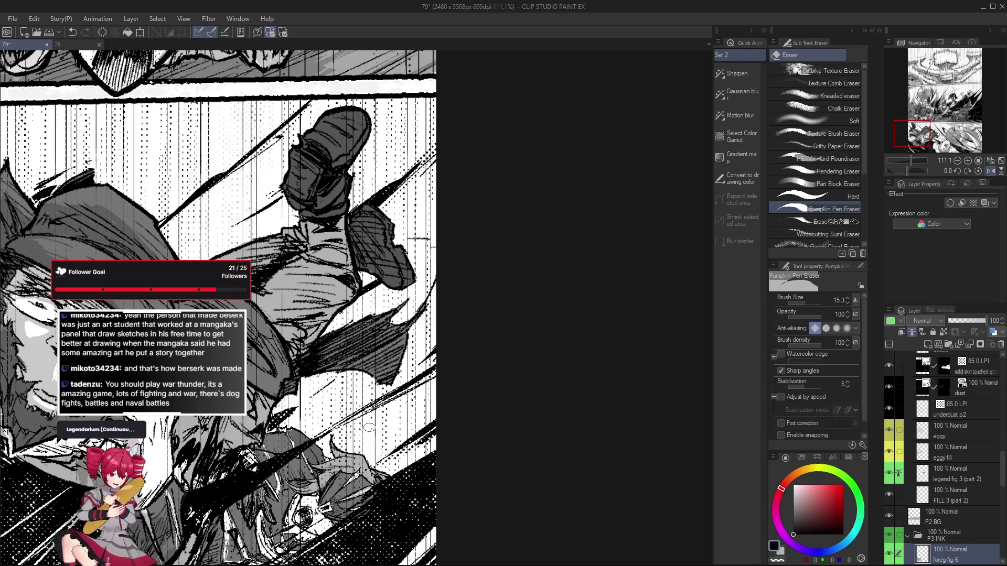
key("ctrl+z")
left_click_drag(370, 383, 364, 388)
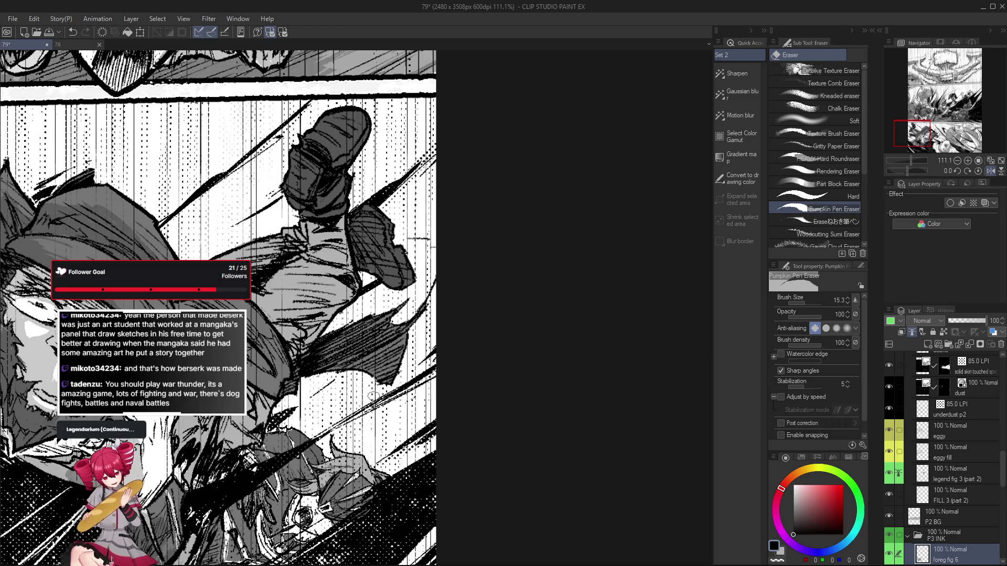
key("p")
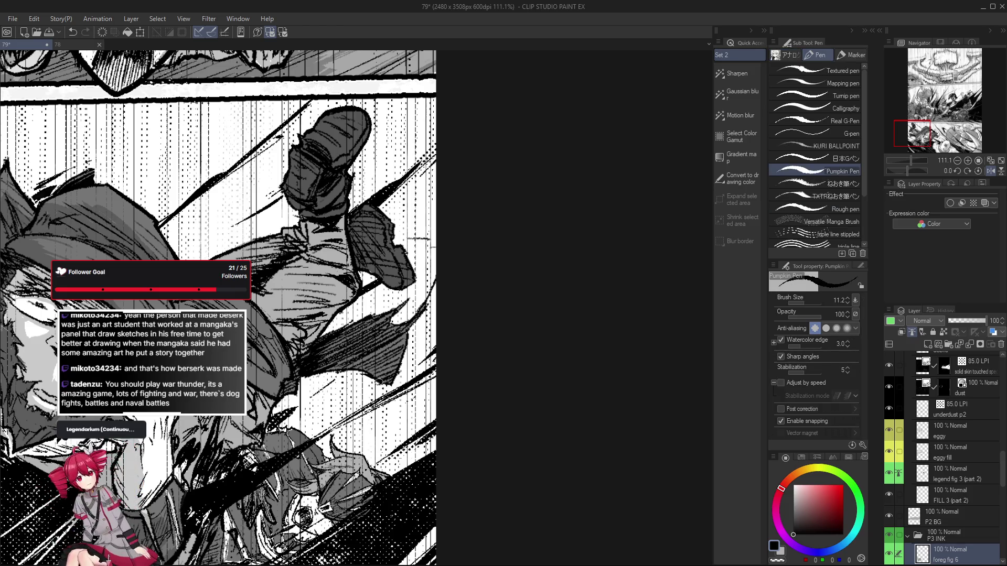
Rotate the view and test a short ink stroke on the leg, then undo it
mouse_move(379, 381)
left_mouse_down()
mouse_move(409, 375)
mouse_move(388, 370)
mouse_move(413, 361)
mouse_move(445, 362)
mouse_move(472, 412)
mouse_move(471, 393)
left_mouse_up()
key("e")
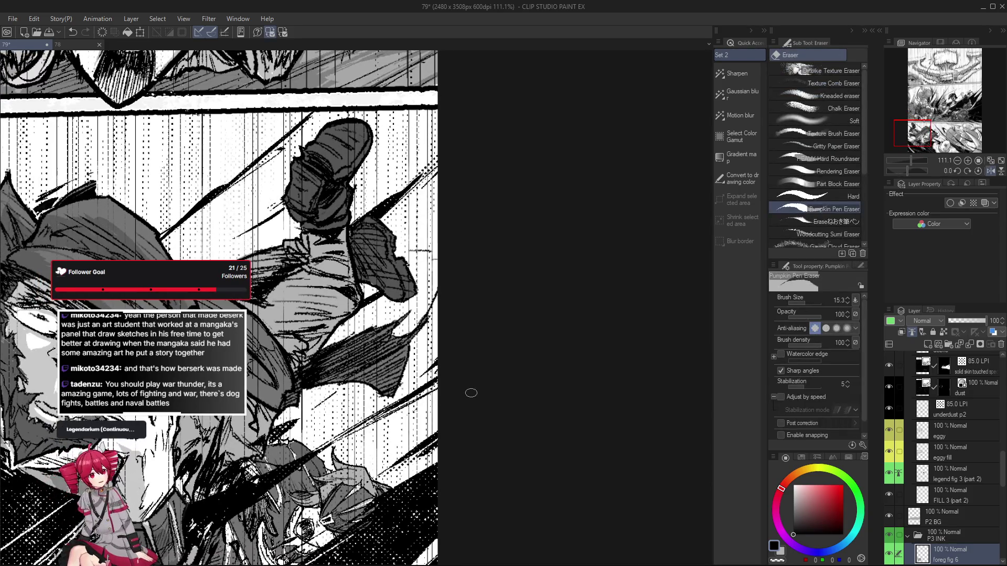
key("p")
scroll(434, 391, "down", 3)
key("ctrl+z")
mouse_move(364, 370)
left_mouse_down()
mouse_move(395, 355)
mouse_move(369, 381)
mouse_move(379, 389)
left_mouse_up()
key("ctrl+z")
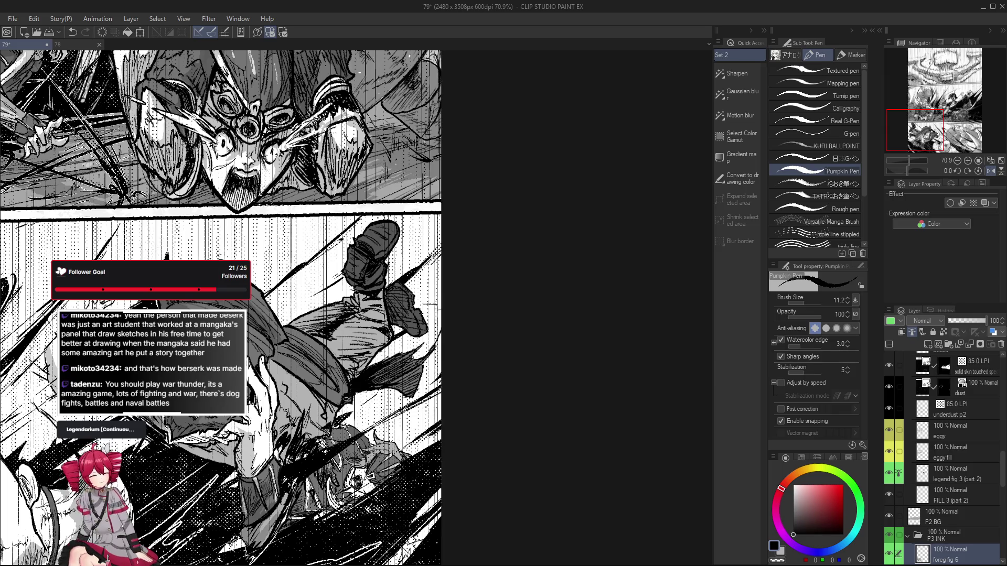
Mirror the view and bring the kicking leg into view, switching between eraser and pen
scroll(351, 400, "up", 3)
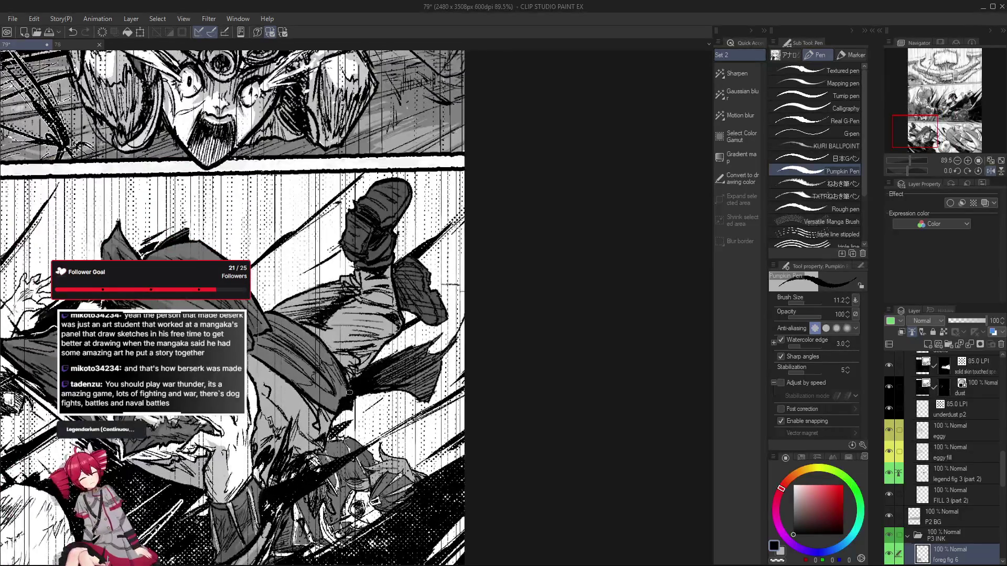
scroll(350, 391, "down", 3)
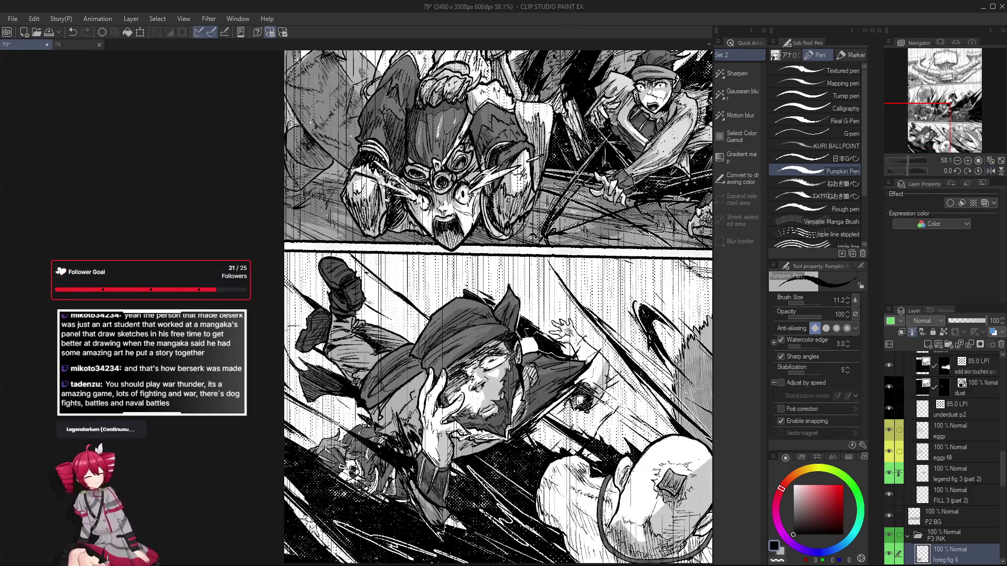
scroll(369, 370, "up", 4)
key("h")
left_click_drag(370, 432, 430, 412)
scroll(430, 412, "down", 4)
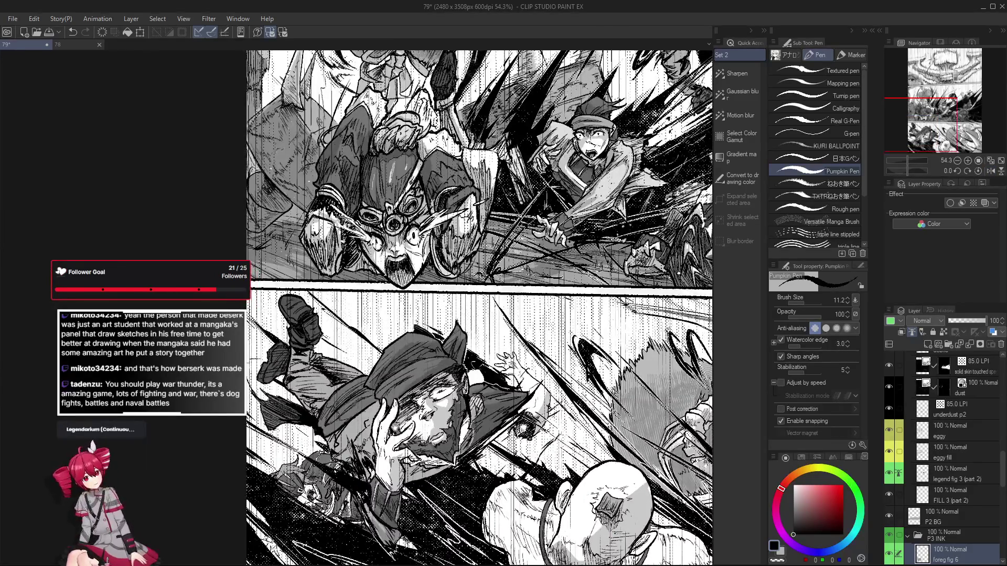
scroll(391, 446, "up", 3)
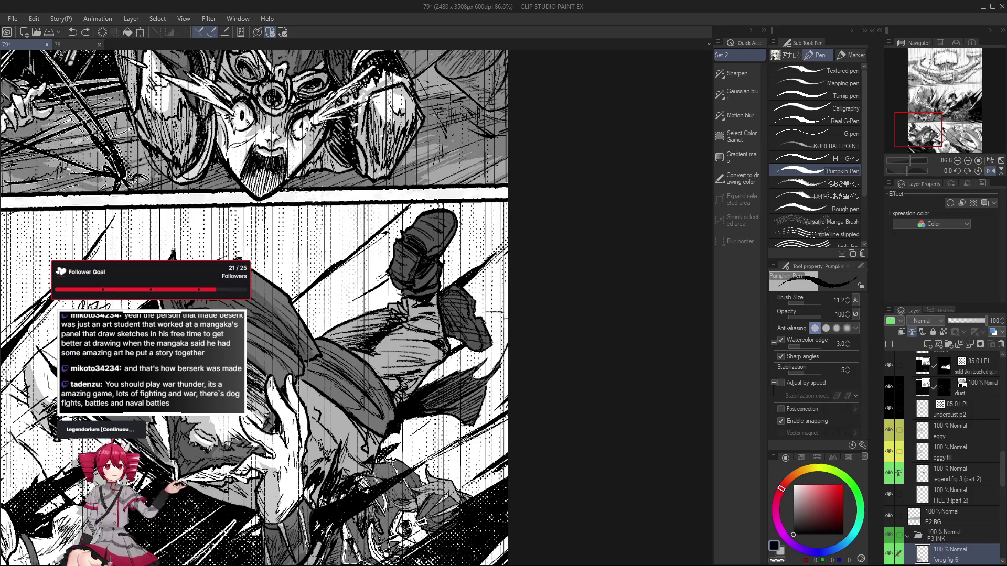
scroll(398, 394, "down", 3)
scroll(381, 418, "up", 1)
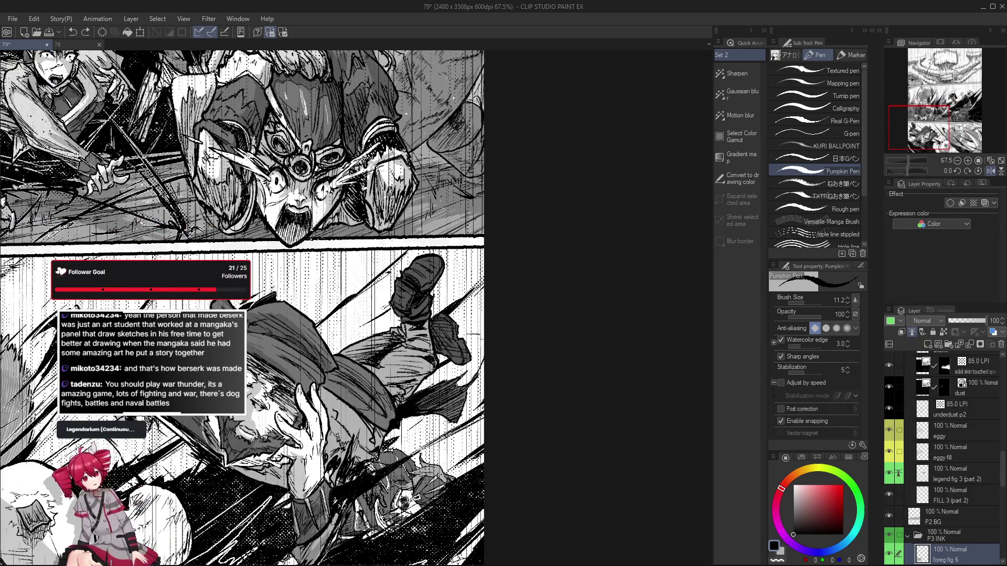
scroll(386, 409, "up", 2)
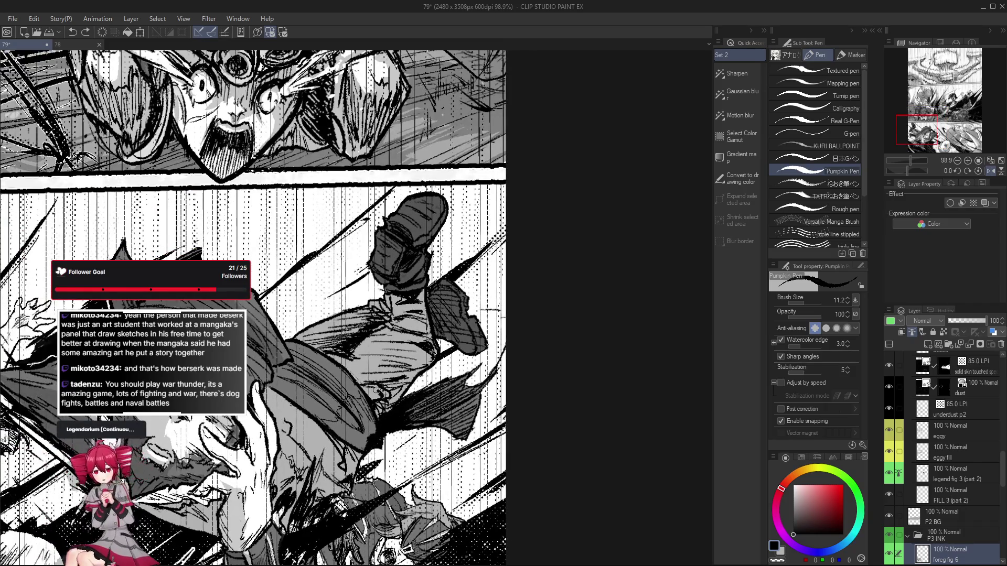
scroll(395, 408, "down", 2)
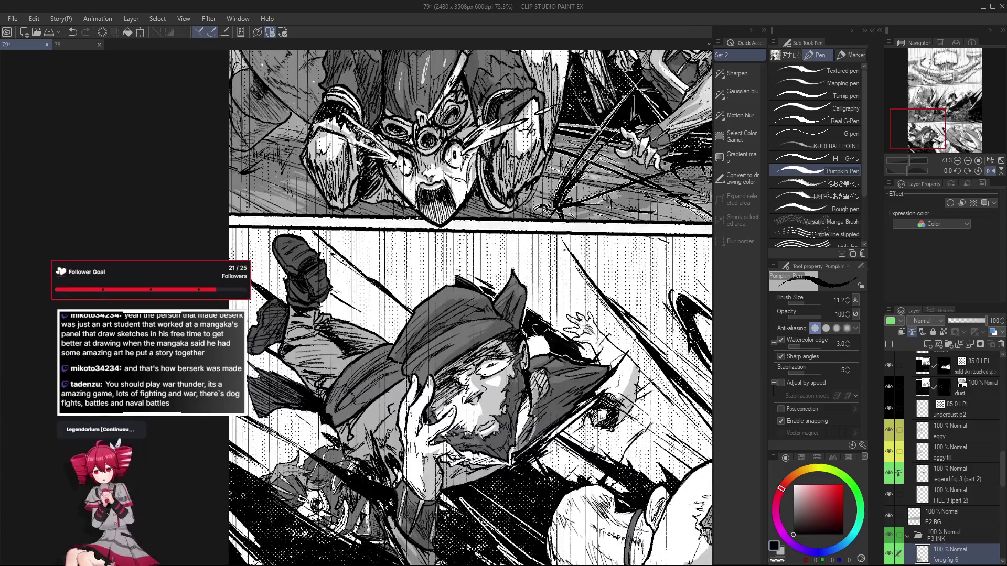
scroll(329, 384, "up", 2)
key("e")
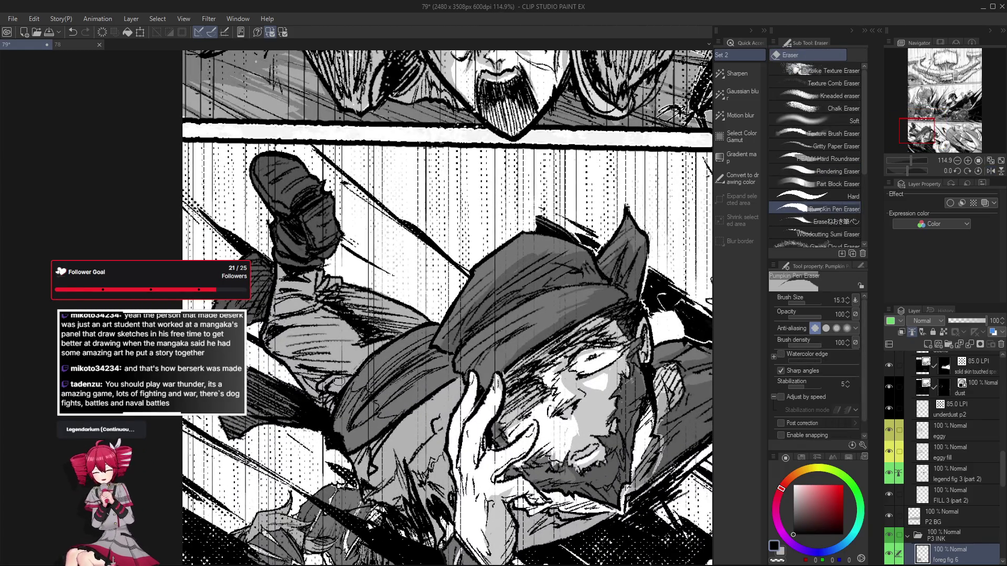
key("p")
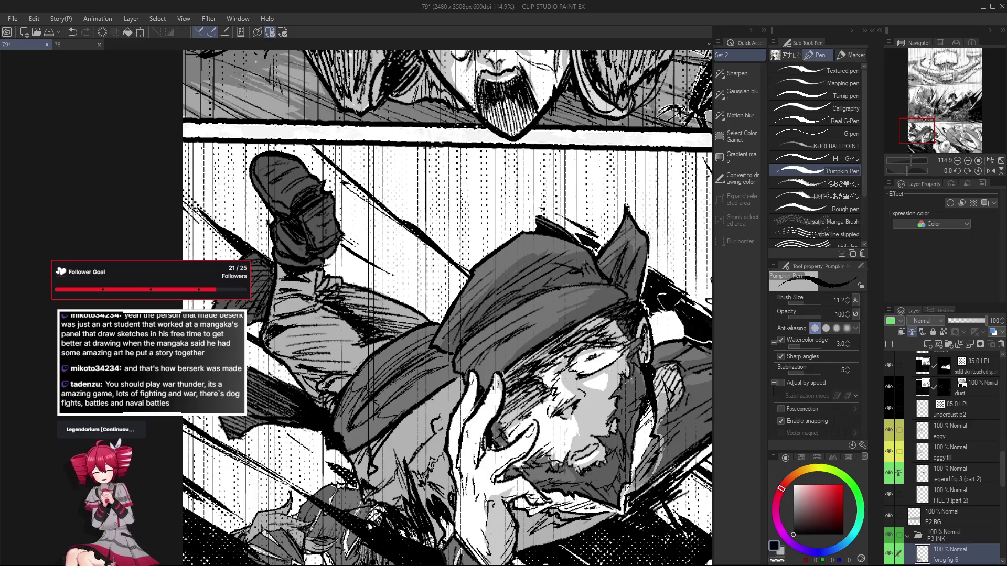
Flip the view back and forth to check the leg's proportions, alternating eraser and pen
key("h")
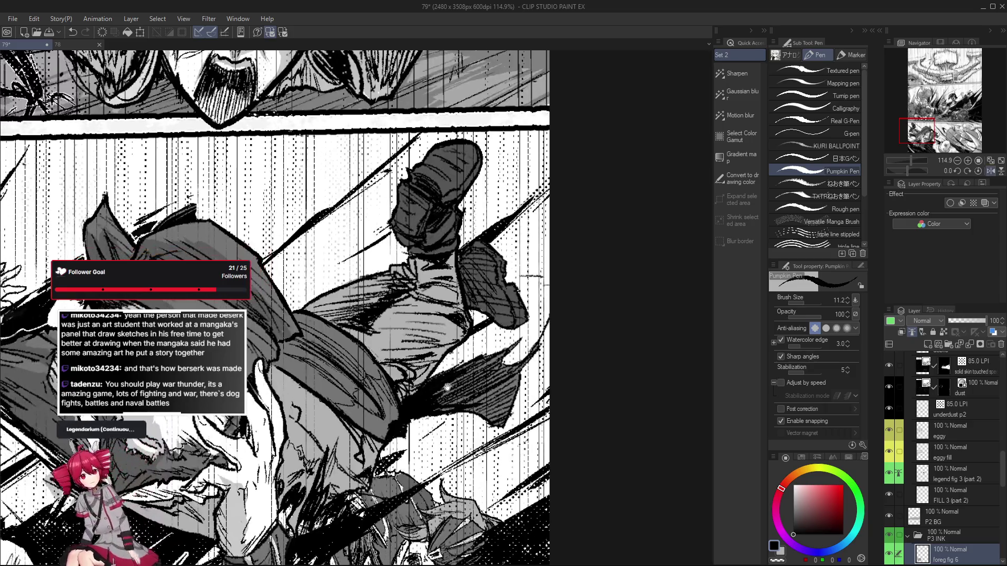
scroll(401, 373, "right", 3)
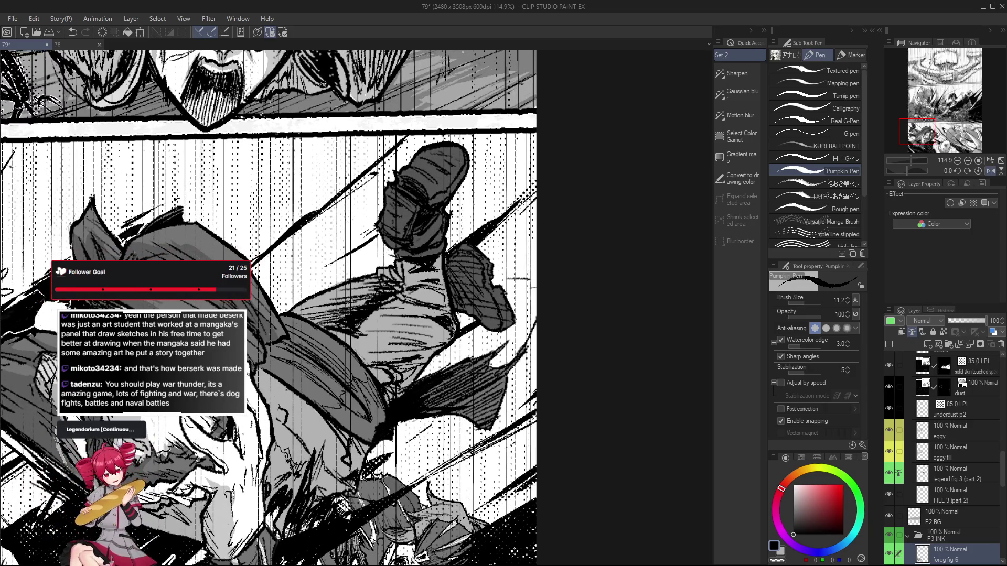
key("h")
key("e")
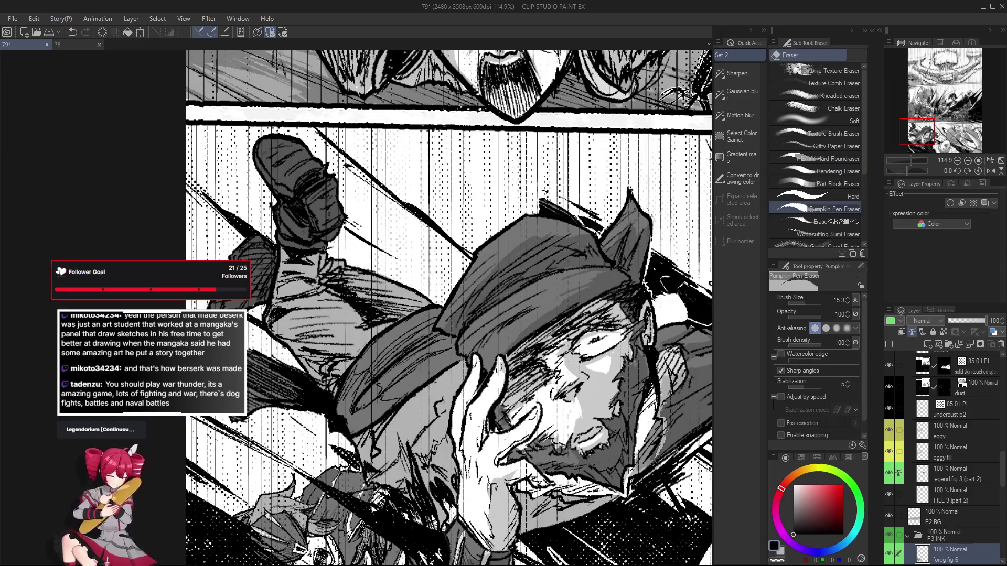
scroll(336, 368, "down", 2)
key("h")
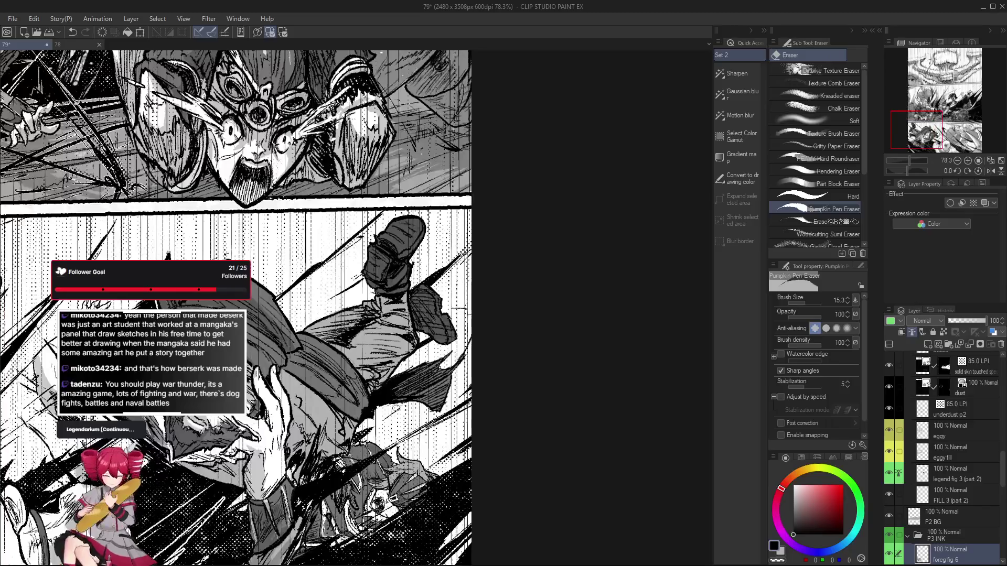
scroll(389, 384, "up", 1)
key("p")
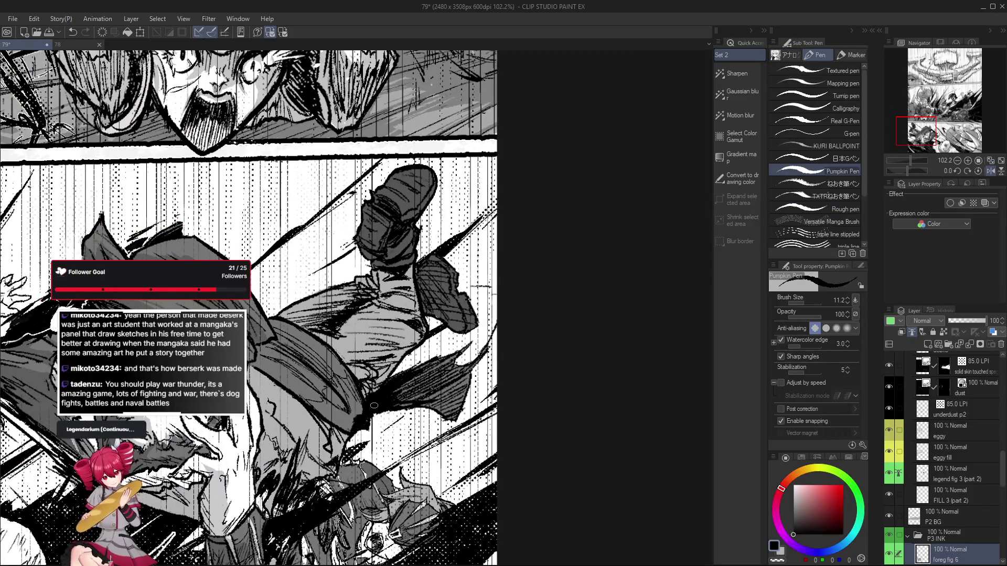
scroll(360, 376, "down", 1)
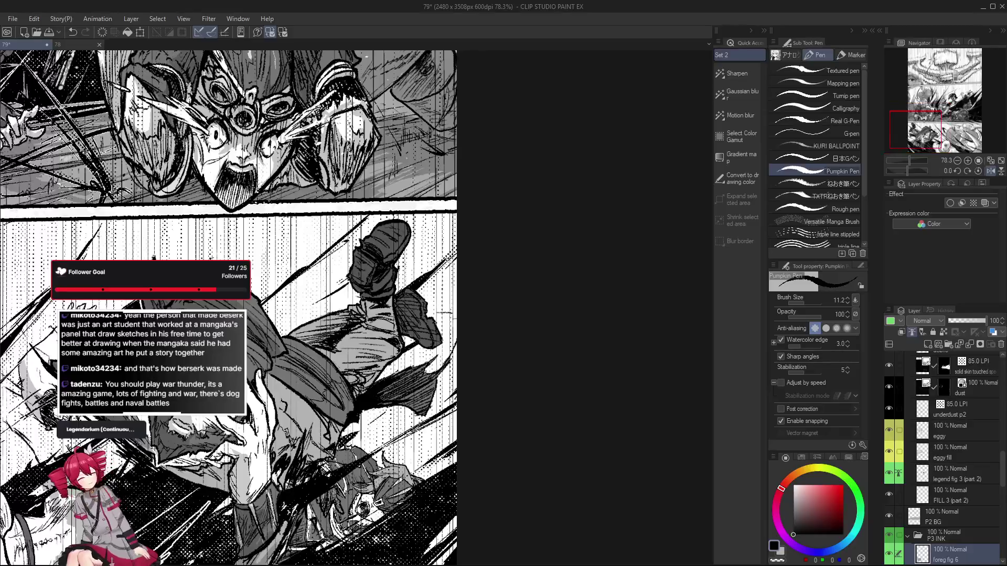
Tilt the canvas view about 40 degrees and to another angle, then reset it upright
key("r")
left_click_drag(383, 367, 398, 399)
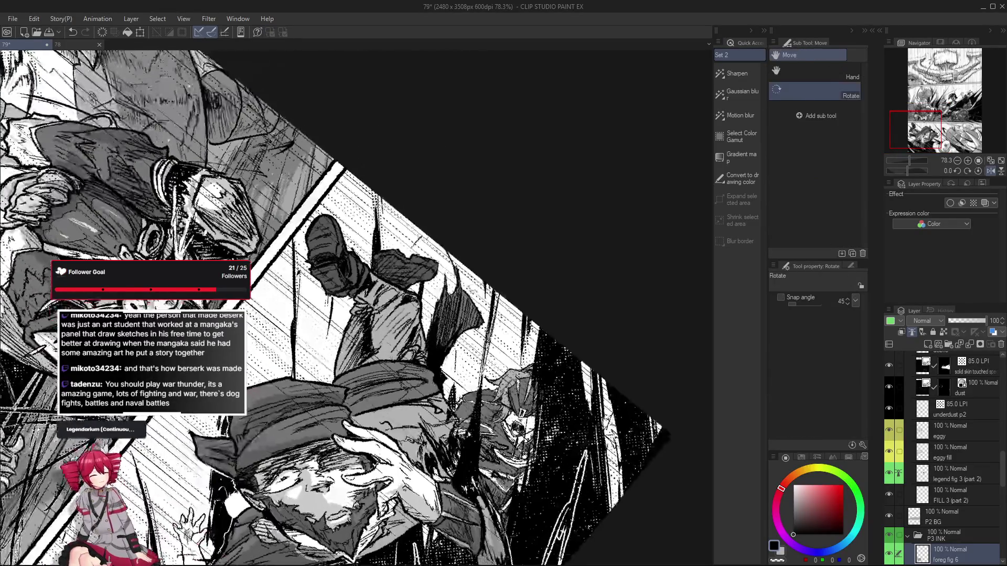
key("e")
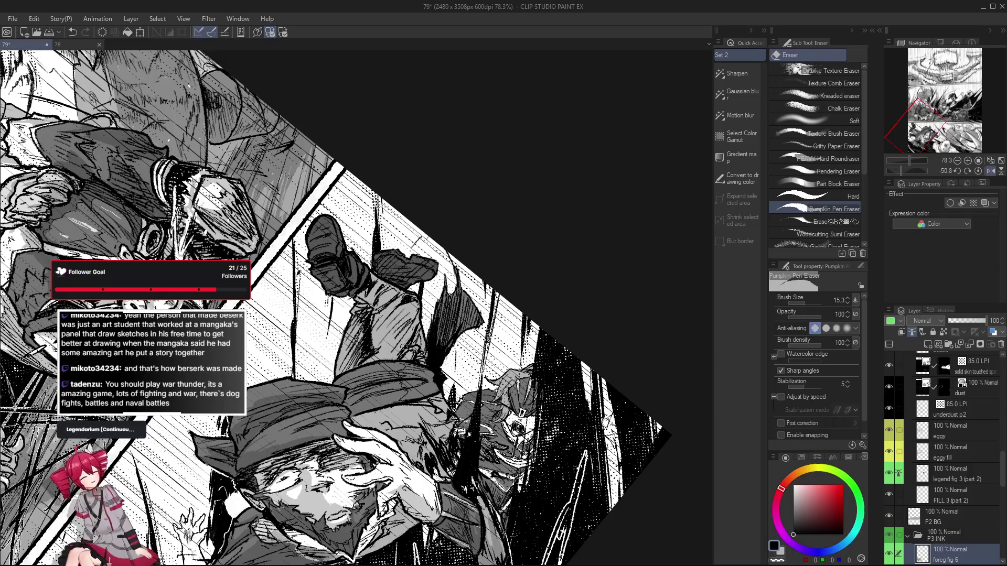
key("r")
left_click_drag(414, 331, 430, 367)
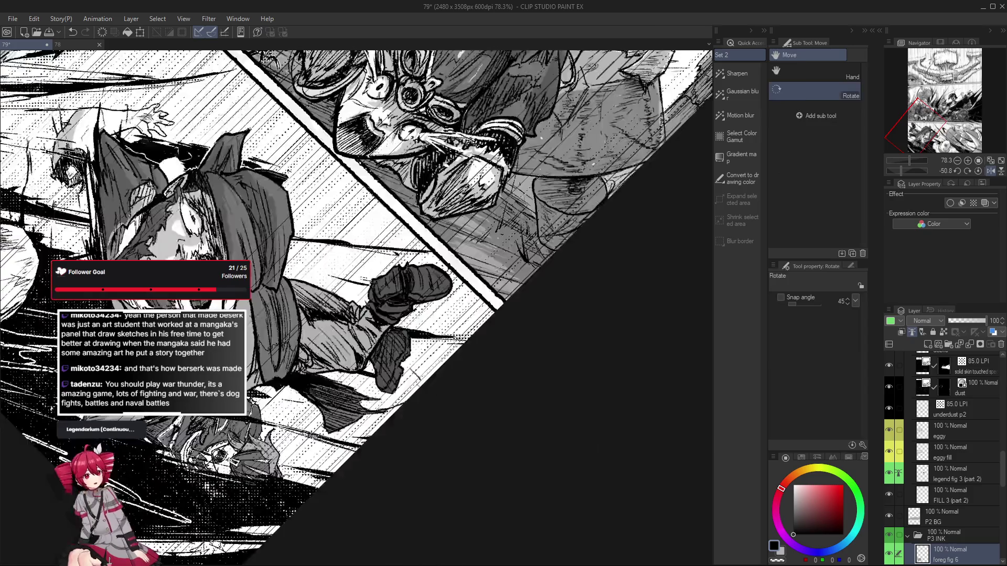
key("e")
Return to the Pumpkin Pen Eraser and save the manga page with Ctrl+S
scroll(401, 442, "down", 3)
key("r")
key("e")
scroll(444, 372, "up", 3)
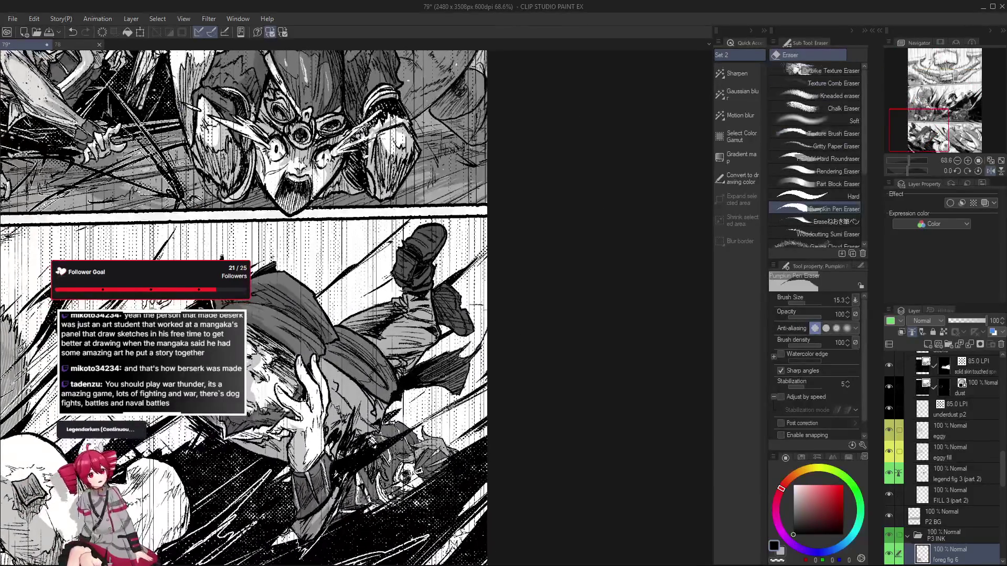
key("ctrl+s")
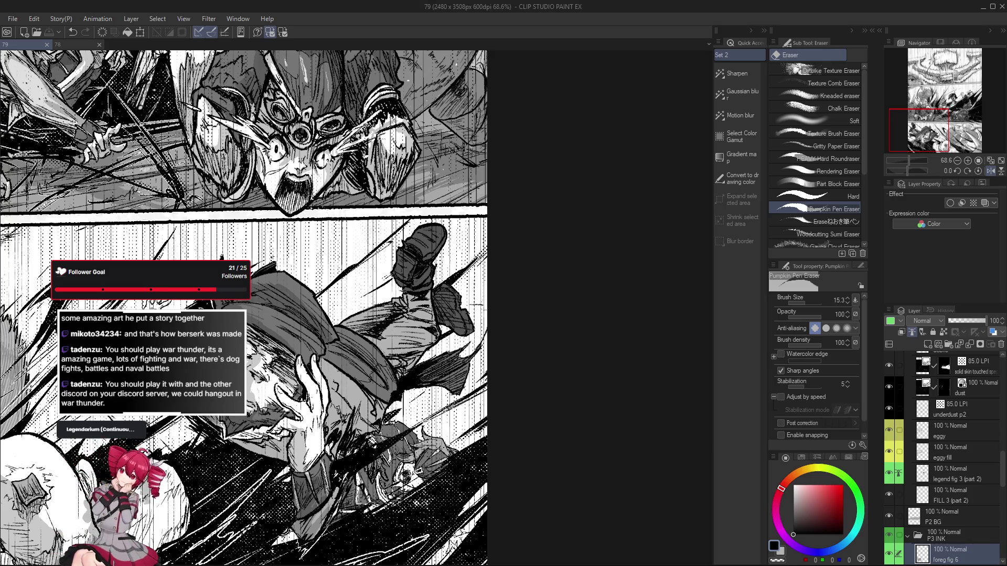
Undo the last edit and ink a small mark on the man's coat
left_click(571, 443)
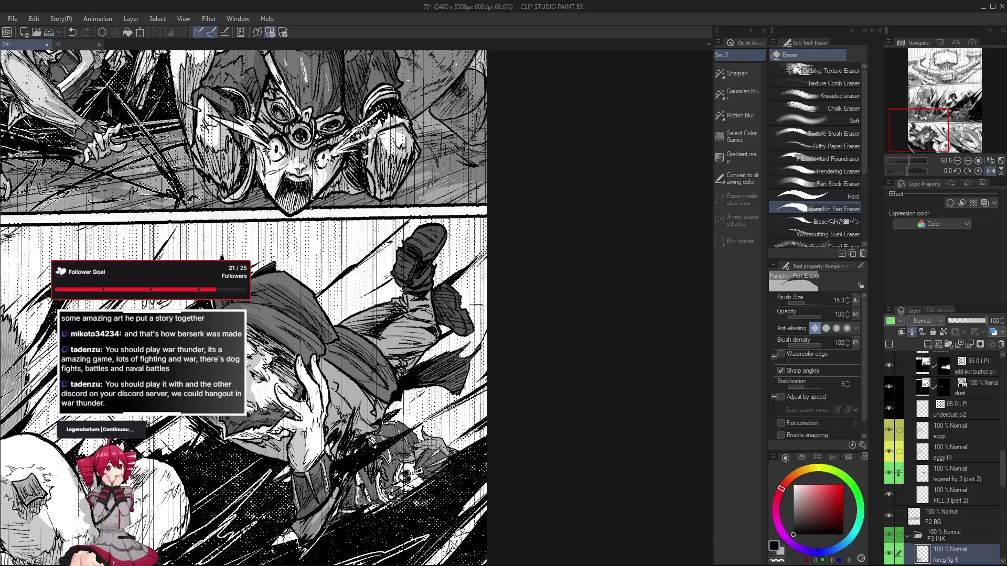
key("ctrl+z")
key("p")
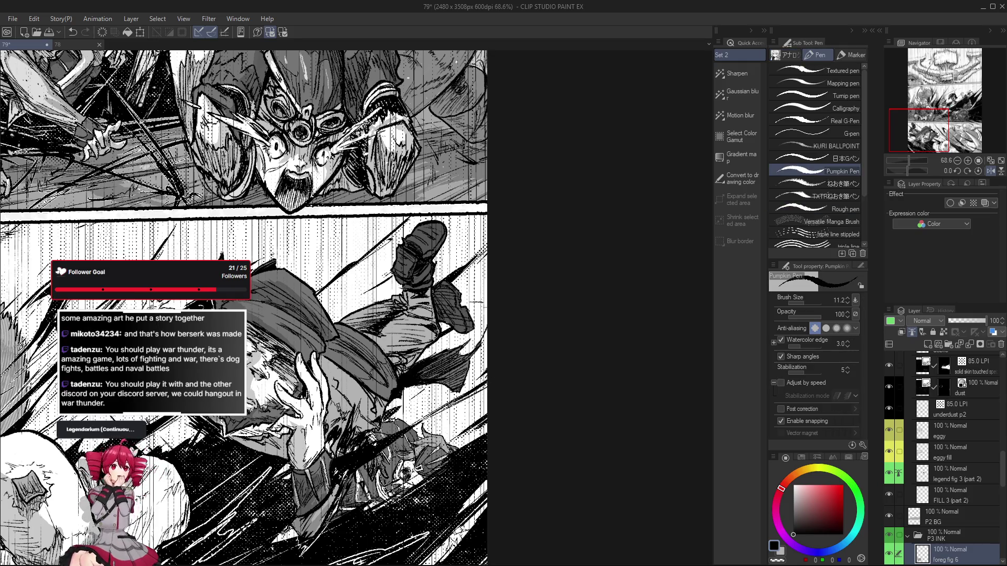
left_click_drag(422, 374, 423, 372)
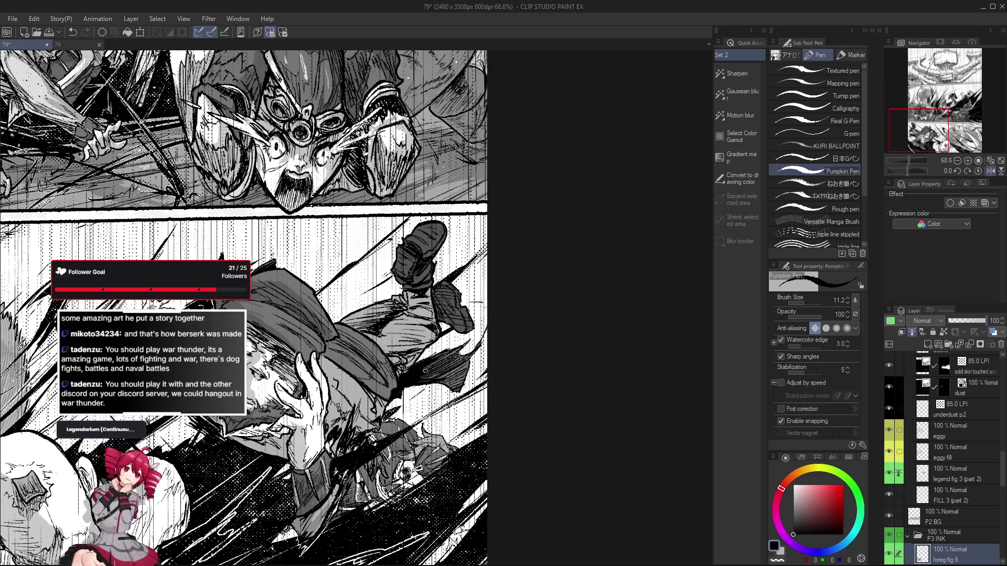
scroll(432, 358, "up", 3)
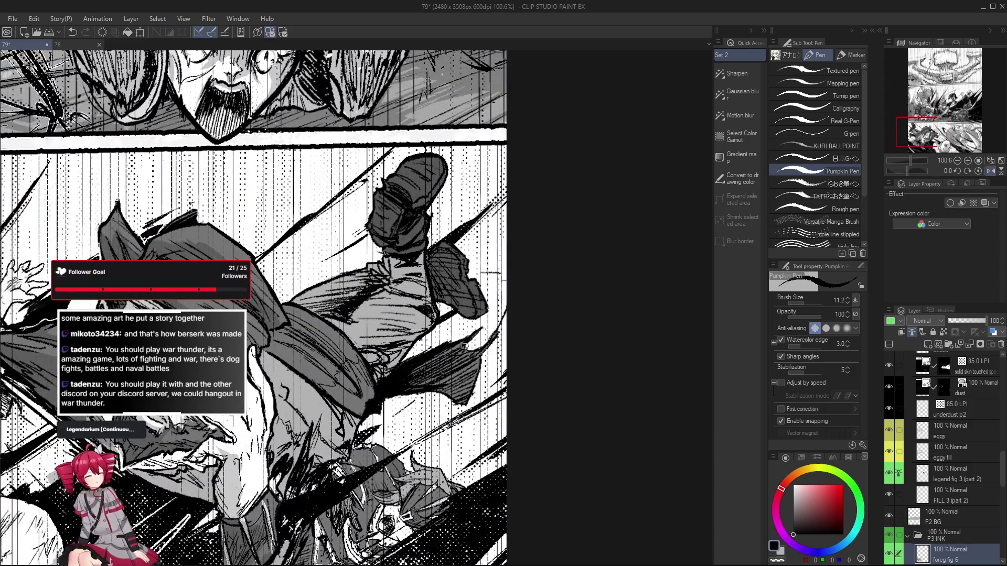
left_click_drag(549, 386, 522, 402)
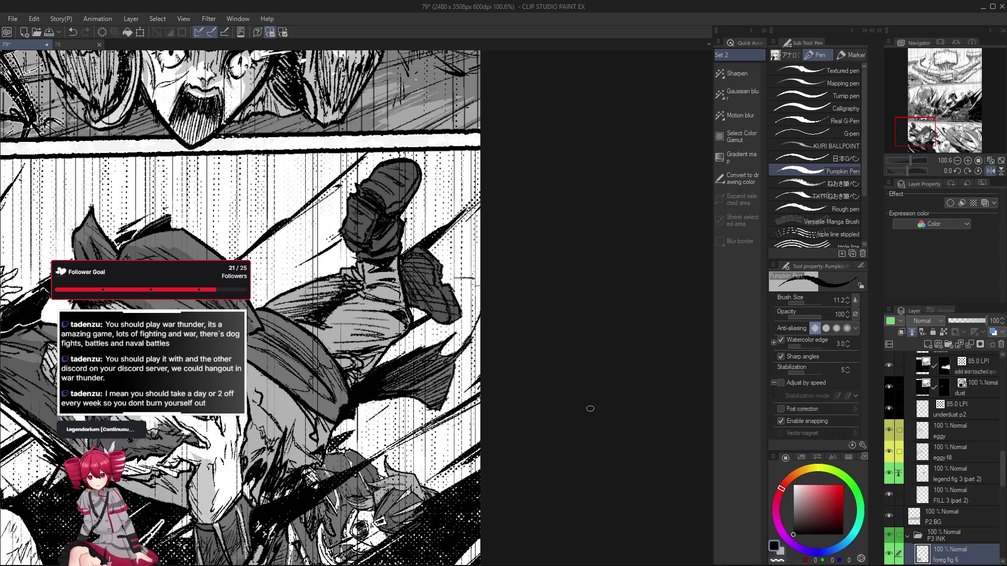
Ink extra Pumpkin Pen strokes on the kicking leg
scroll(579, 375, "up", 3)
key("e")
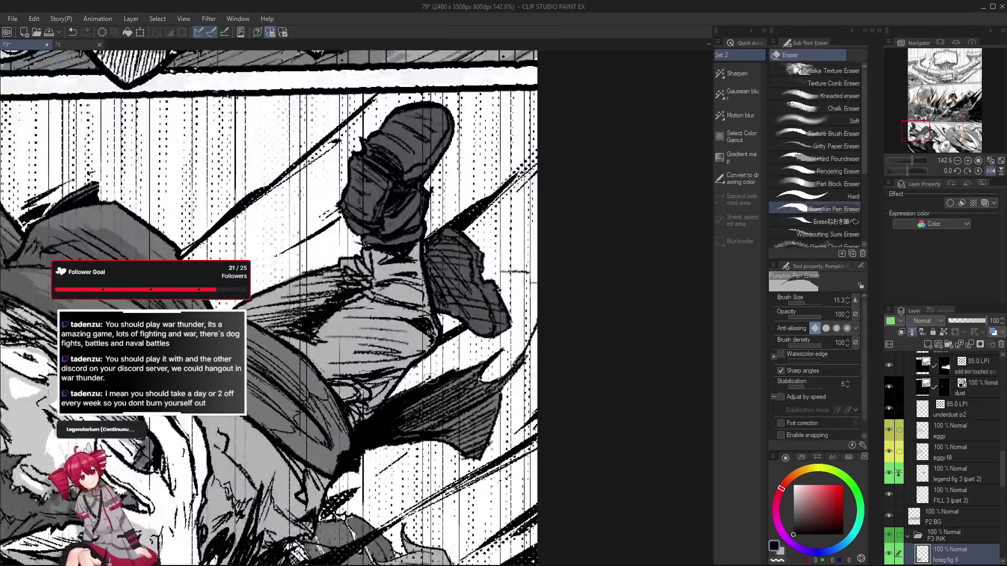
scroll(434, 377, "down", 3)
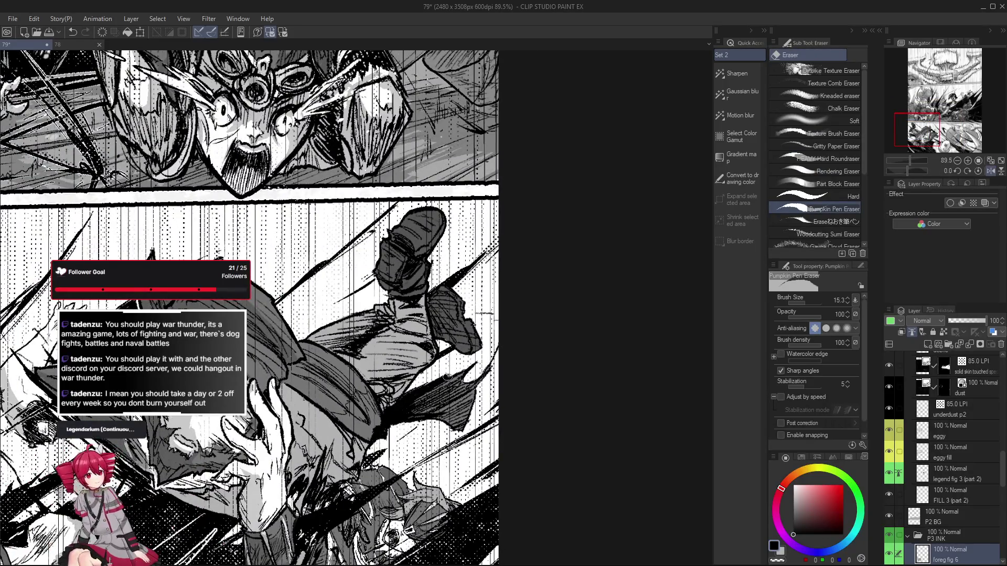
left_click_drag(443, 380, 435, 384)
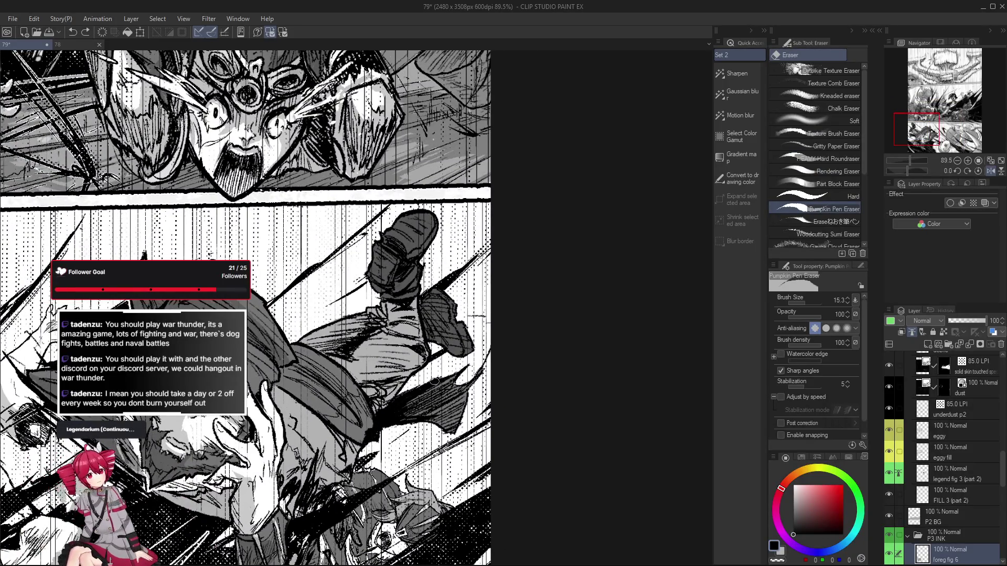
key("p")
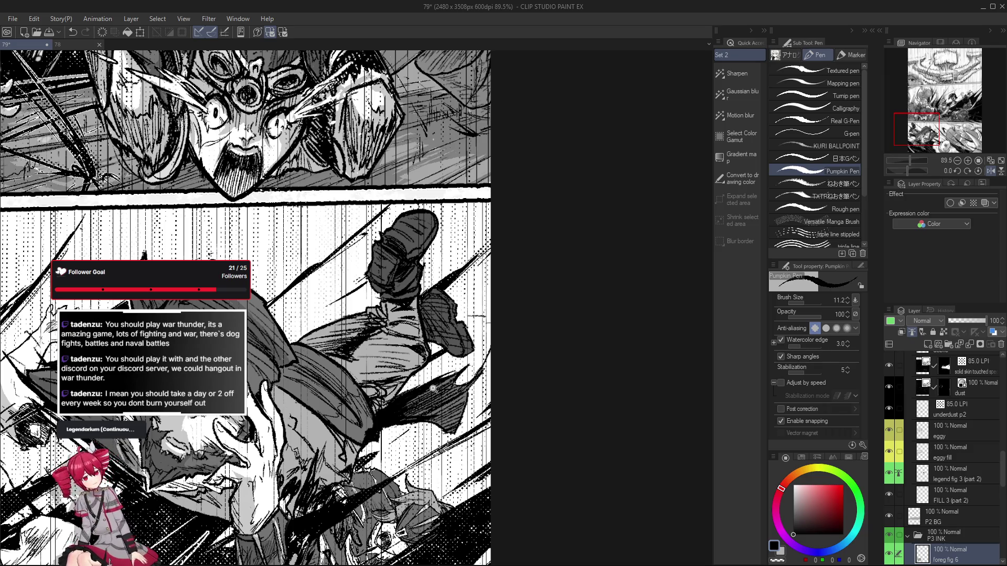
scroll(432, 388, "up", 2)
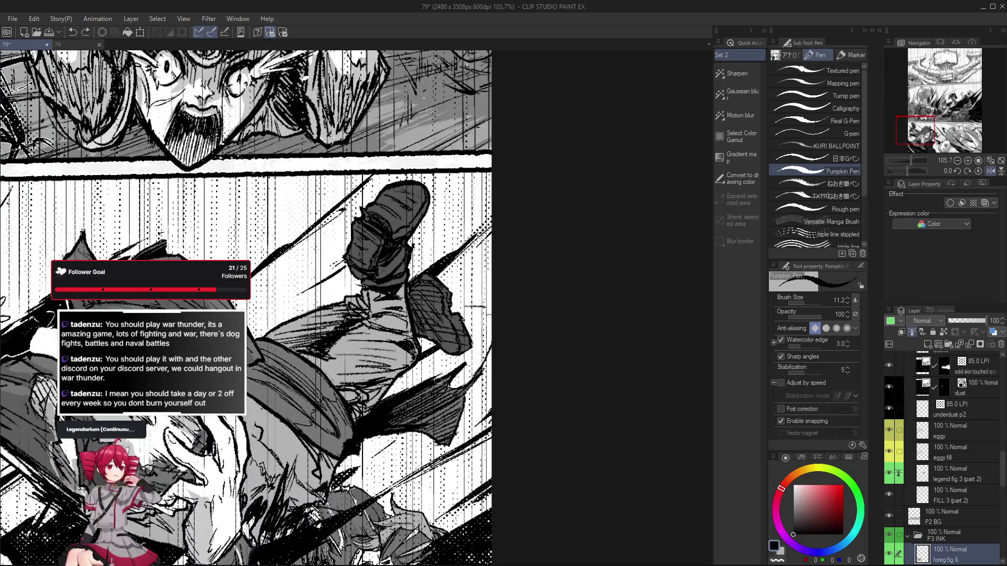
left_click_drag(454, 371, 480, 356)
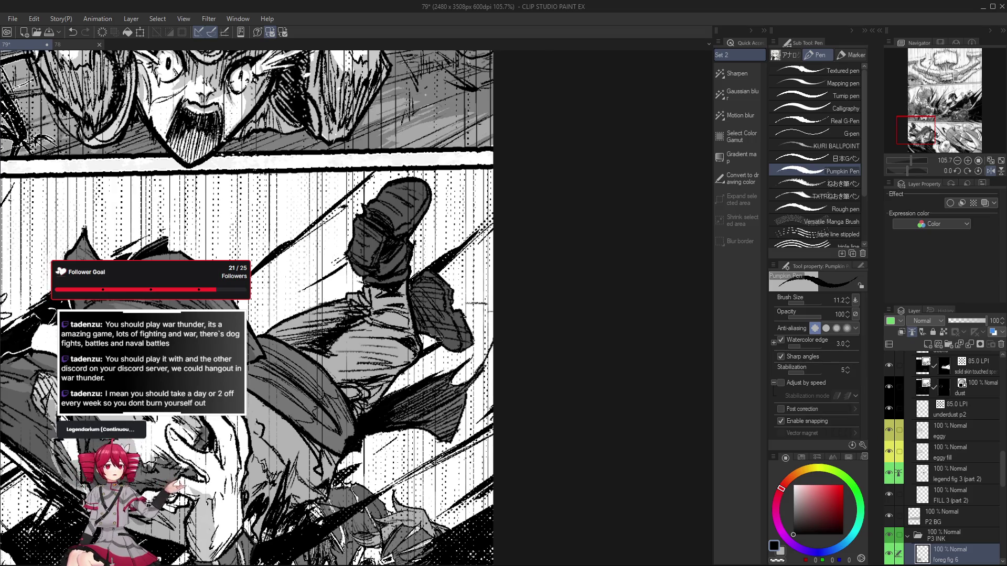
Mirror the view and tilt it about 29 degrees, then set it upright over the lower panel
key("h")
mouse_move(387, 396)
left_mouse_down()
mouse_move(354, 368)
mouse_move(363, 355)
left_mouse_up()
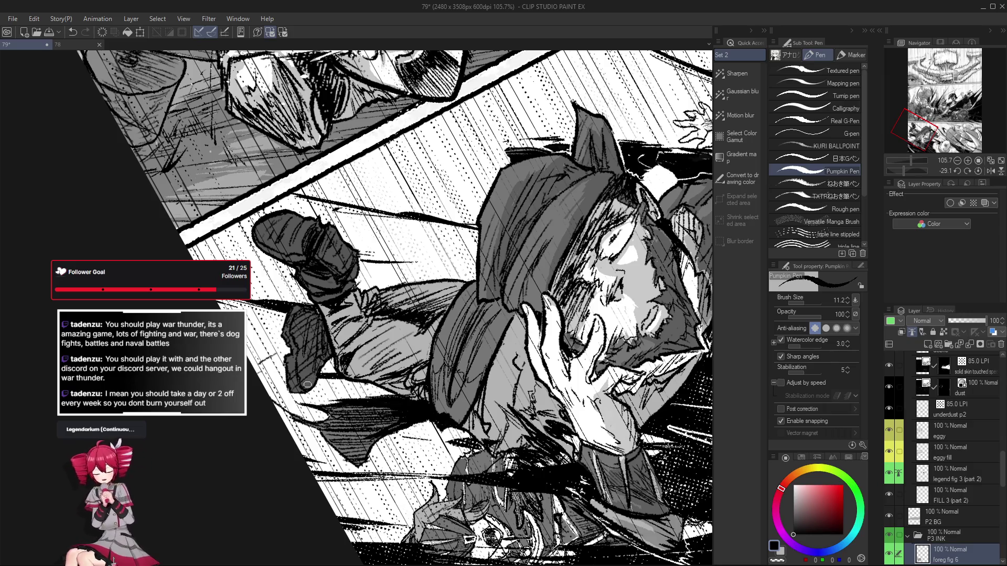
scroll(369, 373, "down", 2)
mouse_move(369, 373)
left_mouse_down()
mouse_move(516, 377)
mouse_move(512, 397)
left_mouse_up()
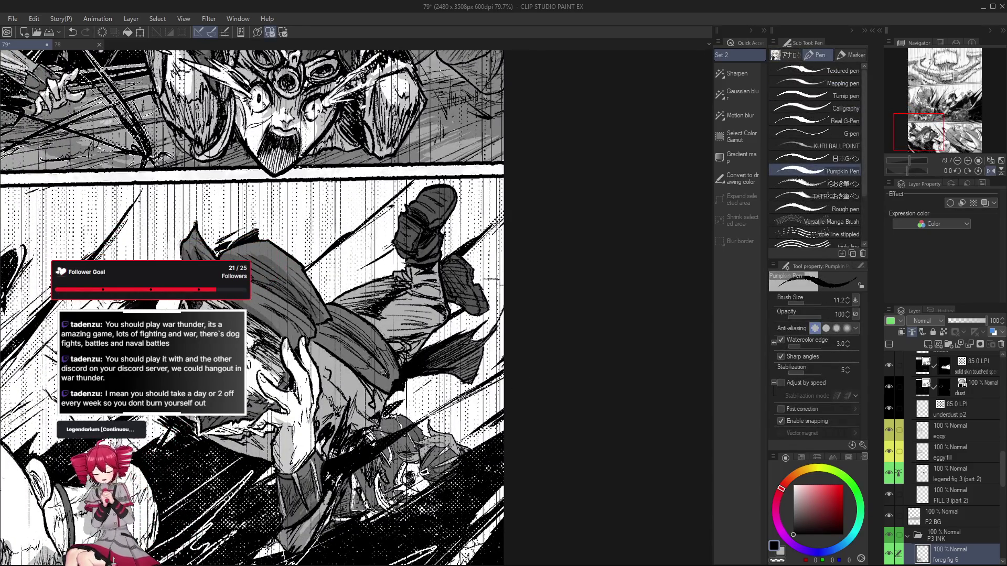
scroll(388, 378, "up", 1)
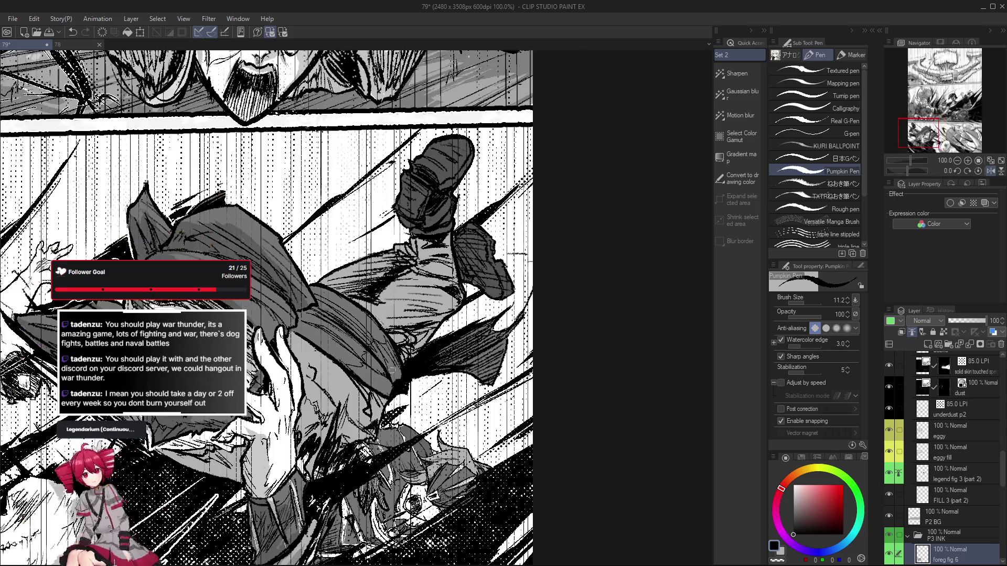
scroll(391, 373, "down", 2)
left_click_drag(389, 380, 565, 383)
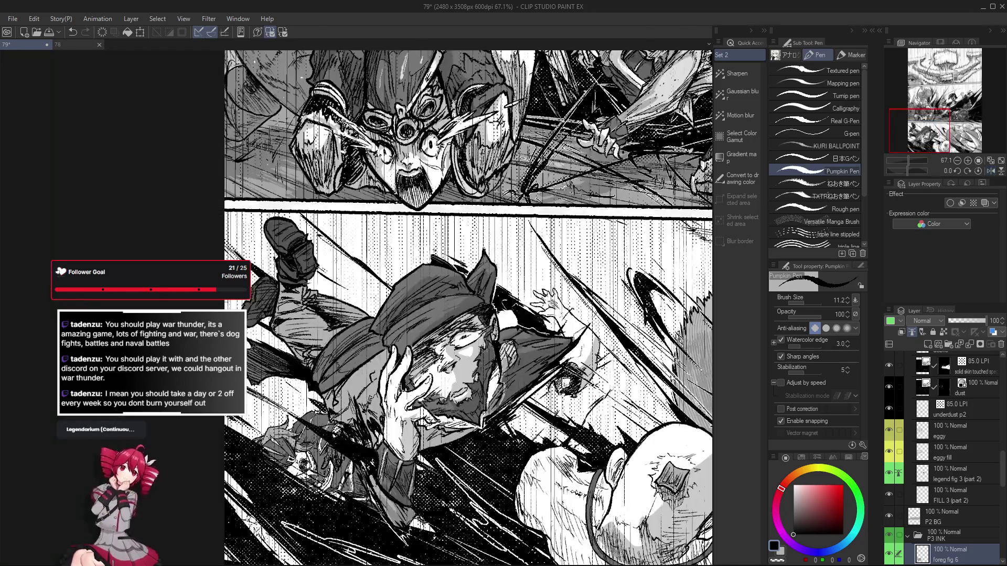
scroll(346, 371, "down", 2)
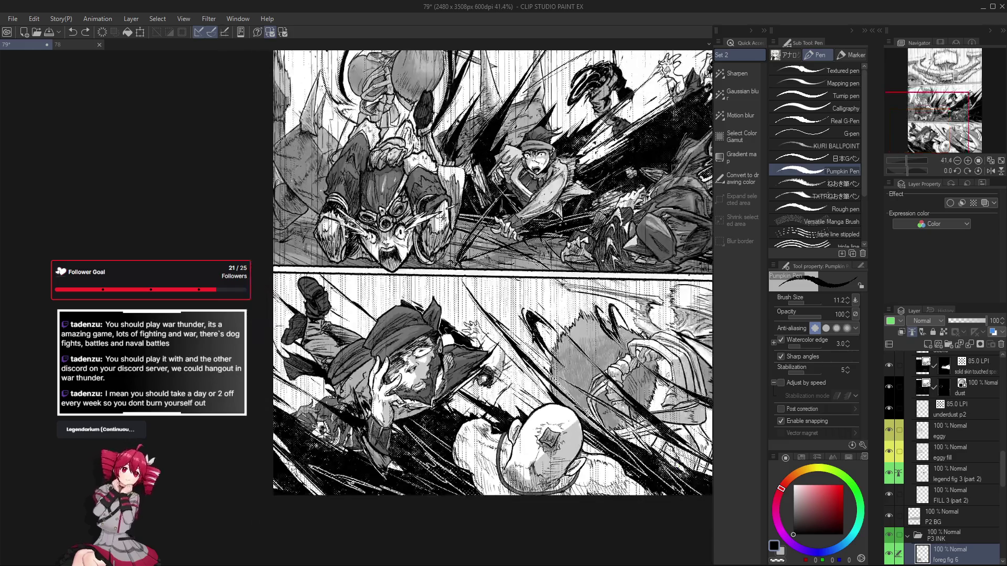
Rotate the view 45 degrees, reset it upright, and recentre on the lower panel
key("r")
left_click_drag(347, 372, 472, 253)
key("ctrl+at")
key("p")
scroll(413, 366, "up", 3)
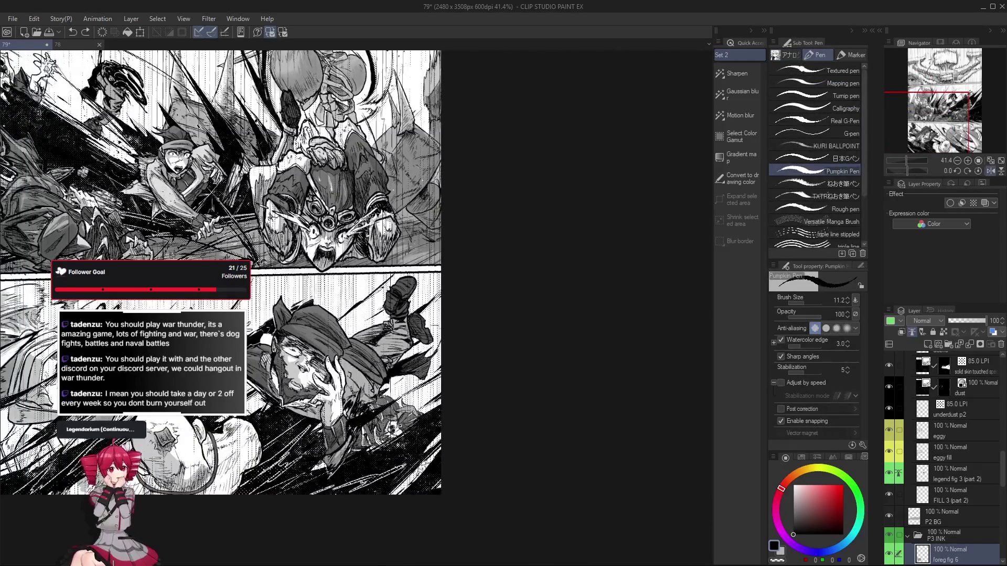
scroll(413, 366, "up", 2)
scroll(412, 366, "down", 3)
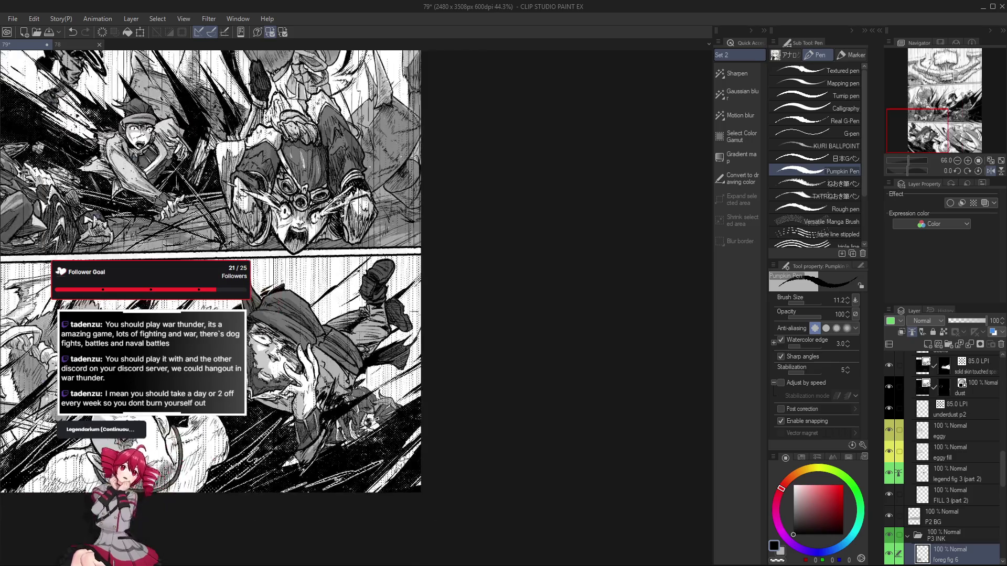
scroll(329, 339, "down", 2)
left_click_drag(330, 340, 393, 334)
scroll(409, 323, "up", 1)
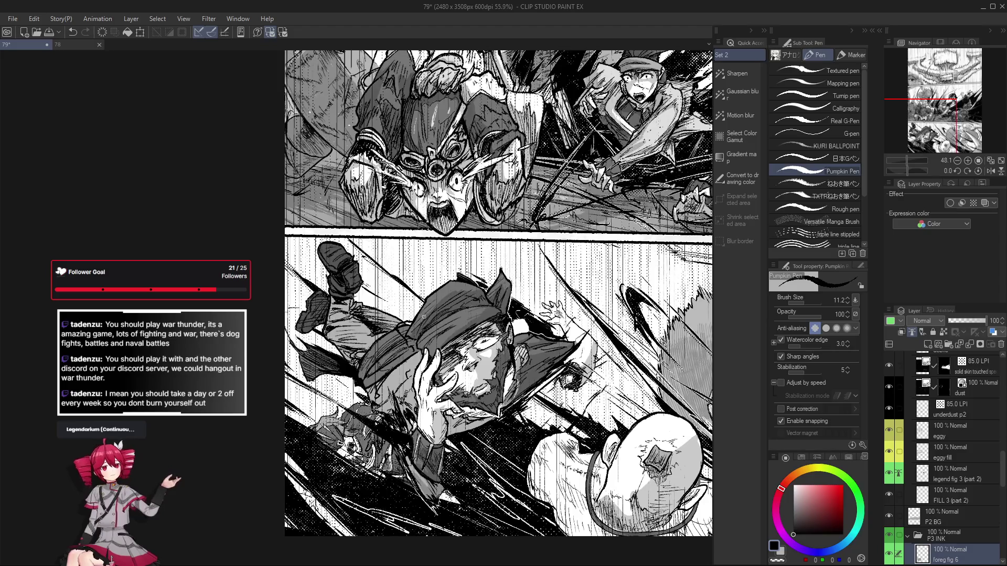
scroll(422, 316, "up", 2)
key("e")
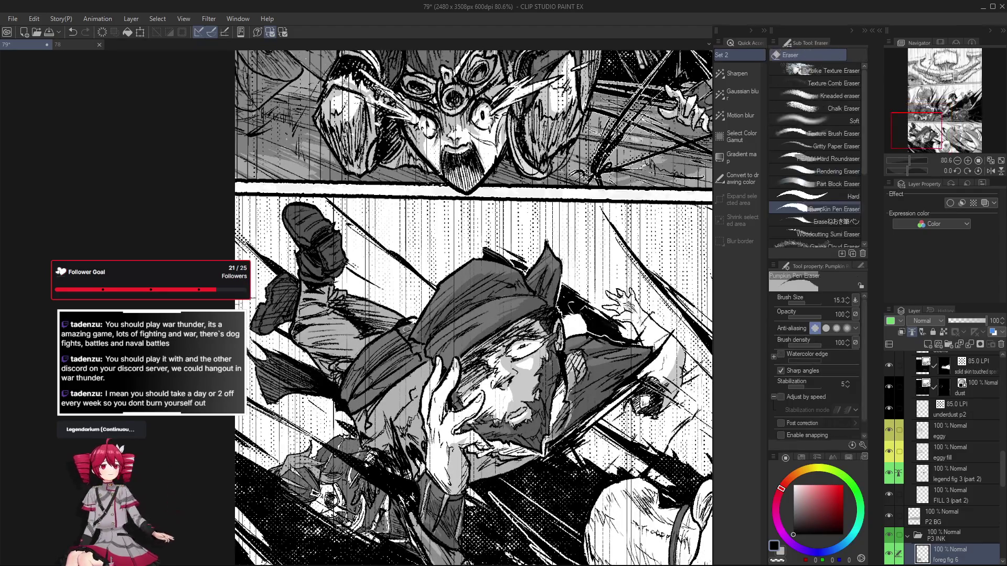
left_click_drag(405, 324, 400, 328)
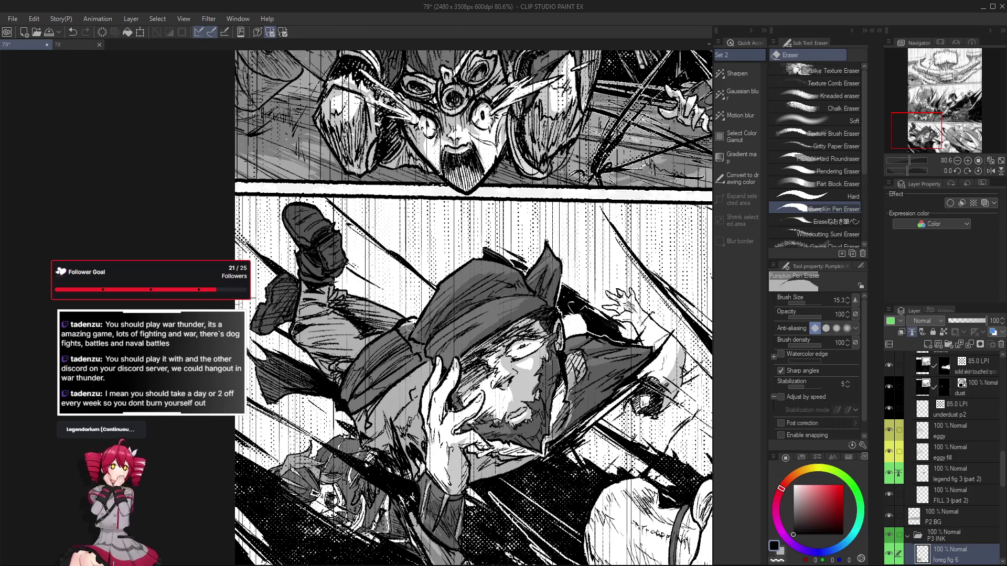
key("h")
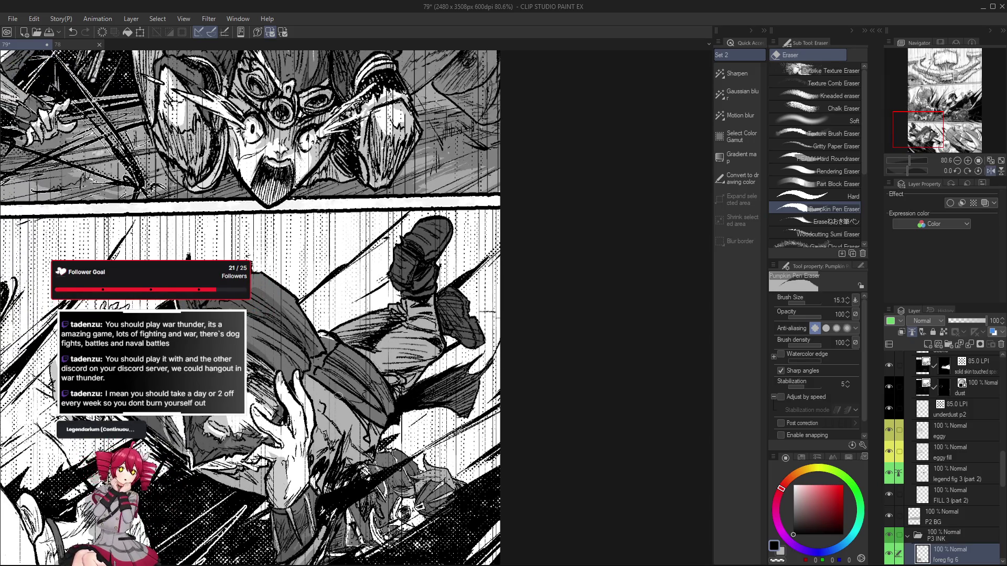
key("p")
left_click_drag(334, 339, 329, 348)
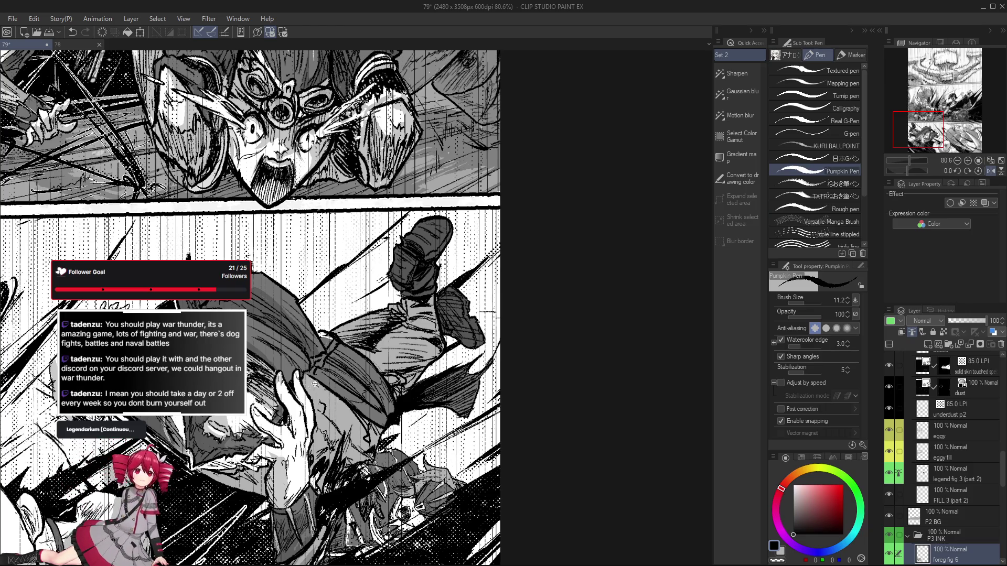
scroll(315, 381, "down", 2)
key("ctrl+z")
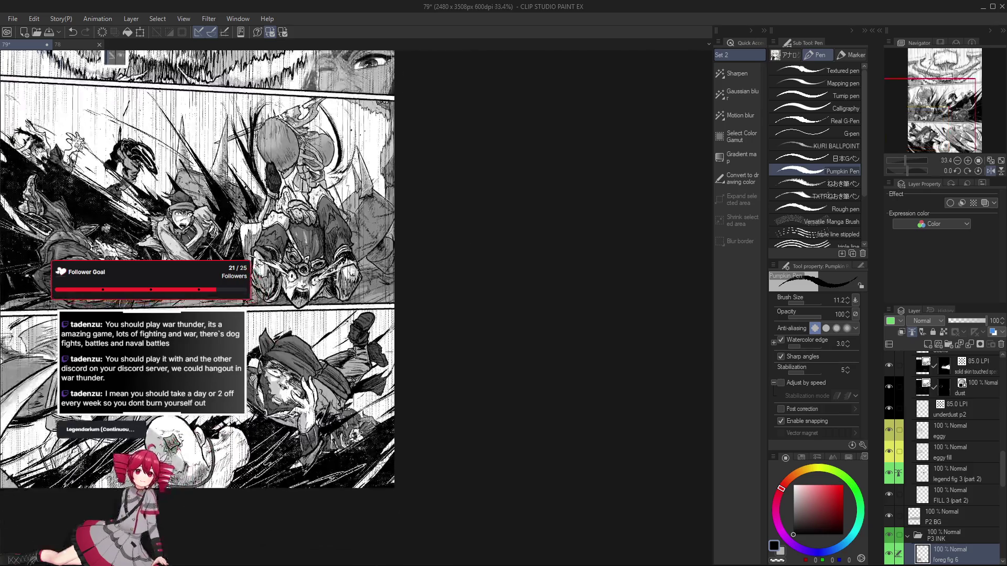
scroll(315, 367, "down", 2)
scroll(402, 355, "up", 4)
key("e")
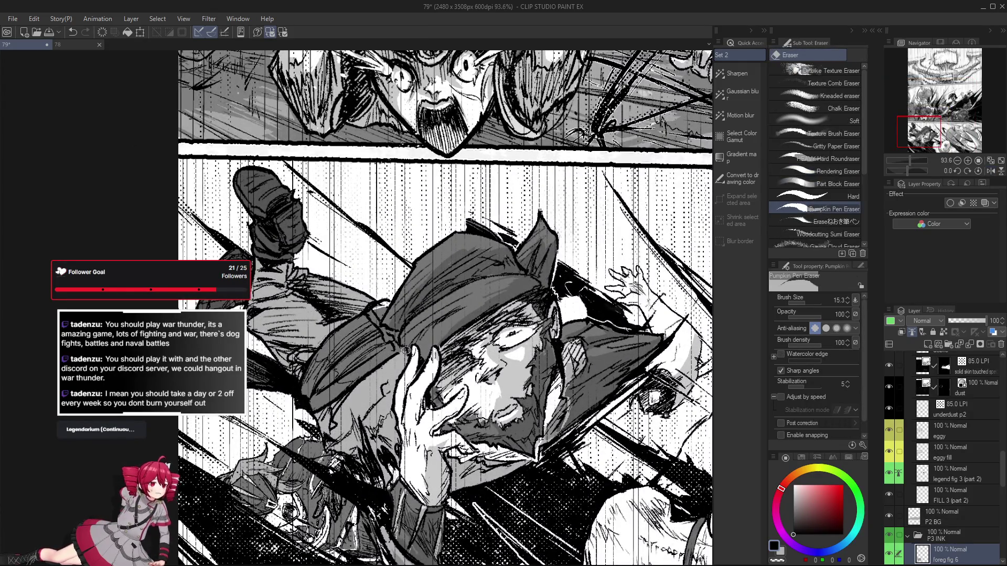
mouse_move(406, 357)
left_mouse_down()
mouse_move(380, 366)
mouse_move(389, 367)
left_mouse_up()
key("p")
key("ctrl+z")
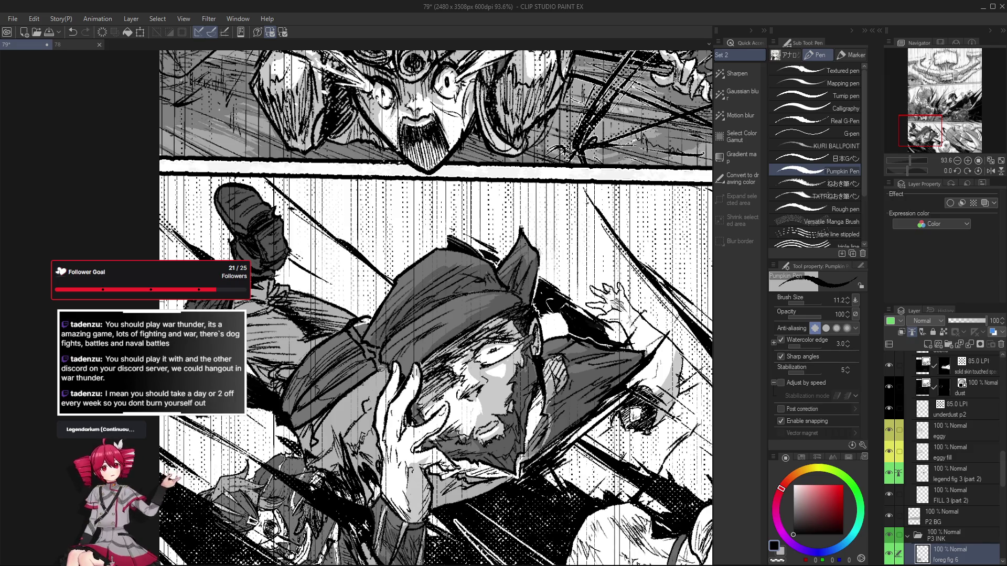
key("ctrl+z")
left_click(366, 360)
scroll(366, 359, "down", 3)
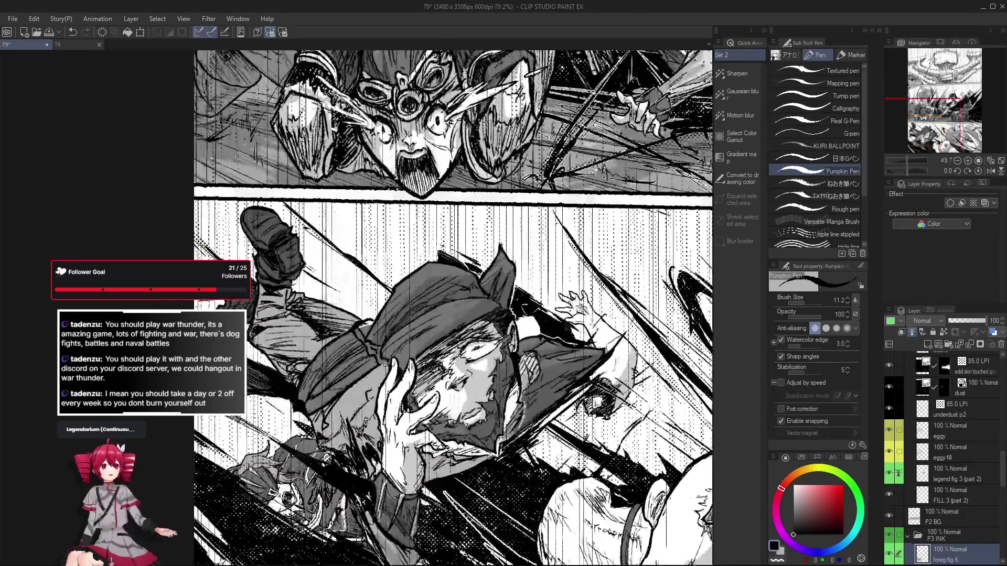
scroll(344, 396, "up", 3)
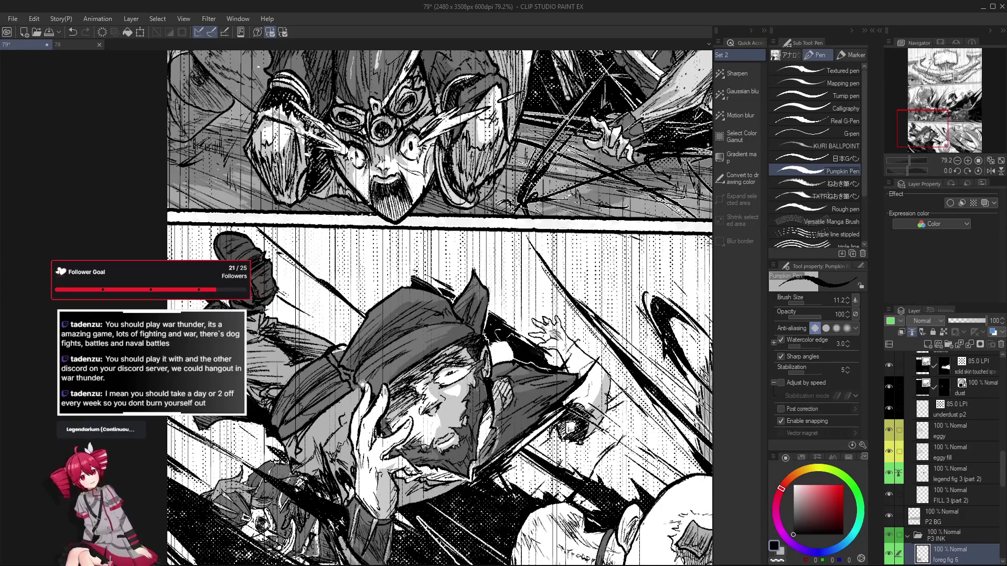
key("e")
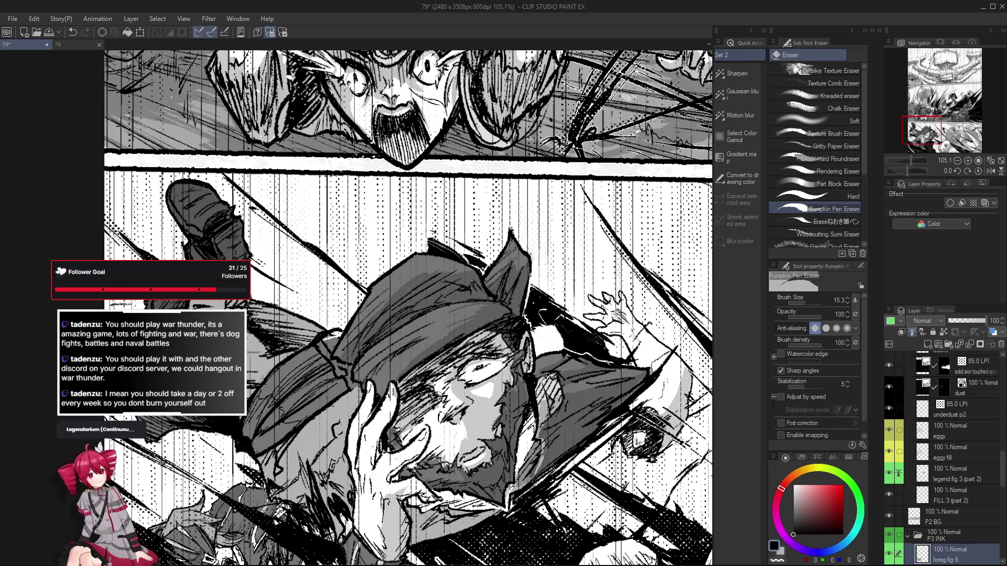
key("p")
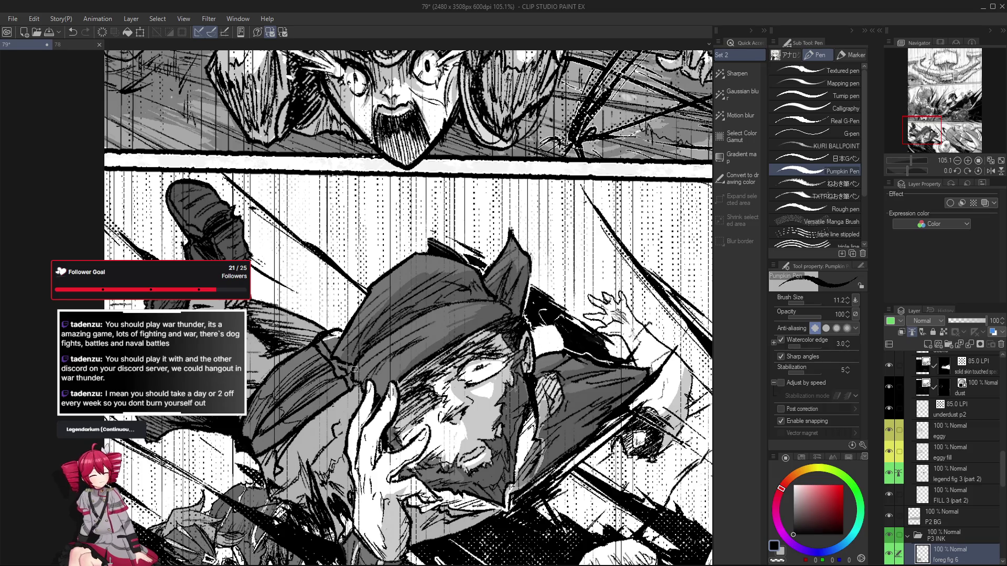
left_click_drag(352, 371, 370, 371)
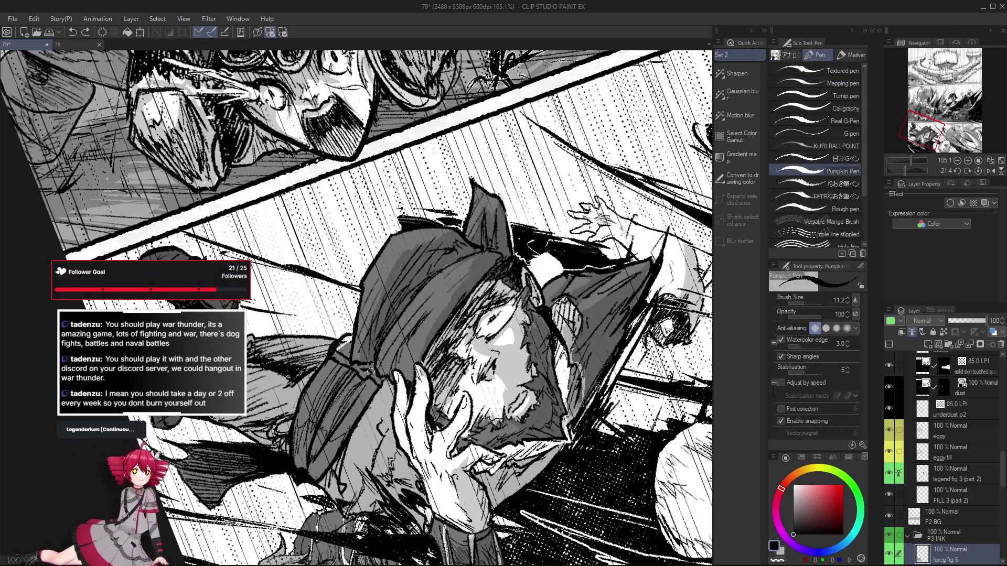
left_click_drag(426, 392, 398, 396)
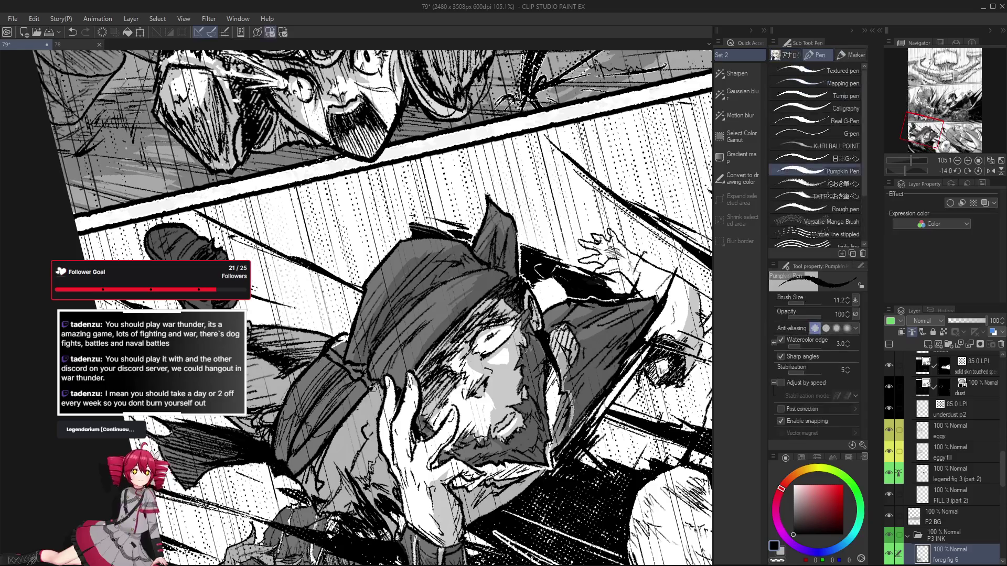
key("h")
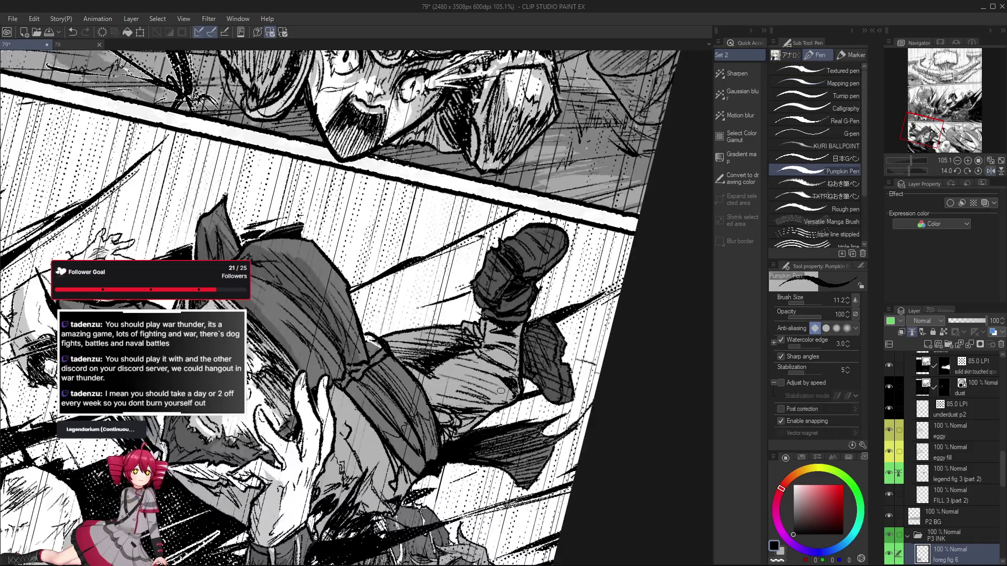
left_click_drag(501, 390, 409, 417)
key("e")
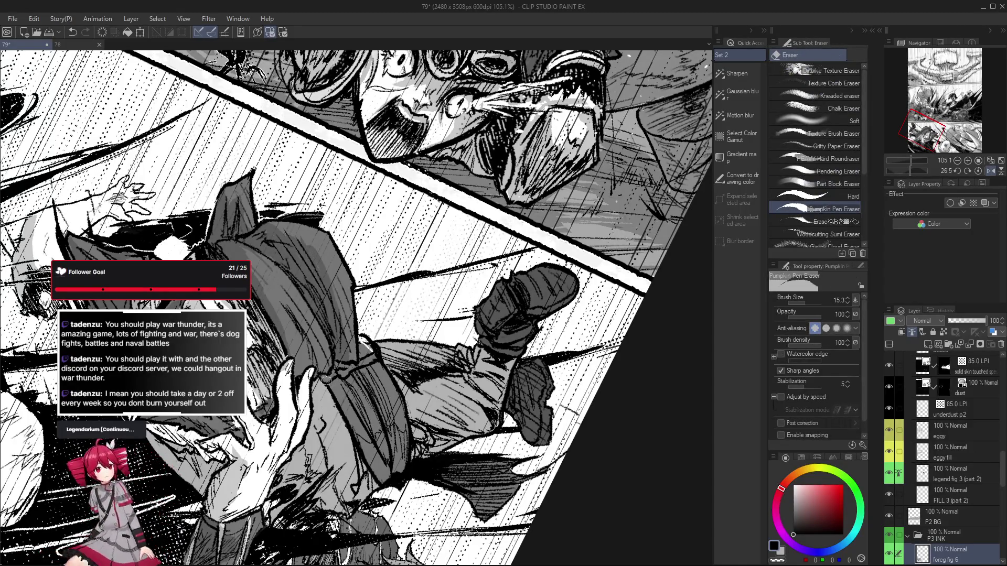
scroll(428, 412, "down", 1)
key("p")
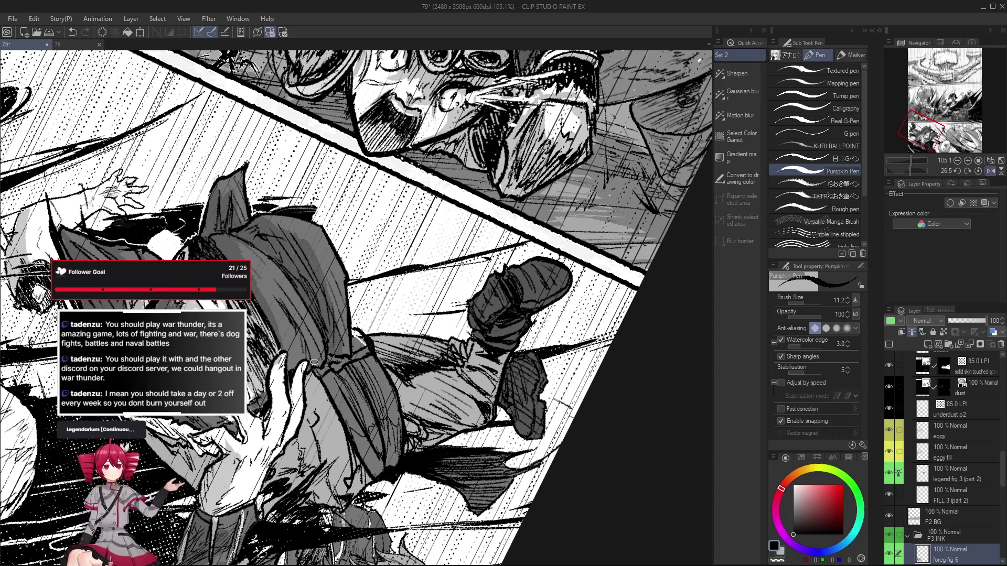
key("at")
key("h")
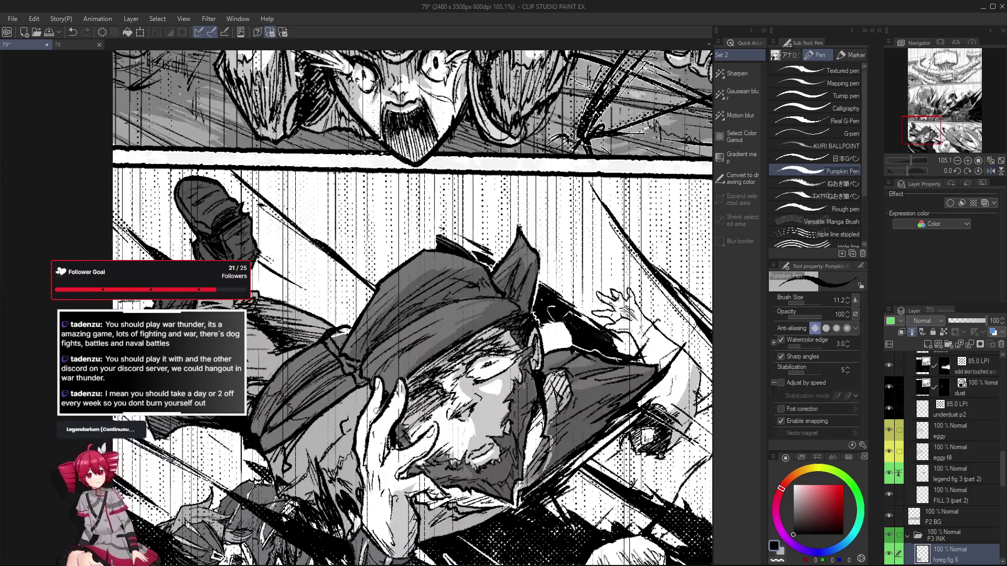
scroll(366, 380, "down", 1)
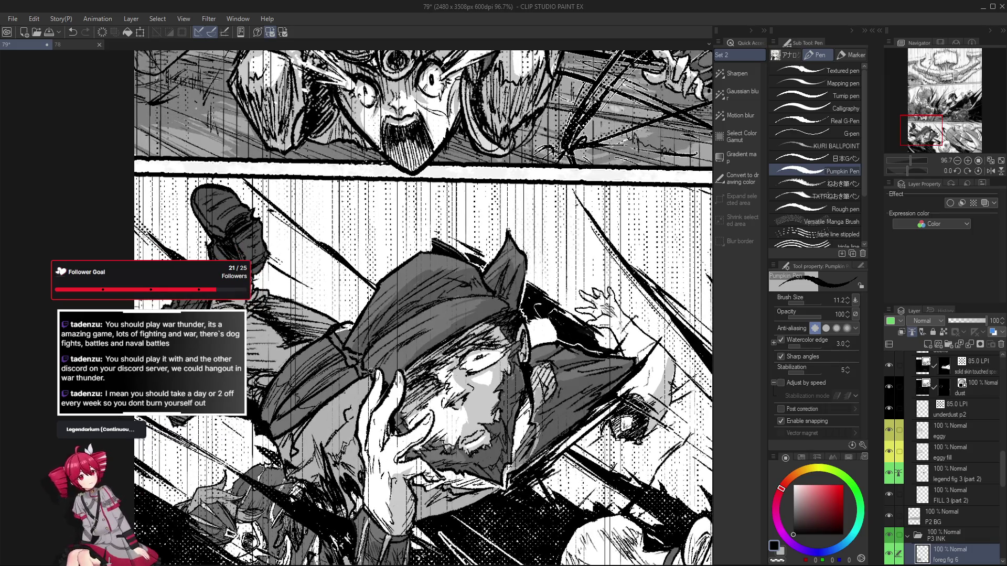
mouse_move(361, 370)
left_mouse_down()
mouse_move(358, 361)
mouse_move(364, 377)
left_mouse_up()
key("ctrl+z")
key("ctrl+z")
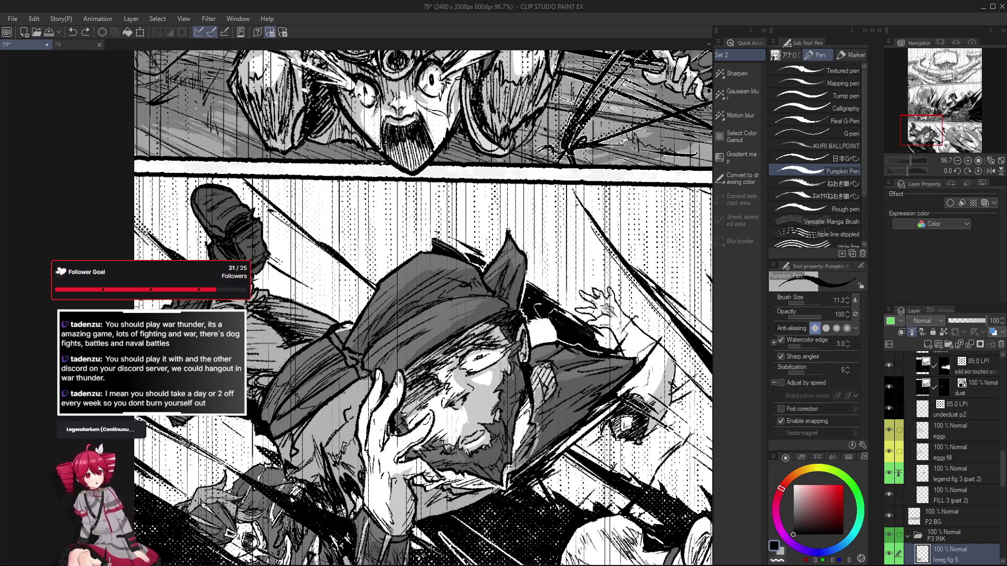
mouse_move(357, 363)
left_mouse_down()
mouse_move(348, 382)
mouse_move(404, 360)
left_mouse_up()
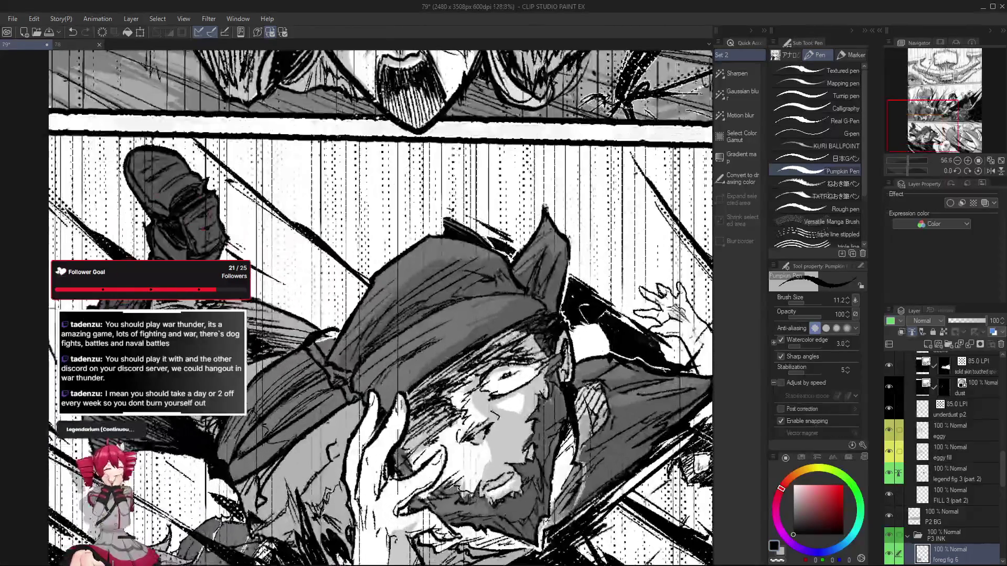
mouse_move(337, 356)
left_mouse_down()
mouse_move(400, 296)
mouse_move(364, 390)
left_mouse_up()
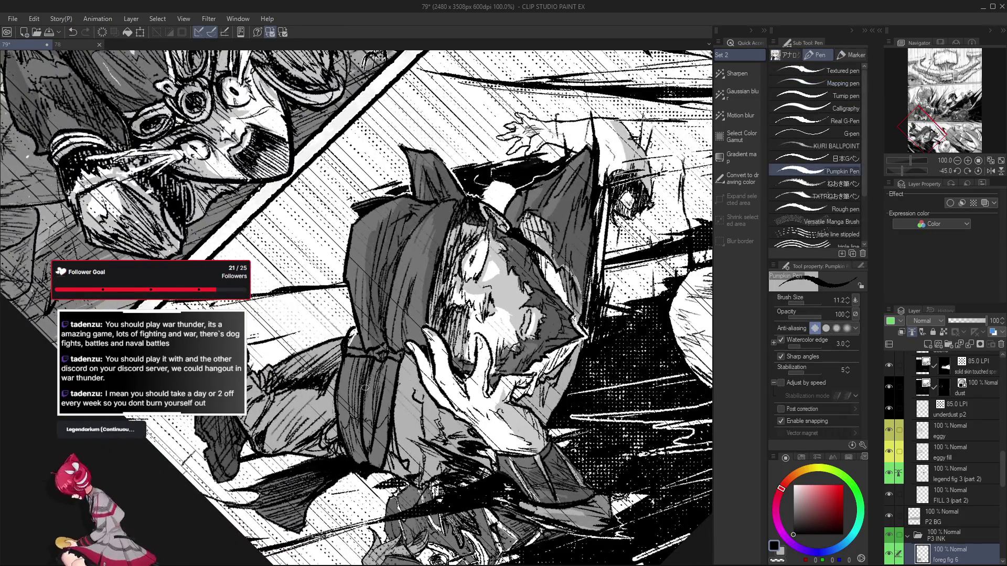
key("e")
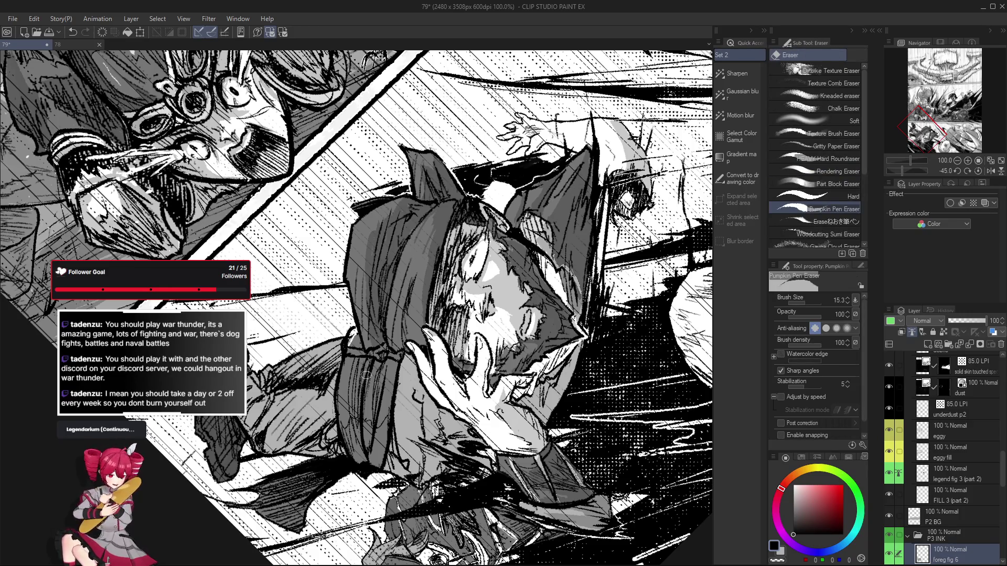
mouse_move(362, 385)
left_mouse_down()
mouse_move(368, 390)
mouse_move(354, 394)
mouse_move(350, 382)
mouse_move(304, 361)
left_mouse_up()
key("p")
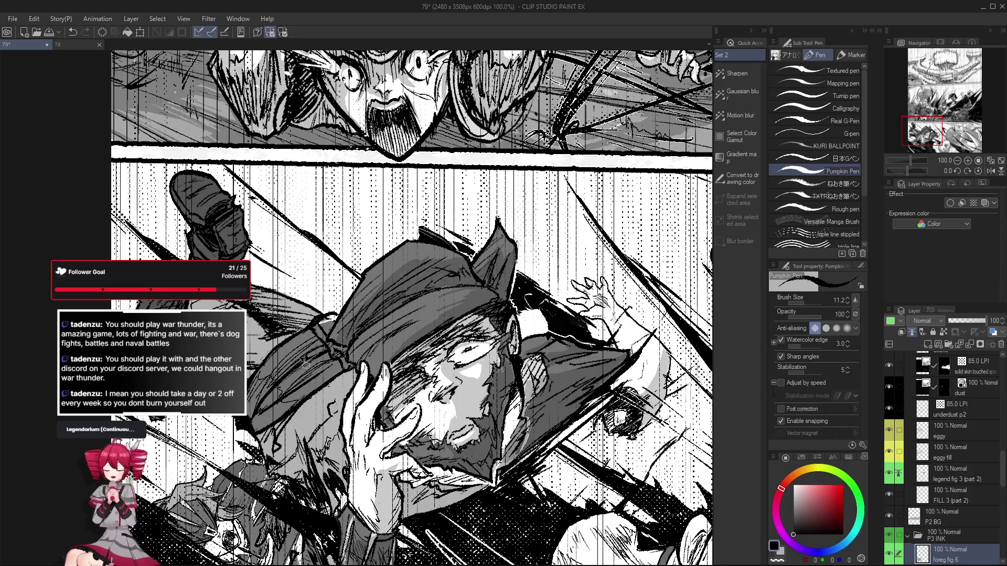
scroll(305, 366, "down", 2)
key("e")
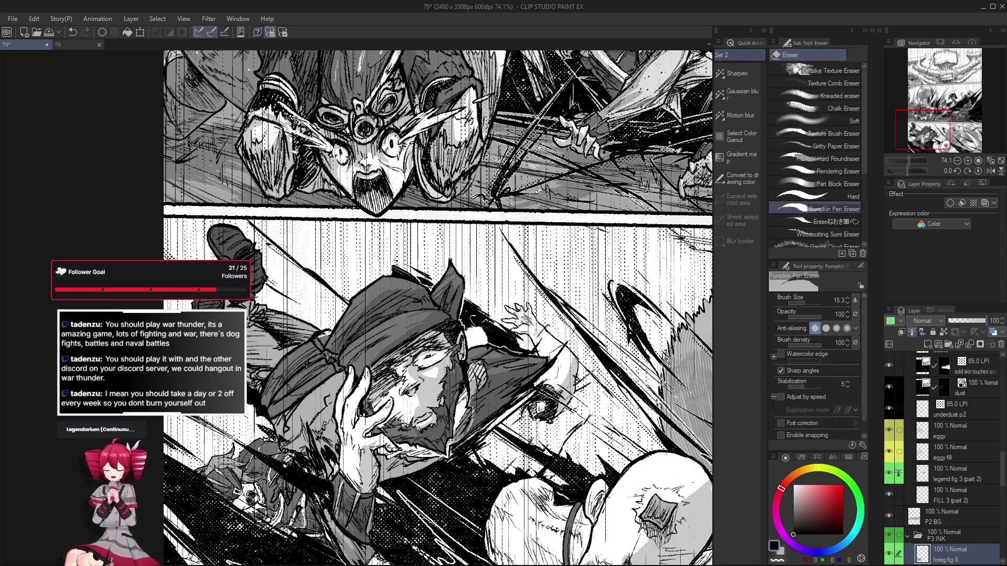
key("p")
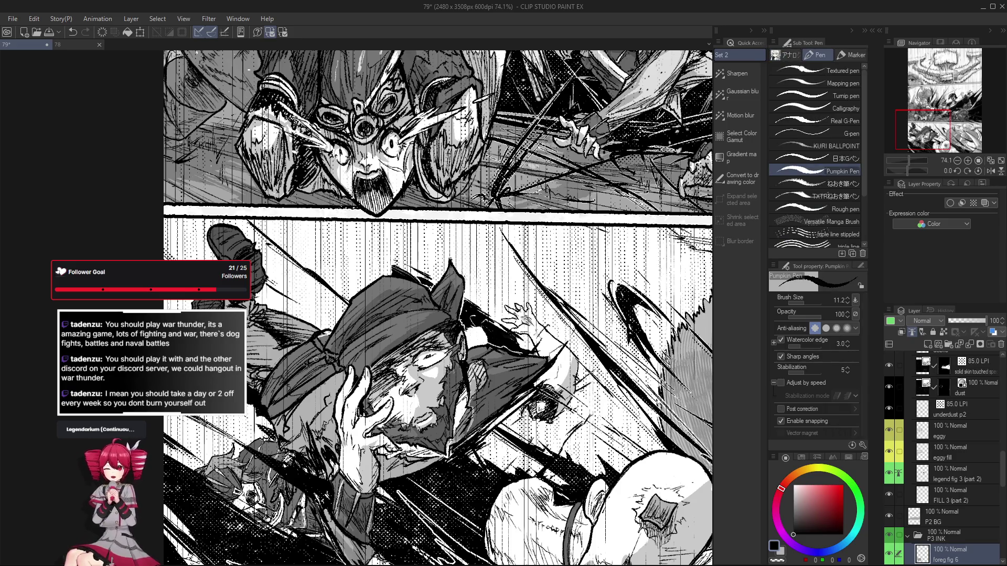
mouse_move(304, 380)
left_mouse_down()
mouse_move(377, 370)
mouse_move(373, 408)
left_mouse_up()
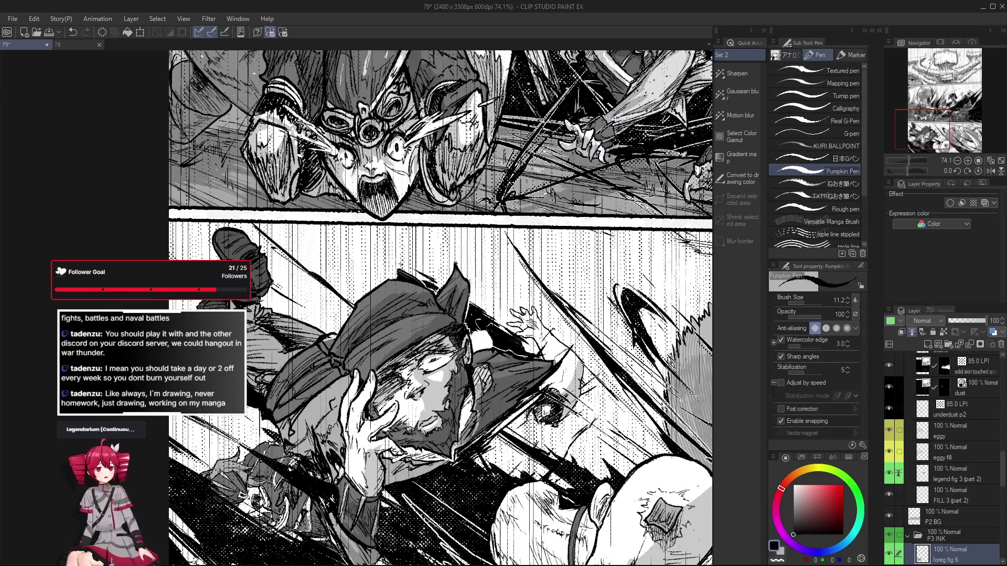
scroll(326, 359, "up", 3)
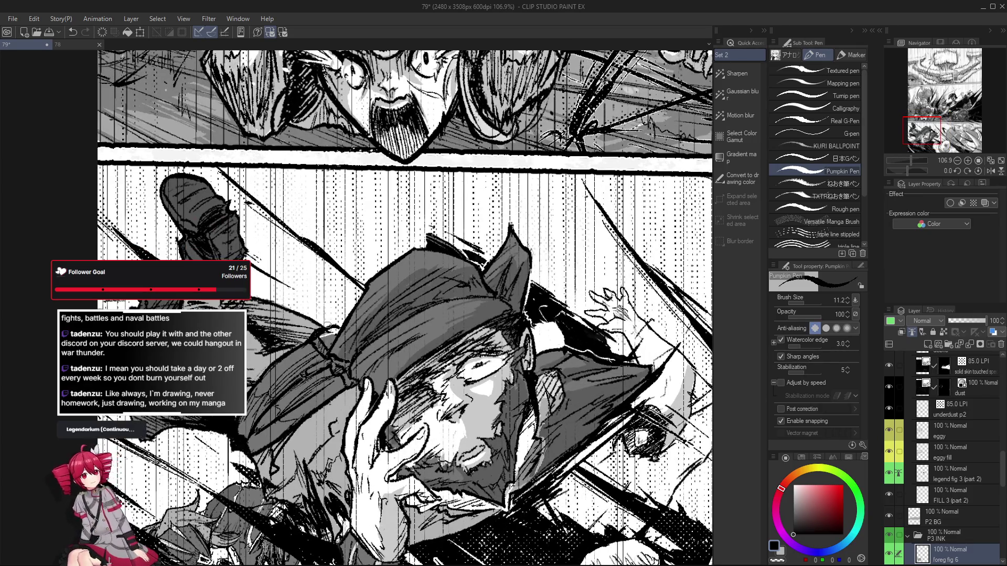
scroll(317, 336, "down", 3)
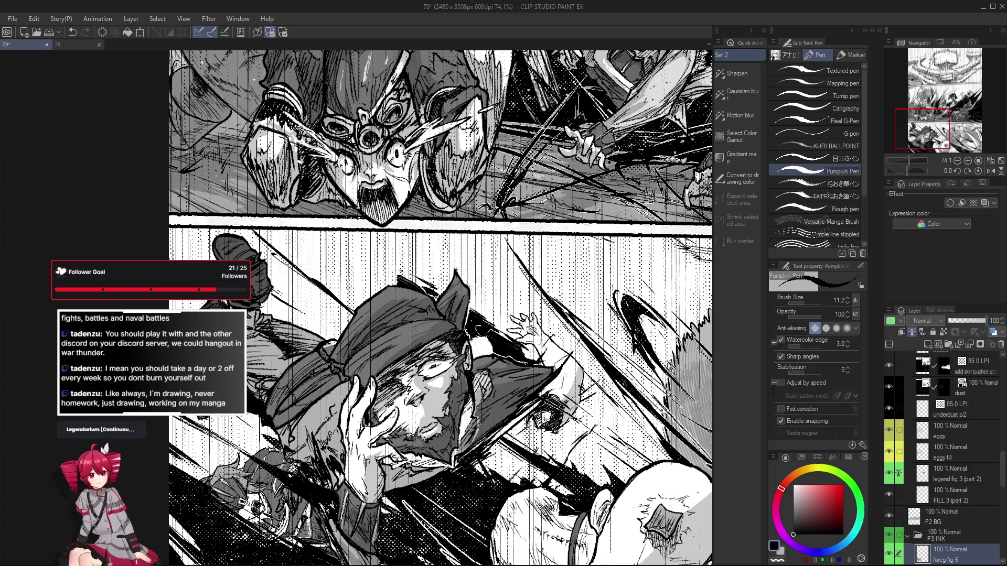
left_click_drag(436, 356, 440, 308)
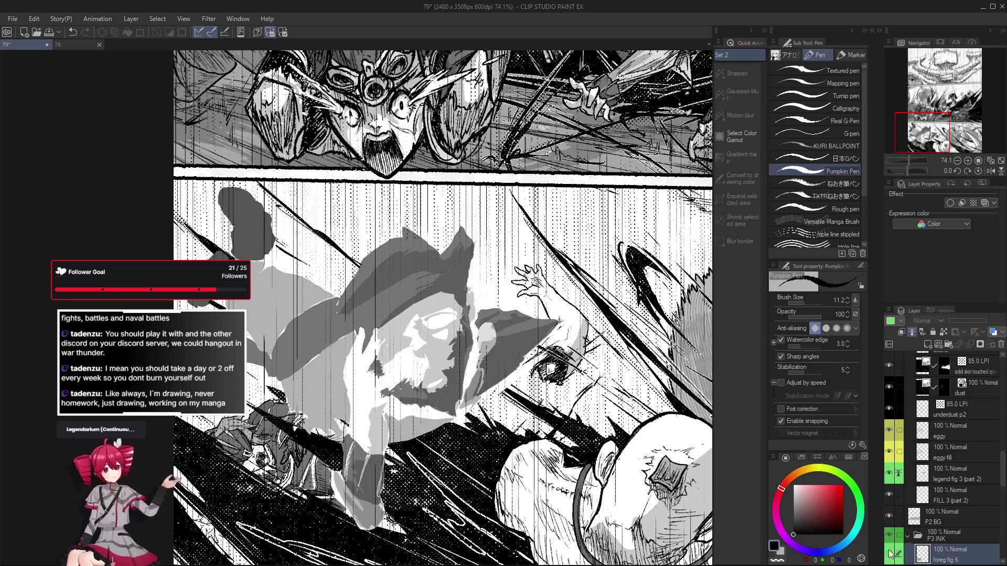
Mirror the page to check the drawing, then recentre the lower panel
key("h")
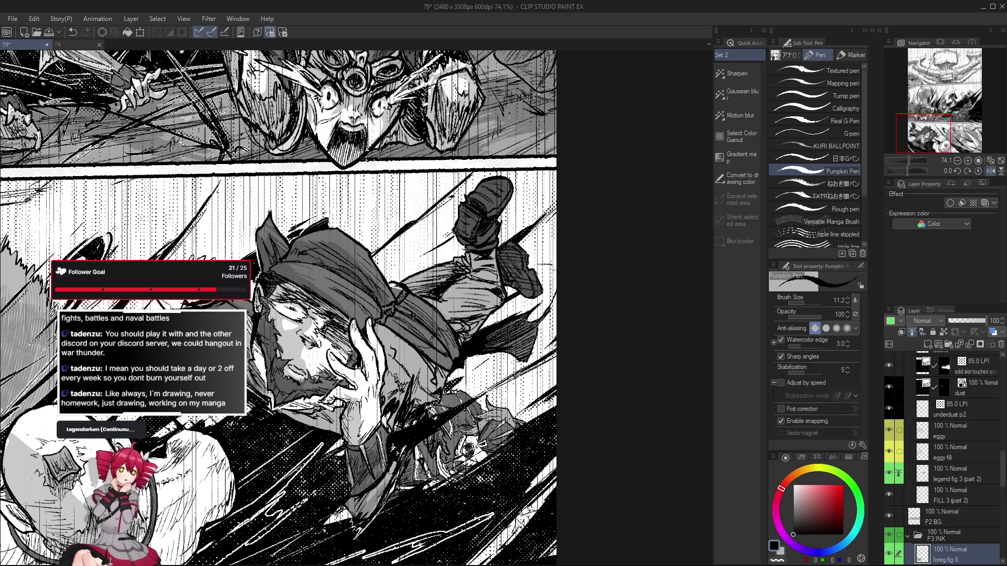
key("h")
left_click_drag(397, 437, 436, 437)
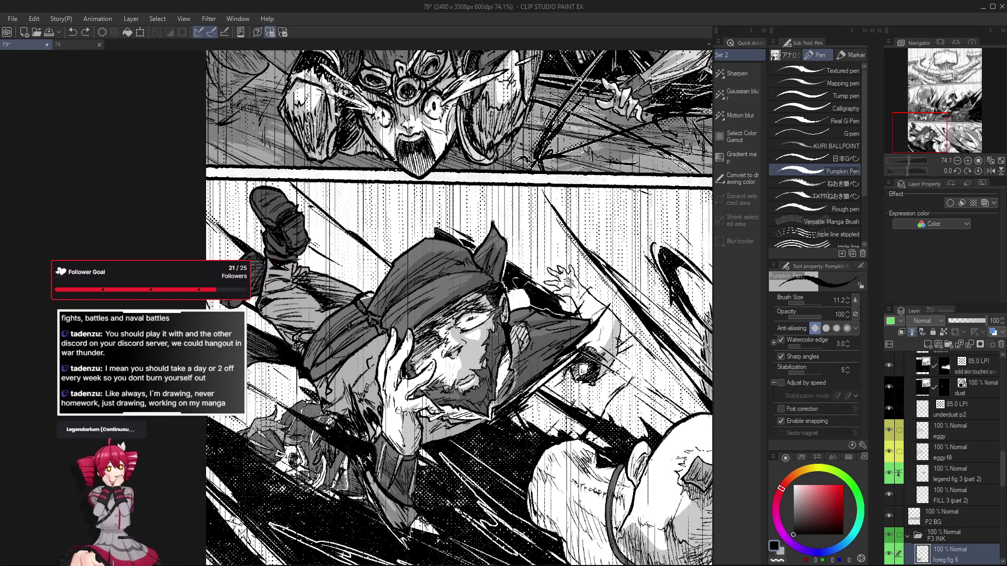
scroll(397, 383, "down", 1)
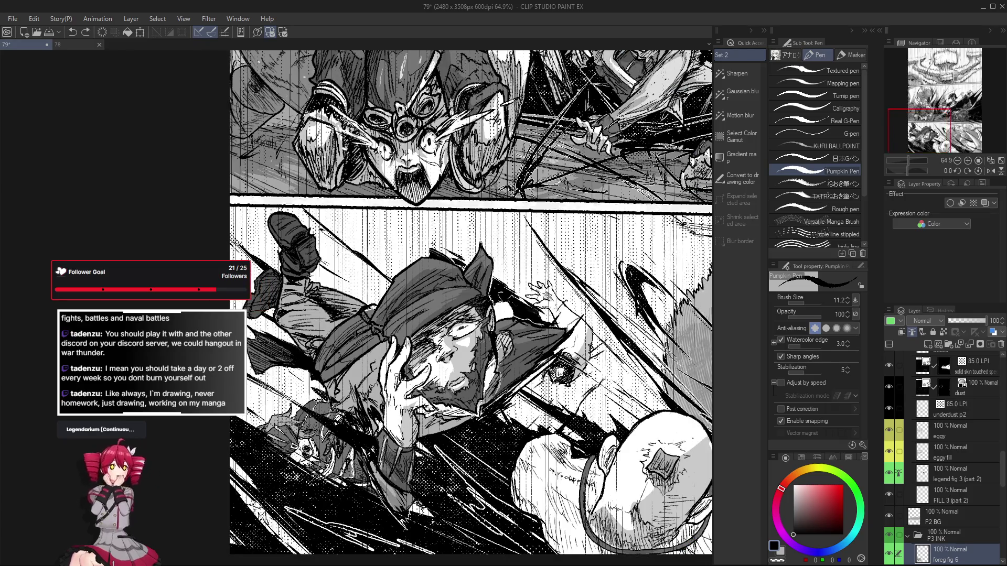
left_click_drag(632, 451, 646, 446)
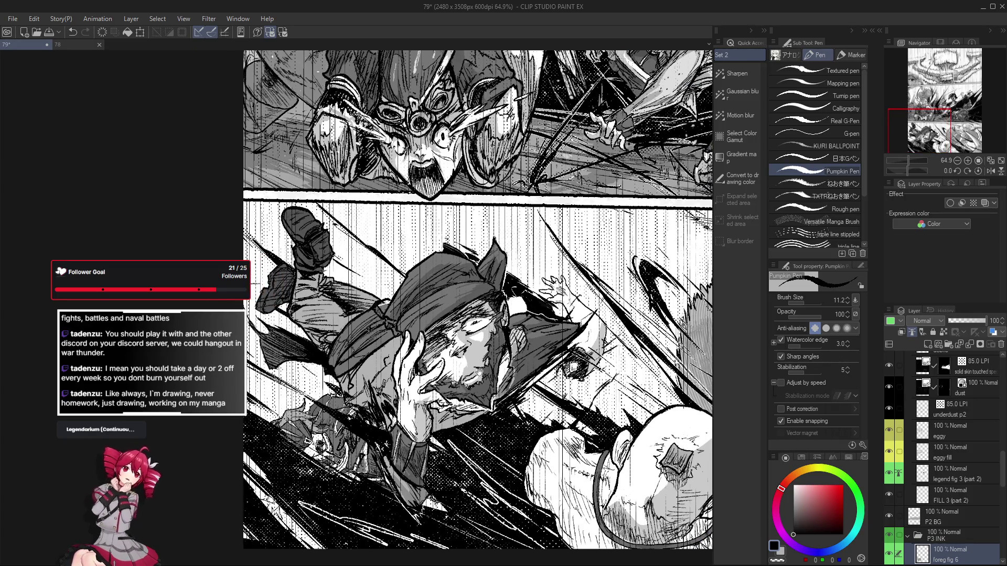
scroll(409, 373, "up", 3)
Toggle between eraser and pen while zooming around the lower panel
key("e")
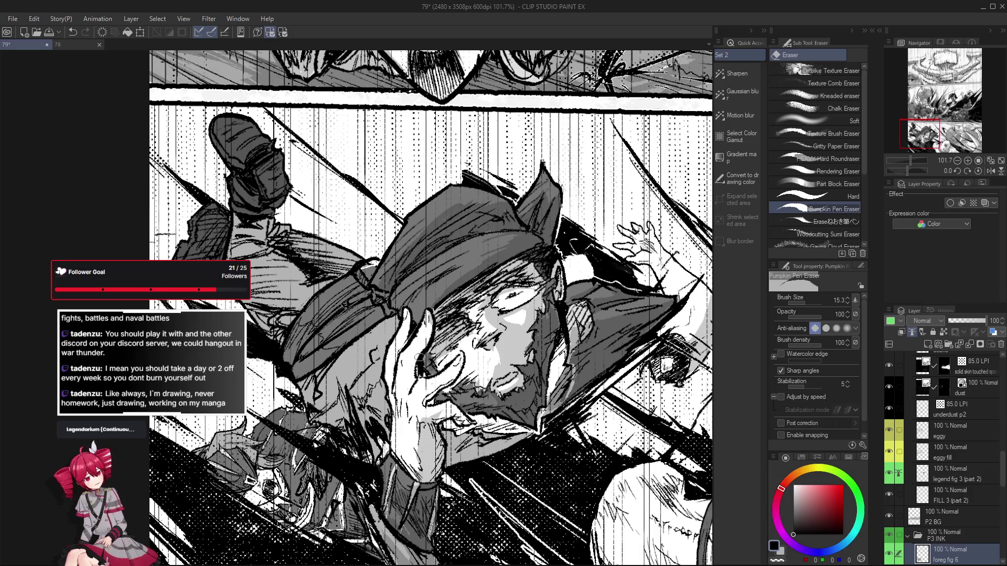
key("p")
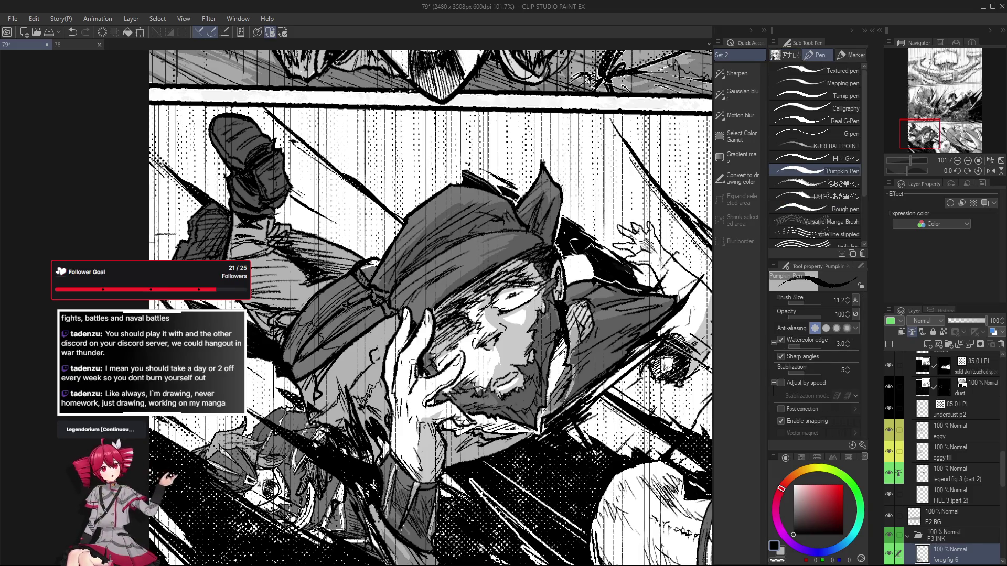
scroll(411, 376, "down", 2)
left_click_drag(421, 411, 412, 418)
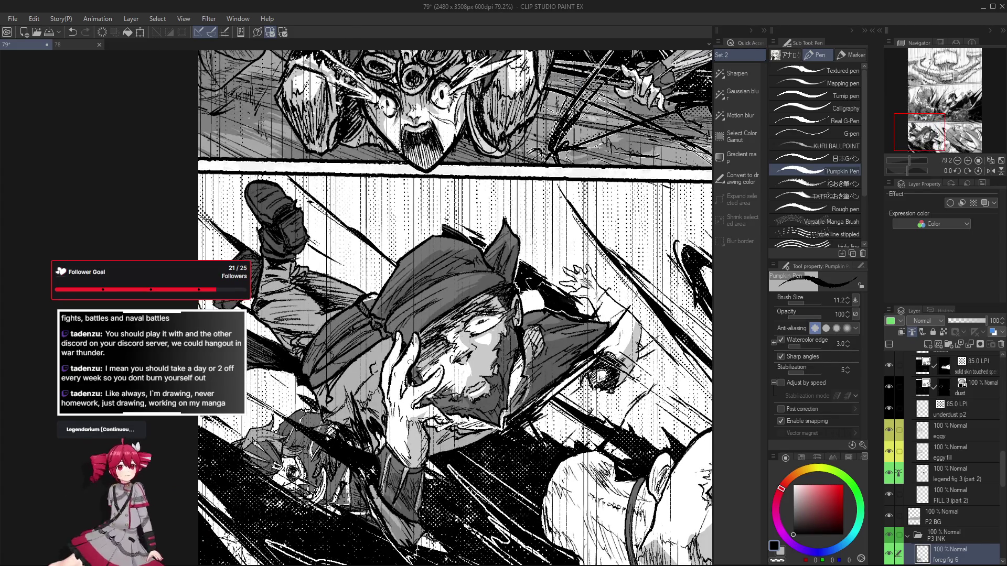
scroll(410, 361, "down", 2)
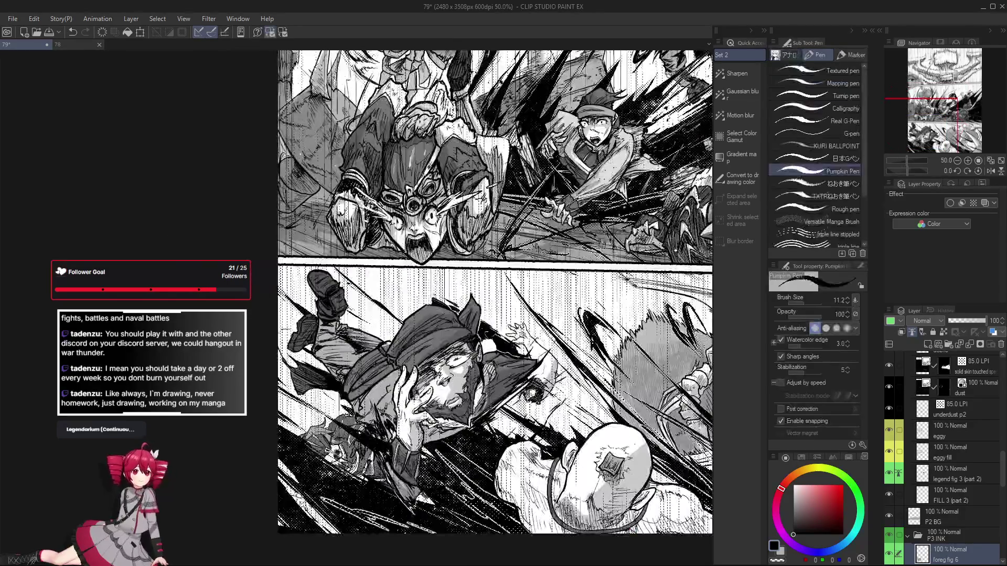
scroll(402, 410, "up", 4)
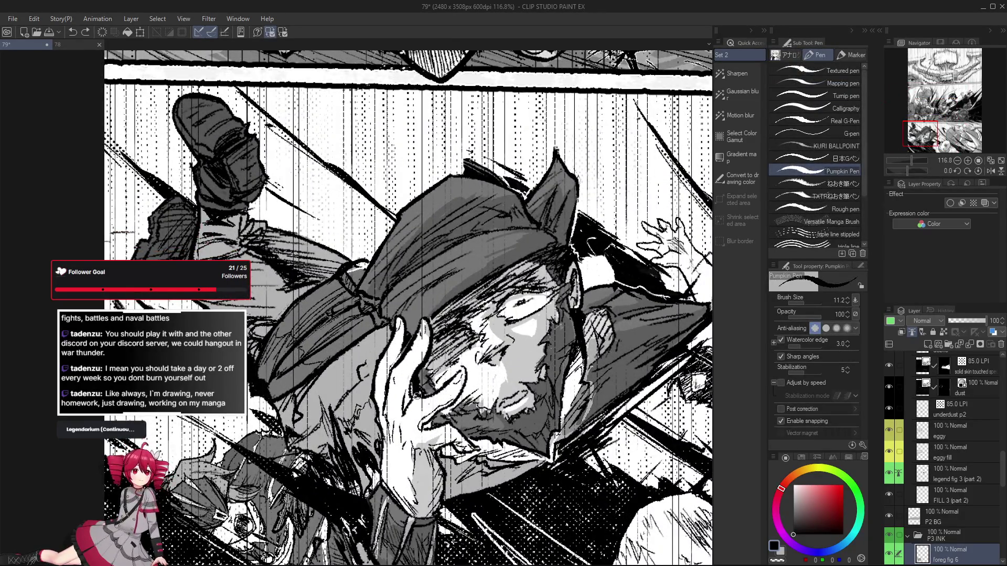
scroll(415, 398, "down", 3)
scroll(398, 377, "up", 2)
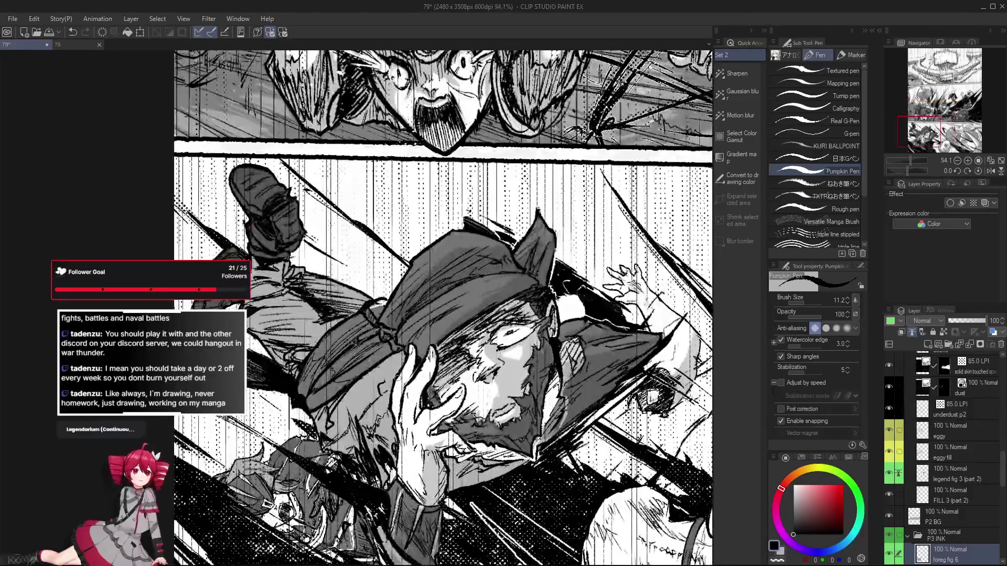
key("e")
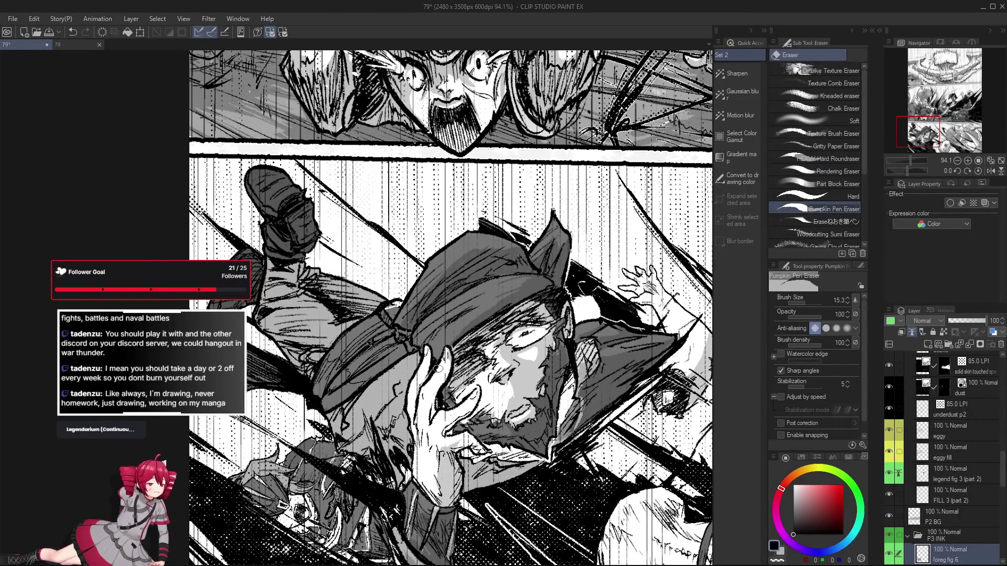
key("p")
scroll(441, 369, "down", 3)
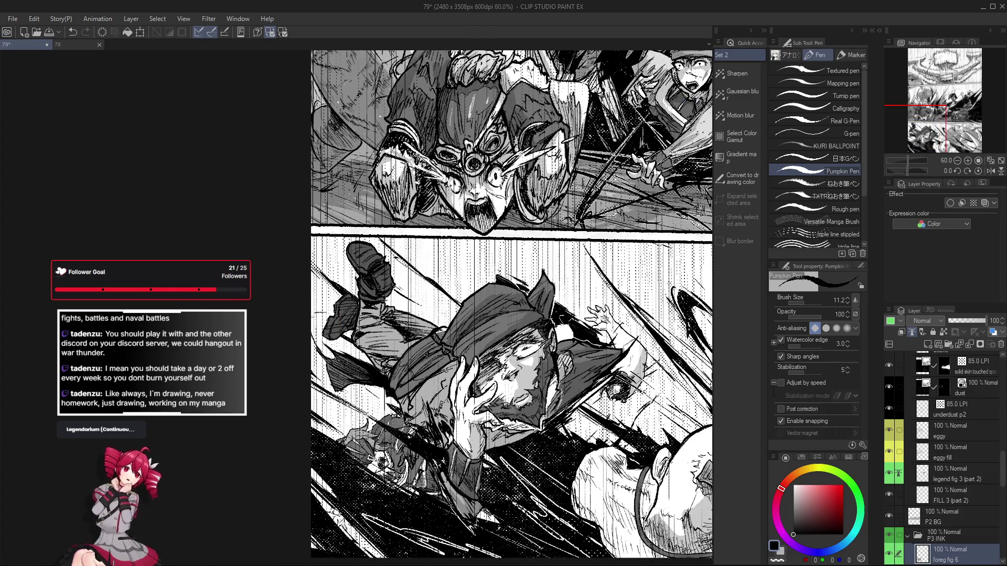
Mirror the view again to check the composition and switch to Lasso fill
key("h")
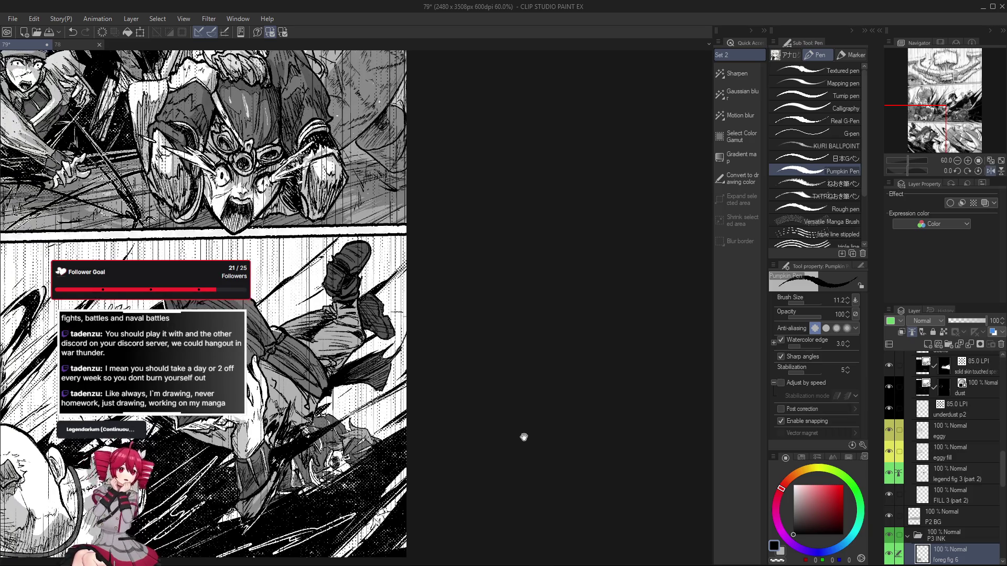
key("h")
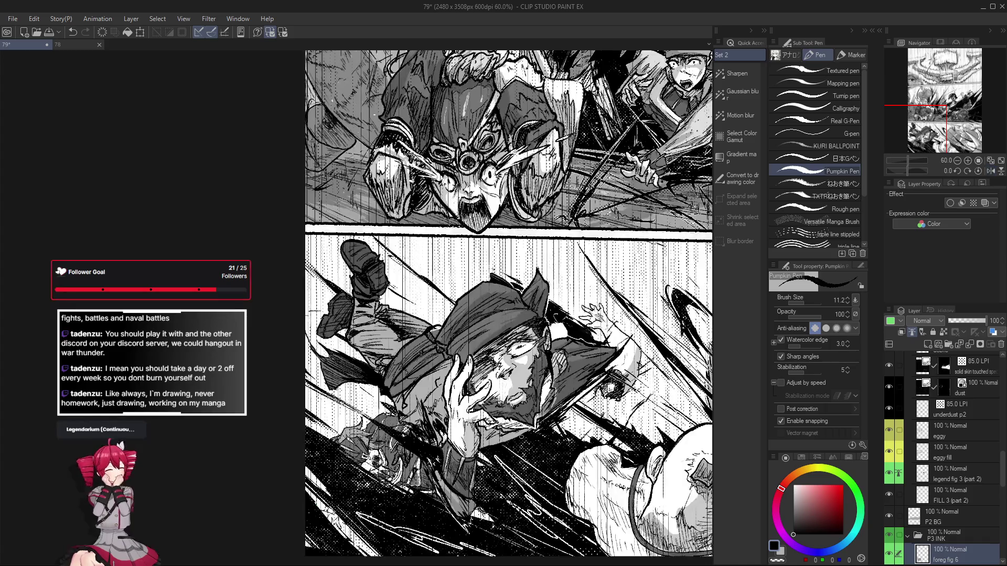
scroll(338, 334, "up", 5)
scroll(337, 333, "down", 2)
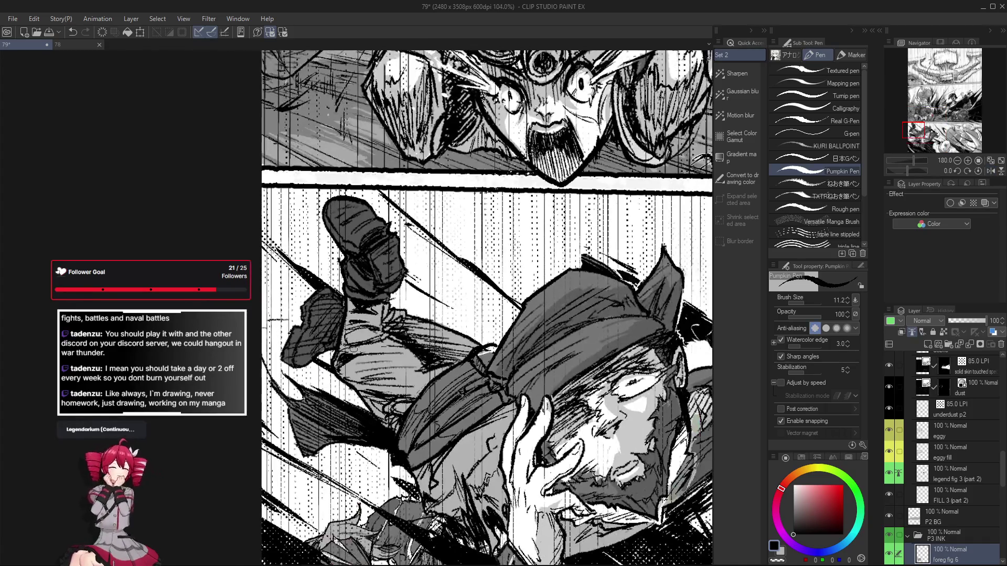
scroll(340, 333, "up", 1)
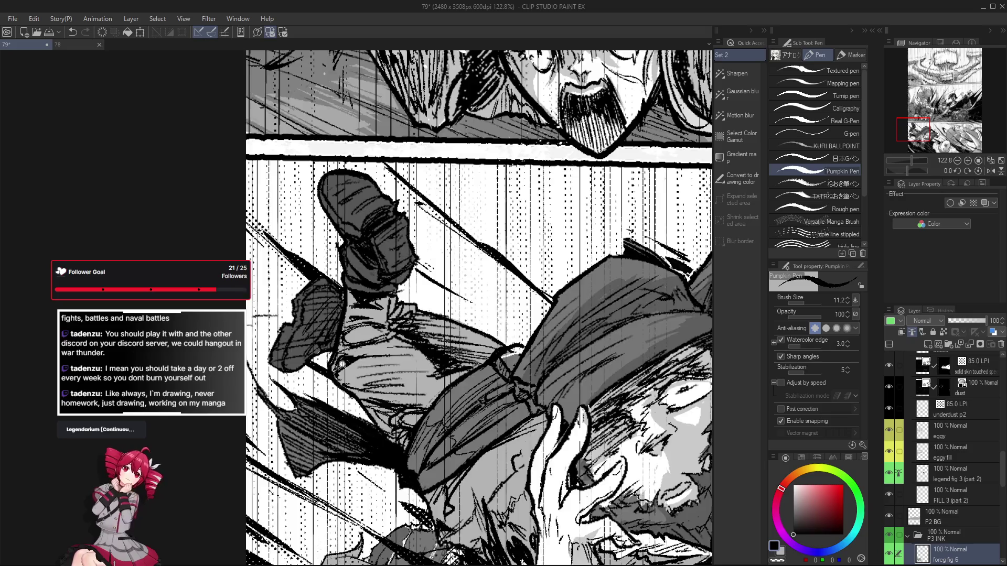
scroll(352, 425, "down", 3)
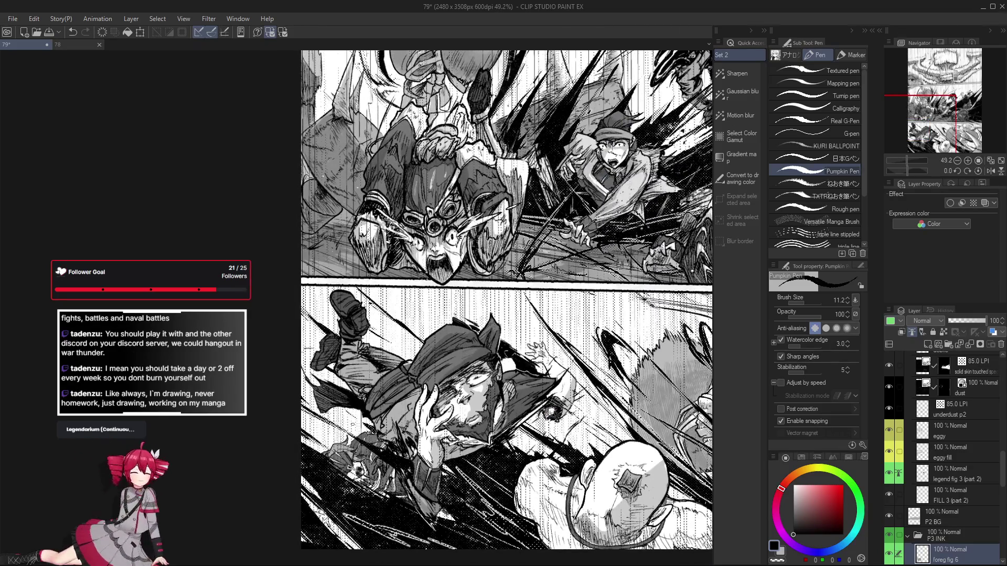
key("h")
key("h")
key("g")
key("g")
key("h")
Save the manga page with Ctrl+S
scroll(380, 363, "up", 3)
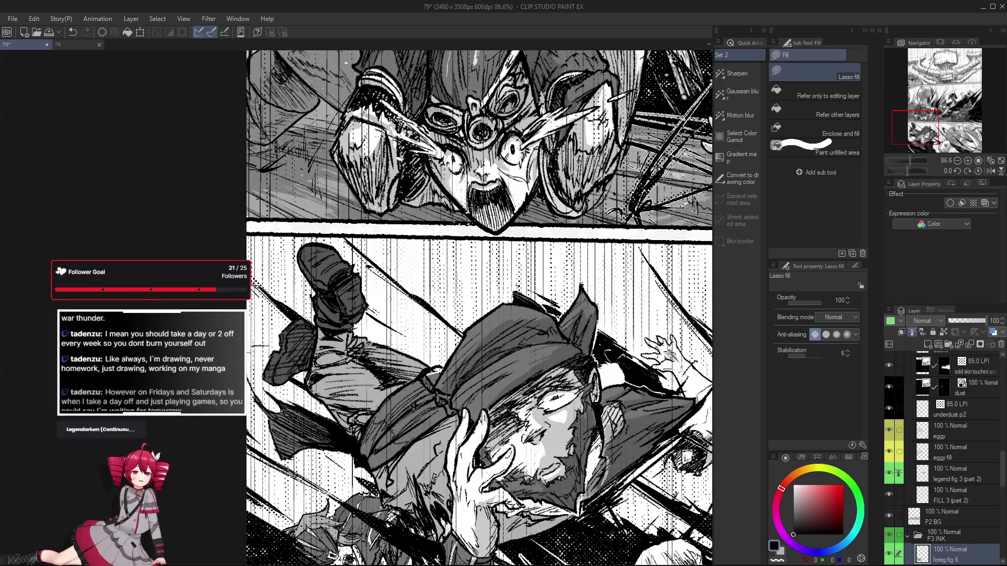
scroll(356, 362, "down", 3)
scroll(359, 361, "up", 2)
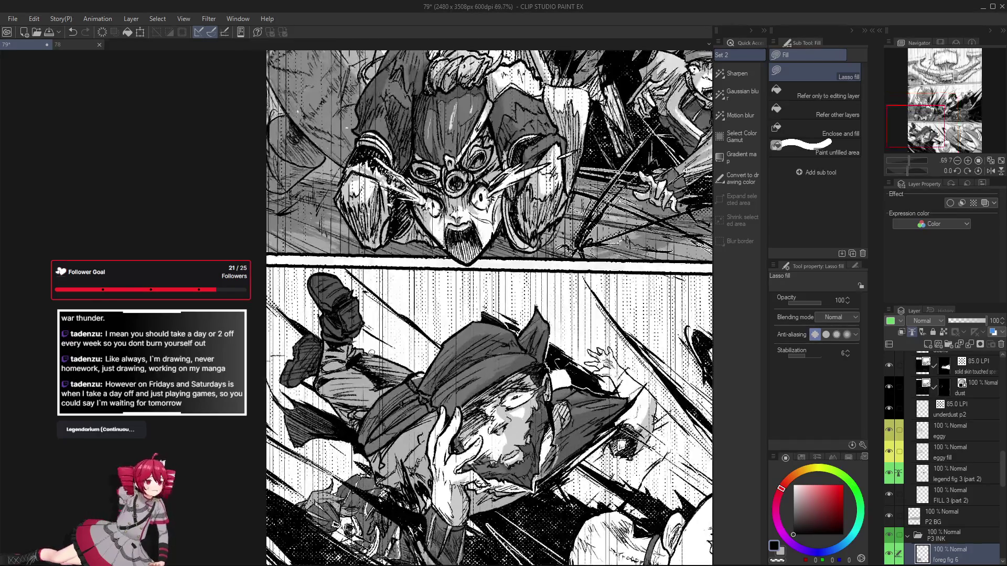
scroll(357, 391, "down", 1)
scroll(356, 391, "down", 1)
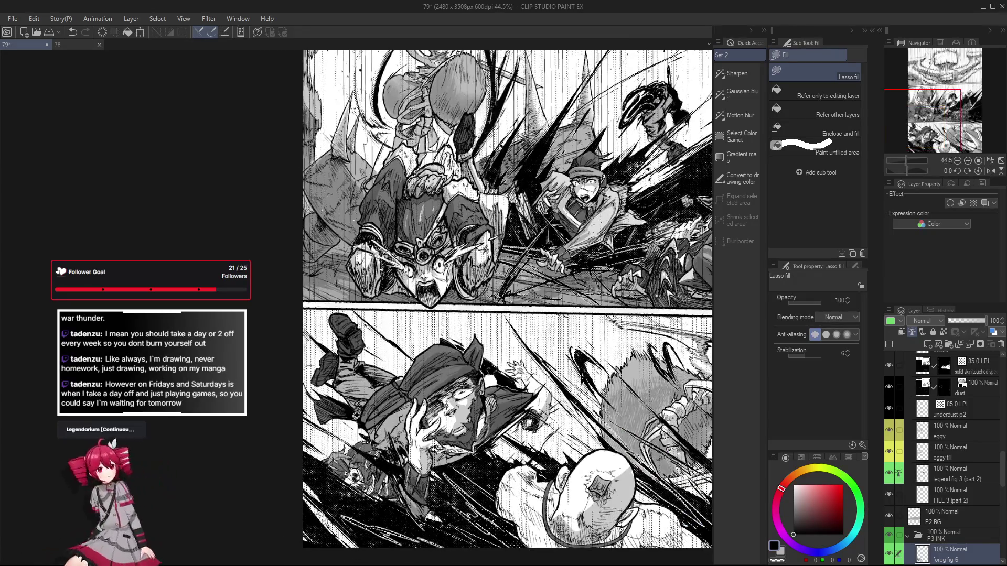
key("ctrl+s")
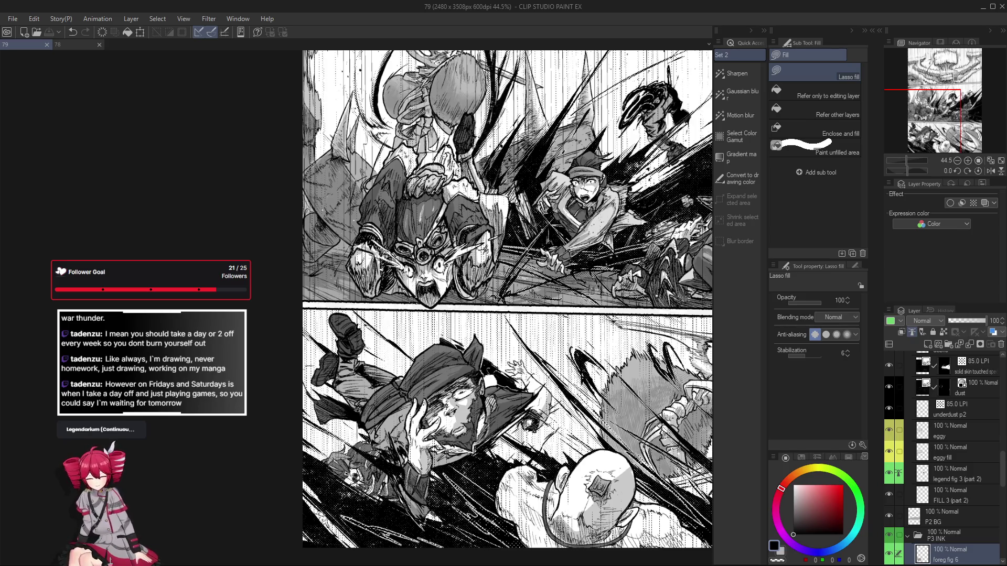
scroll(354, 359, "up", 3)
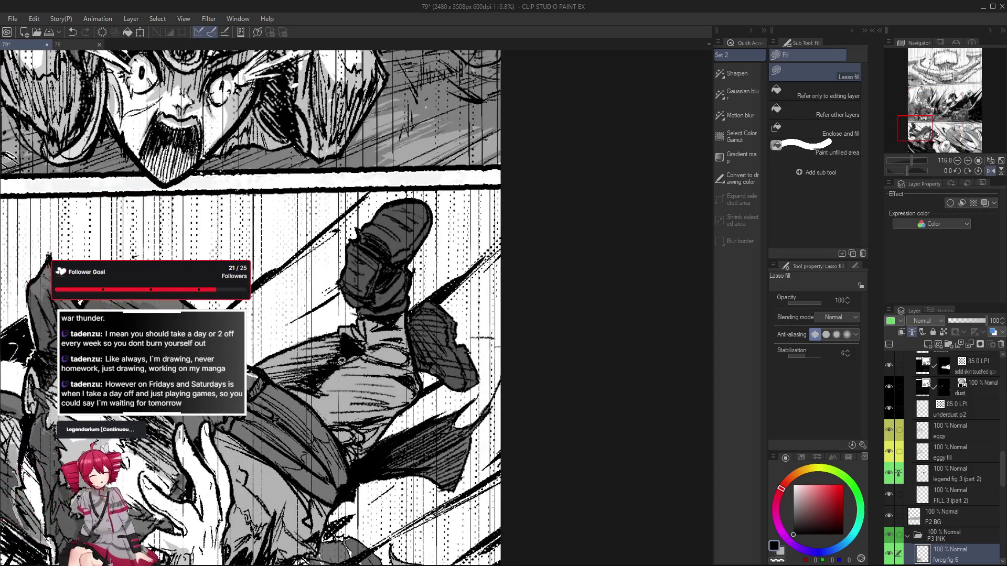
Rotate the view and try eraser and pen strokes, undoing the trials and resetting rotation
key("r")
mouse_move(354, 359)
left_mouse_down()
mouse_move(453, 403)
mouse_move(473, 445)
mouse_move(441, 471)
left_mouse_up()
key("e")
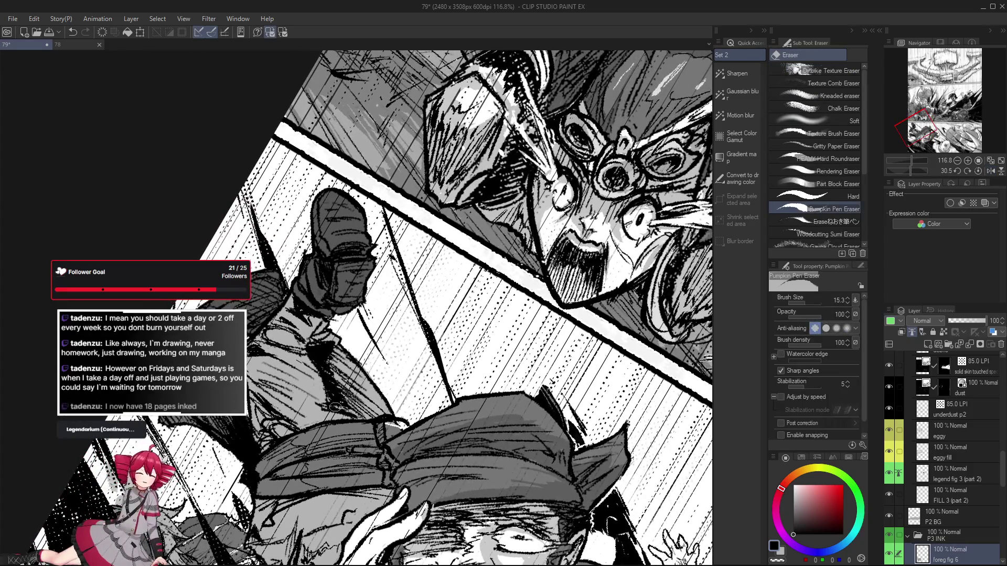
left_click_drag(329, 397, 313, 344)
key("ctrl+z")
key("ctrl+at")
key("p")
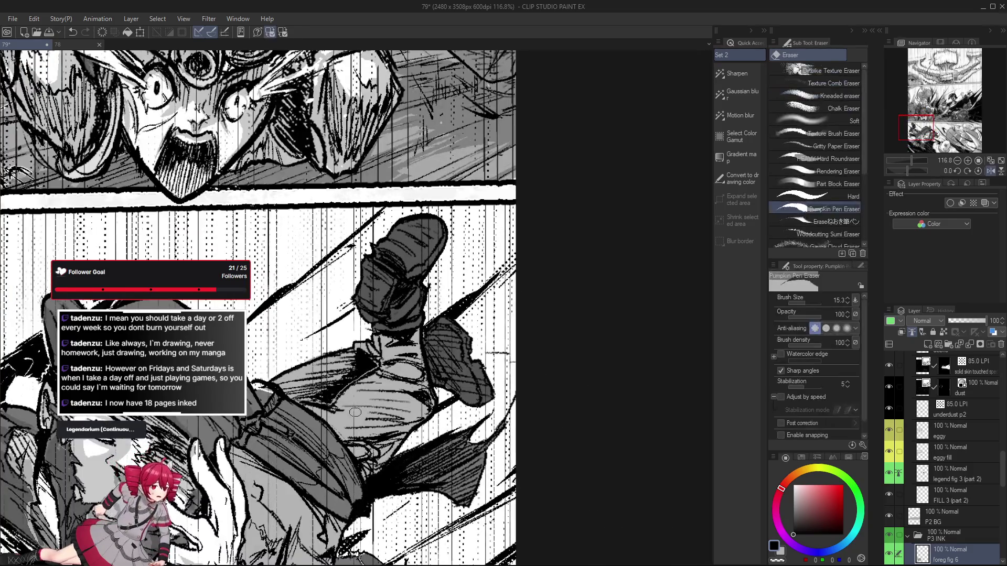
key("ctrl+z")
key("ctrl+z")
left_click_drag(350, 386, 391, 357)
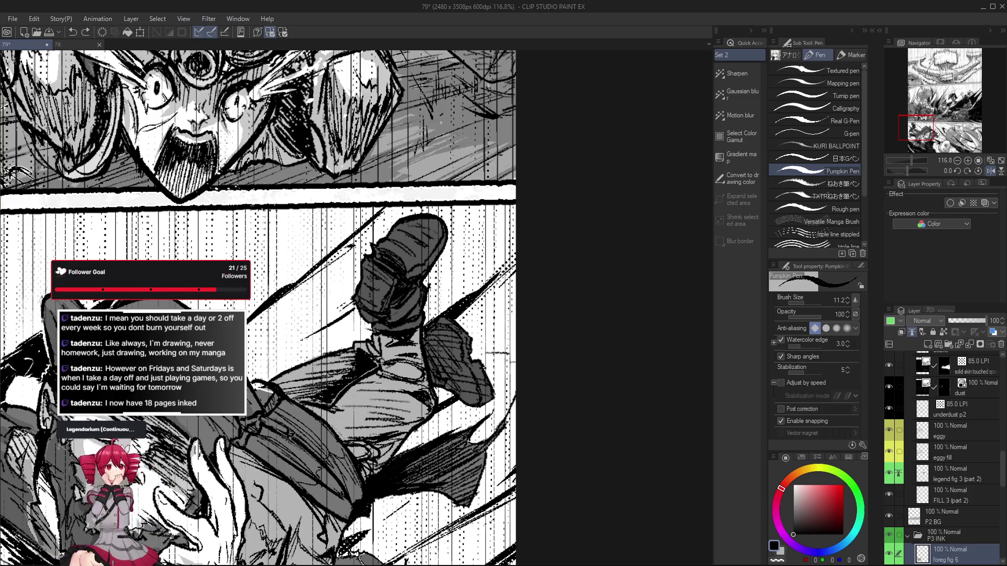
Mirror and tilt the view about 38 and 60 degrees, then straighten it upright
key("h")
left_click_drag(383, 326, 381, 357)
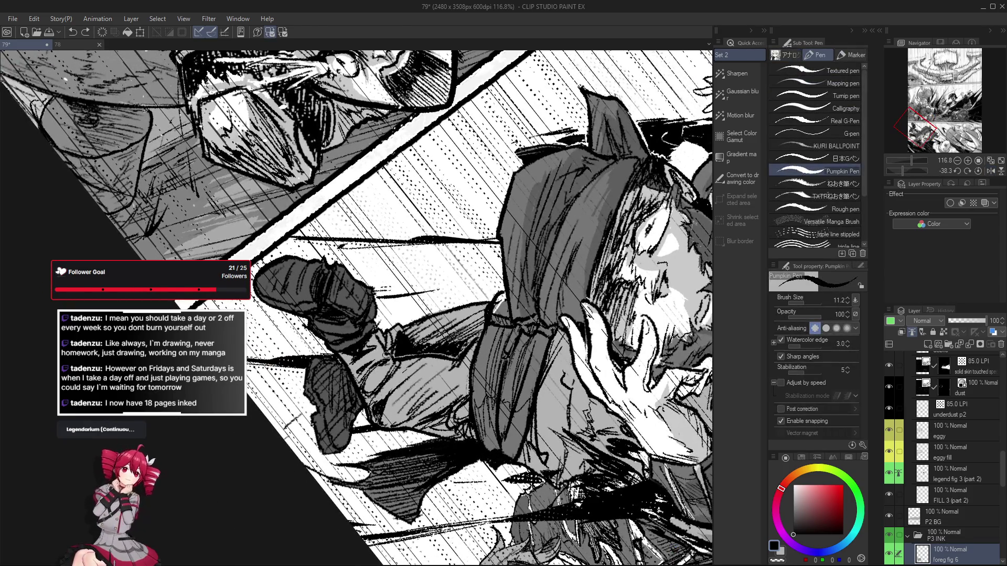
key("ctrl+@")
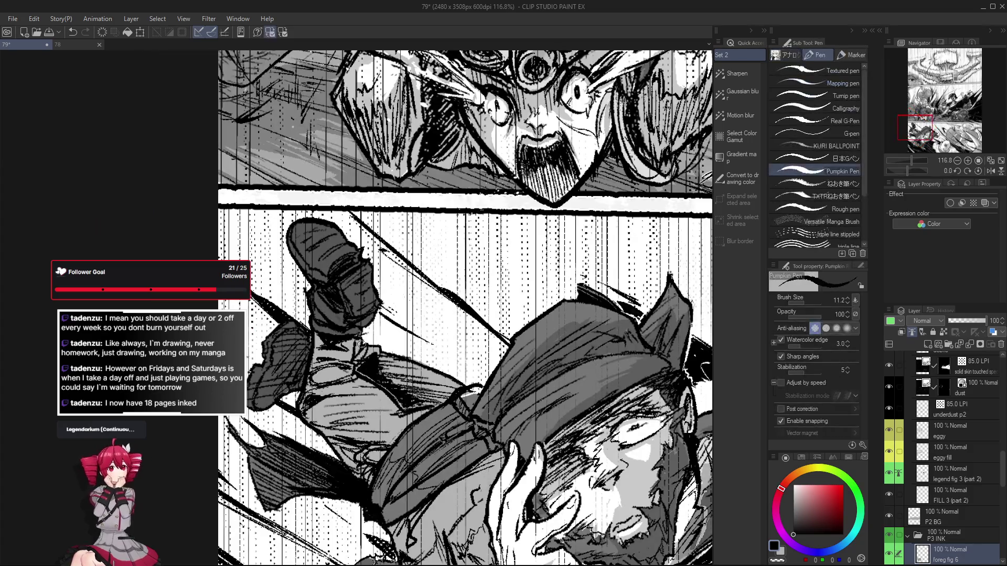
key("e")
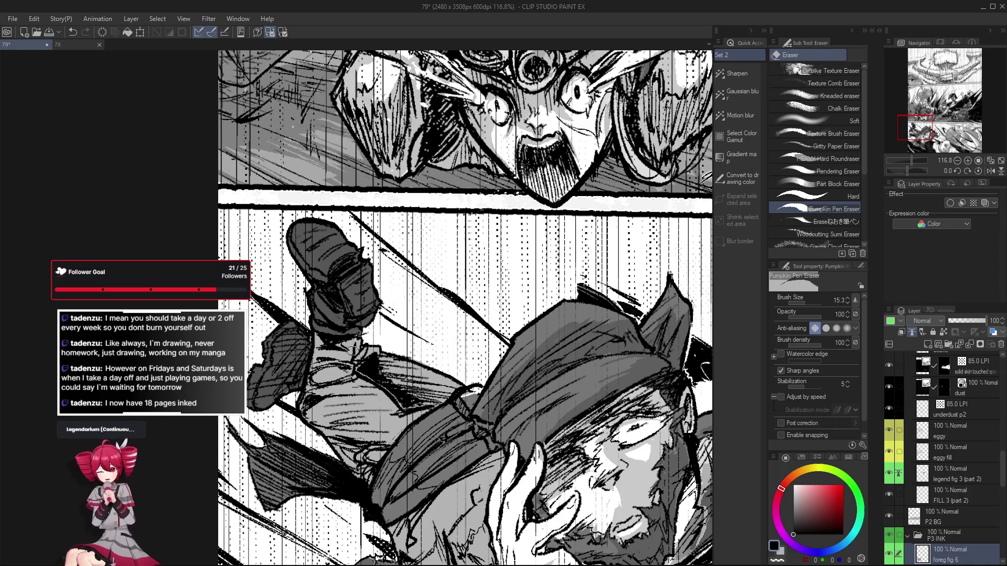
mouse_move(350, 348)
left_mouse_down()
mouse_move(421, 225)
mouse_move(386, 325)
left_mouse_up()
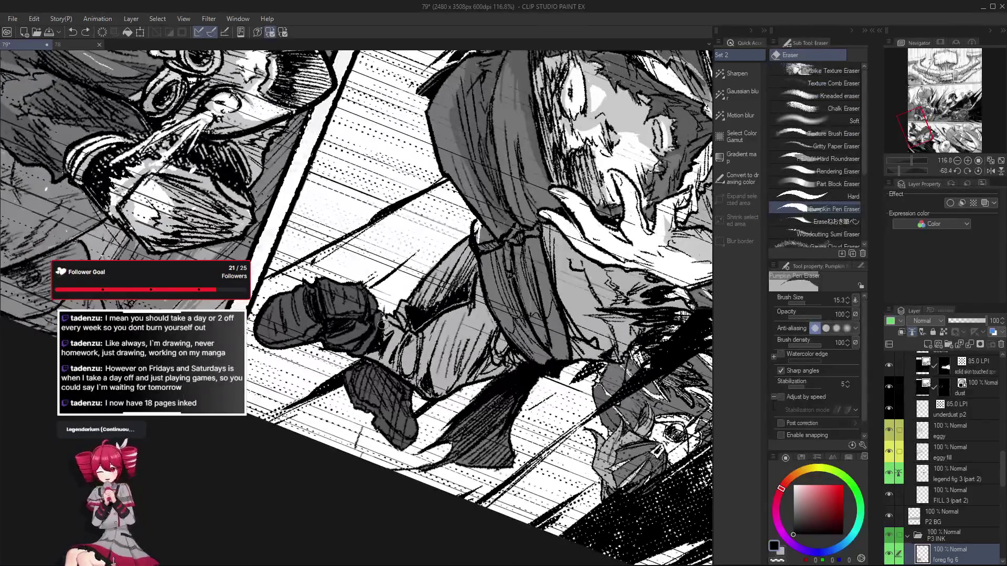
double_click(377, 342)
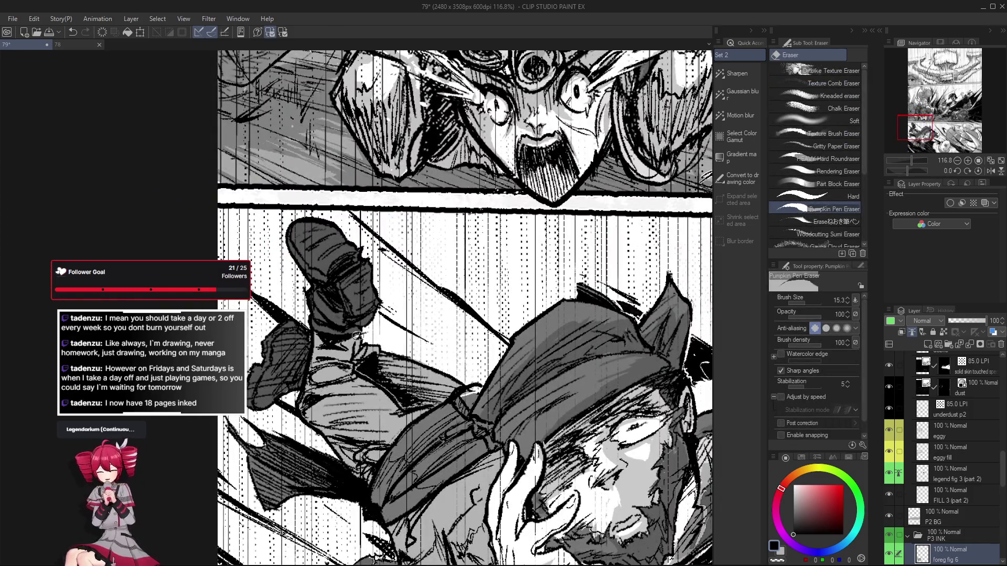
key("p")
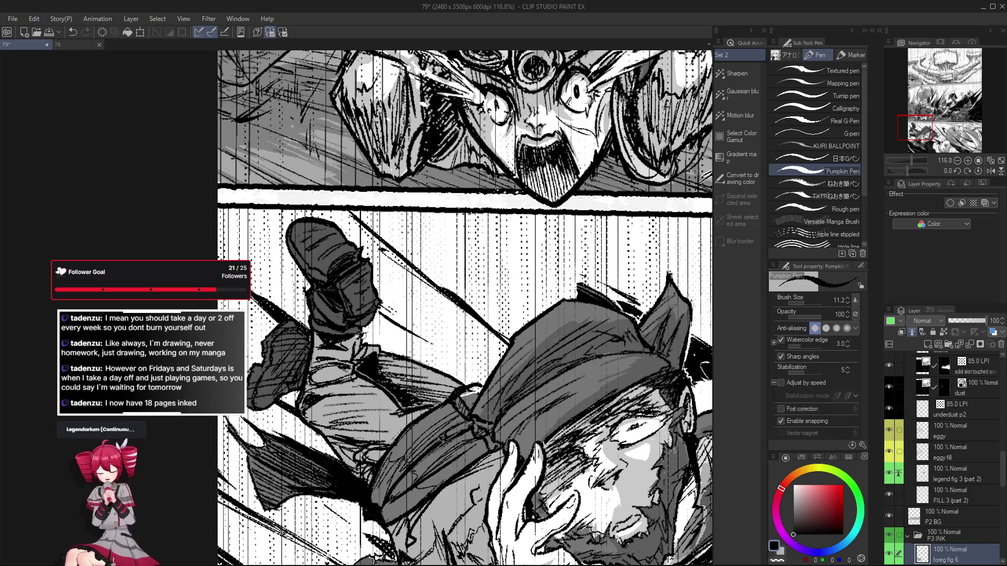
Sample the light grey 178 tone from the kicking man's panel
scroll(361, 335, "down", 2)
scroll(354, 343, "up", 4)
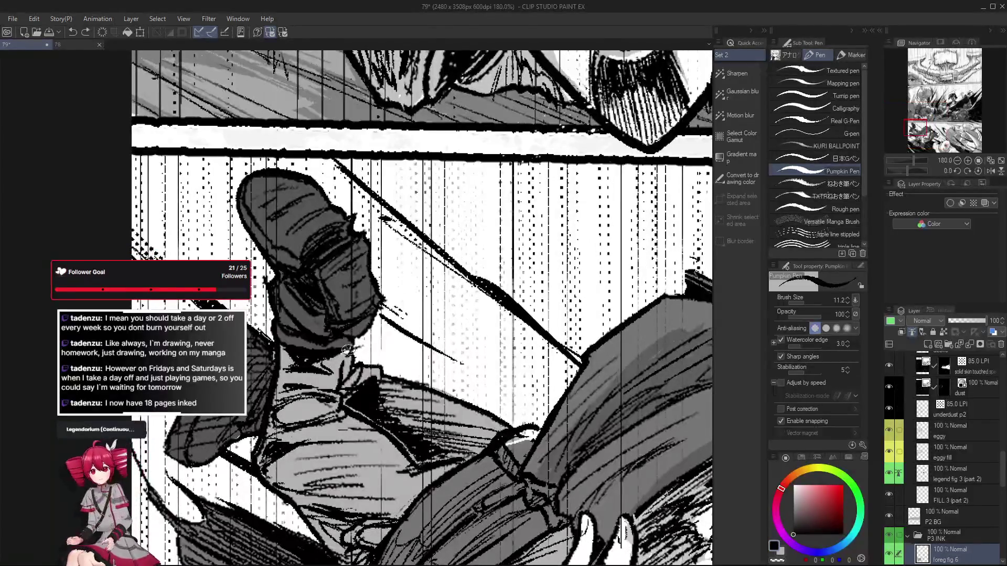
scroll(347, 349, "down", 3)
left_click(351, 435, "alt")
scroll(954, 480, "up", 2)
scroll(954, 480, "up", 5)
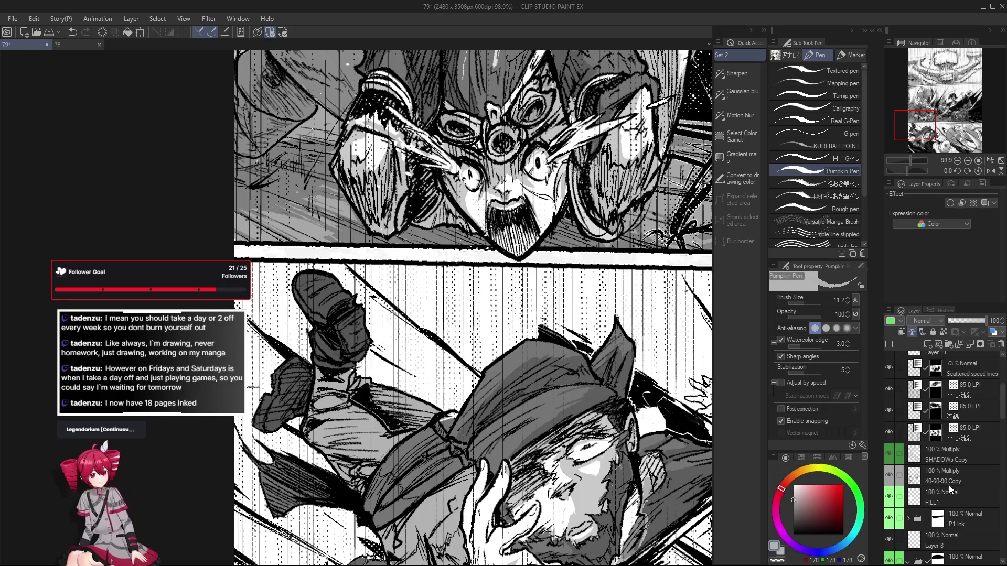
Select the 40-60-90 Copy layer with Lasso fill and sample dark grey, light grey, then black
left_click(951, 482)
key("g")
scroll(347, 377, "up", 2)
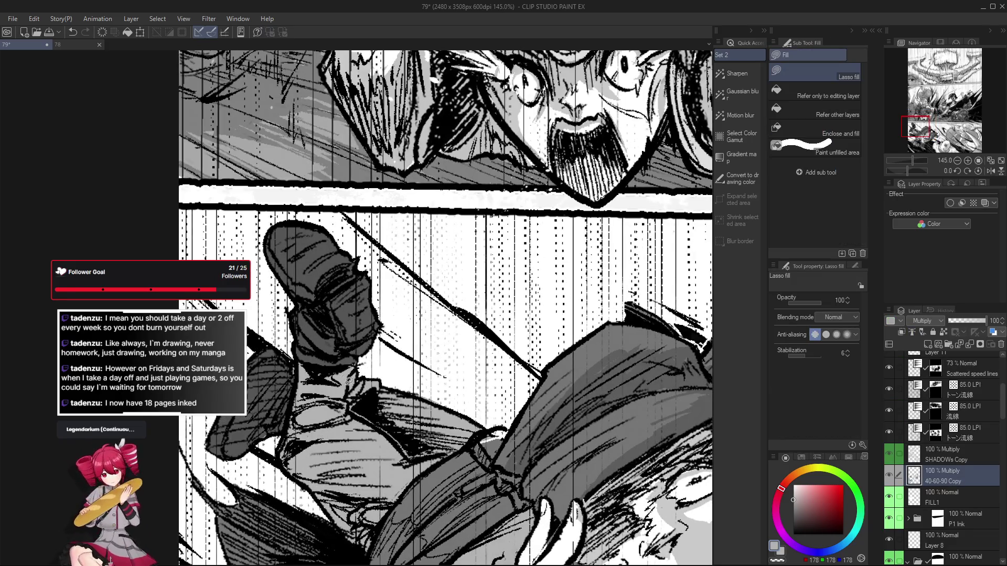
scroll(347, 378, "up", 2)
left_click(348, 307, "alt")
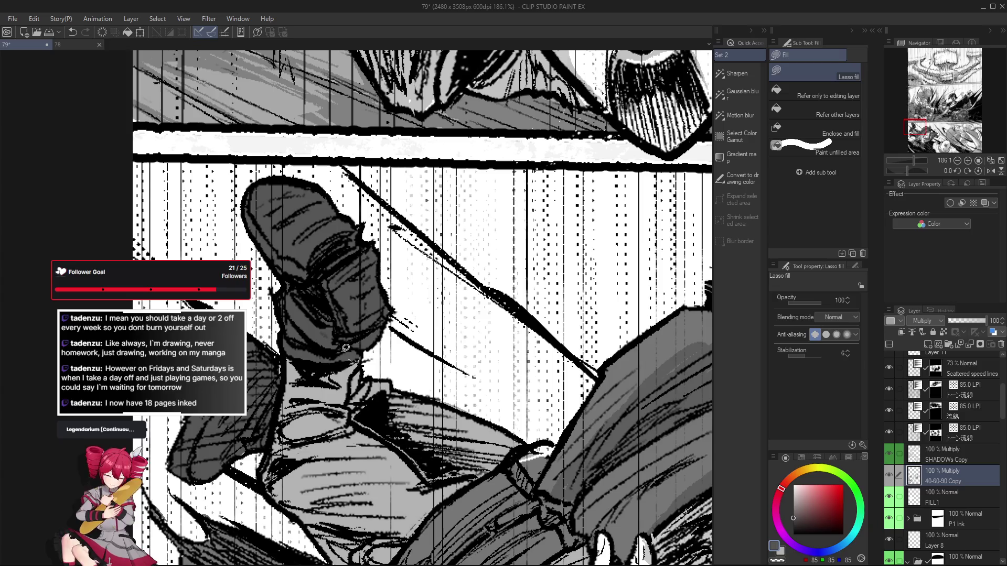
left_click(361, 373, "alt")
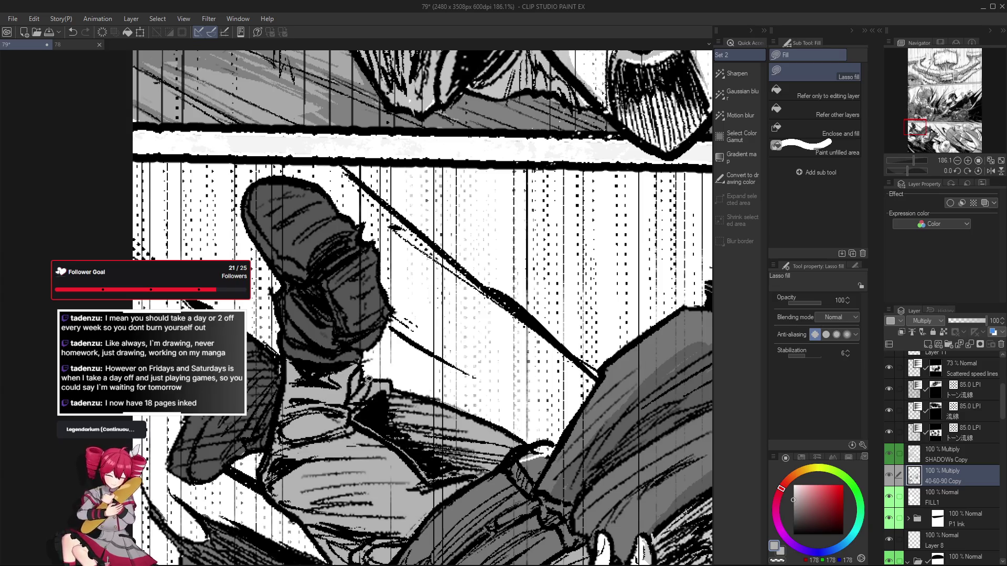
scroll(357, 419, "down", 4)
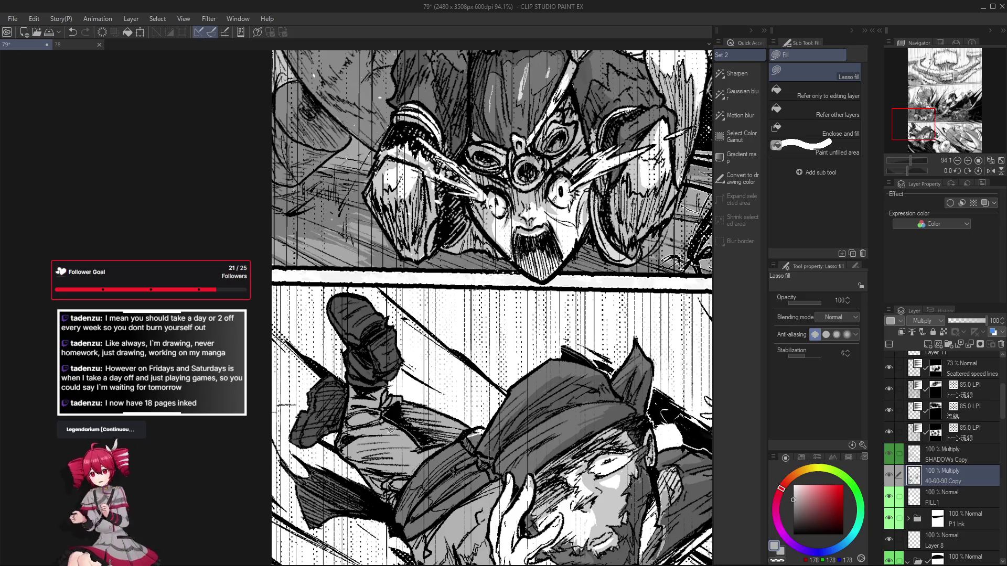
left_click(392, 415, "alt")
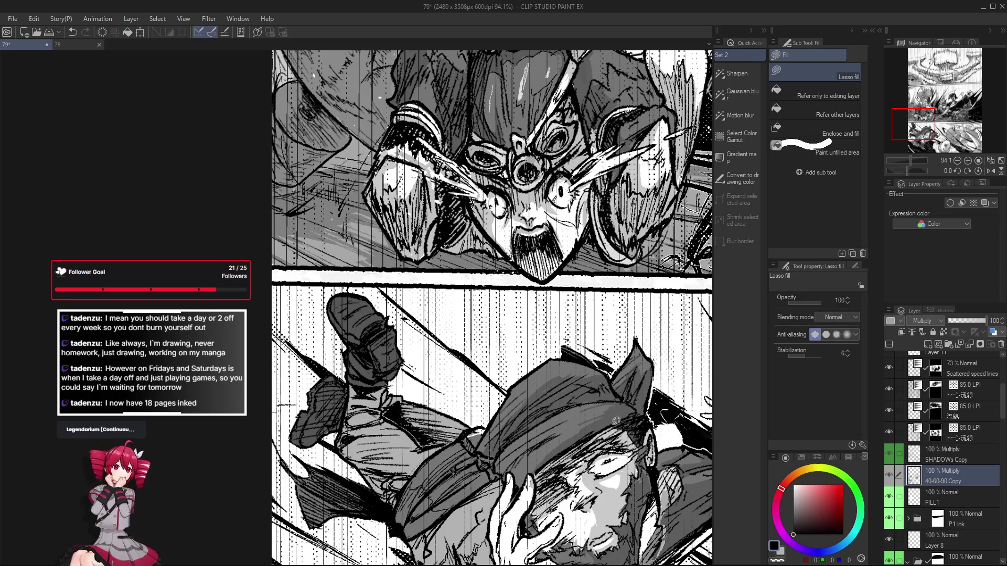
scroll(949, 369, "down", 3)
scroll(949, 369, "down", 4)
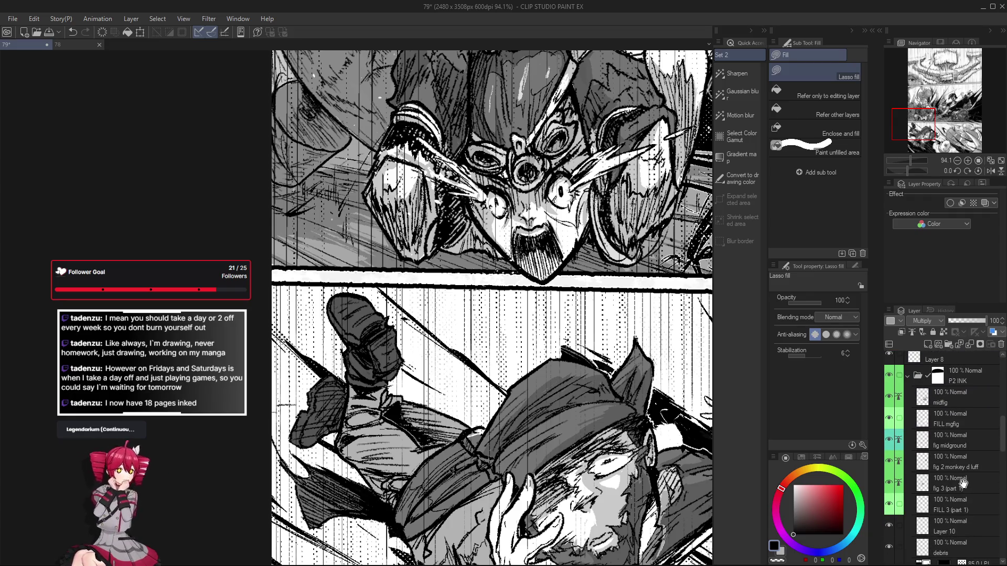
scroll(965, 483, "up", 1)
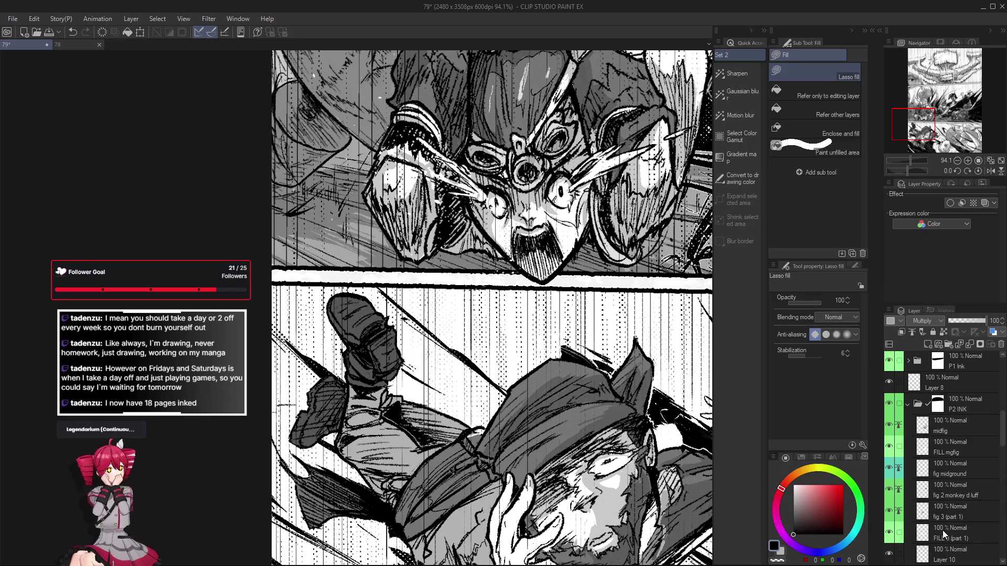
key("o")
scroll(355, 347, "up", 2)
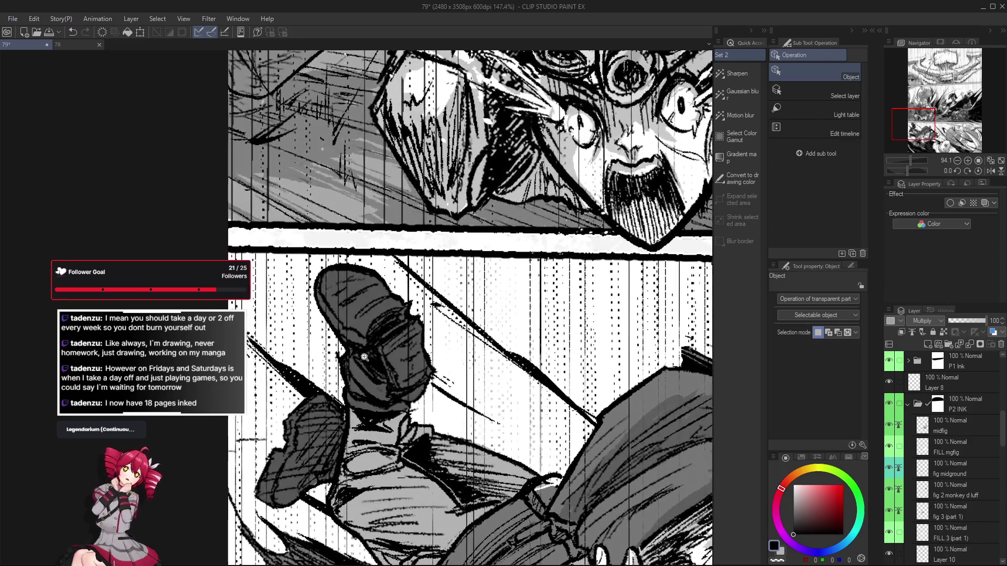
Make foreg fig 6 the working layer and check the figure in a mirrored, tilted view
left_click(359, 266)
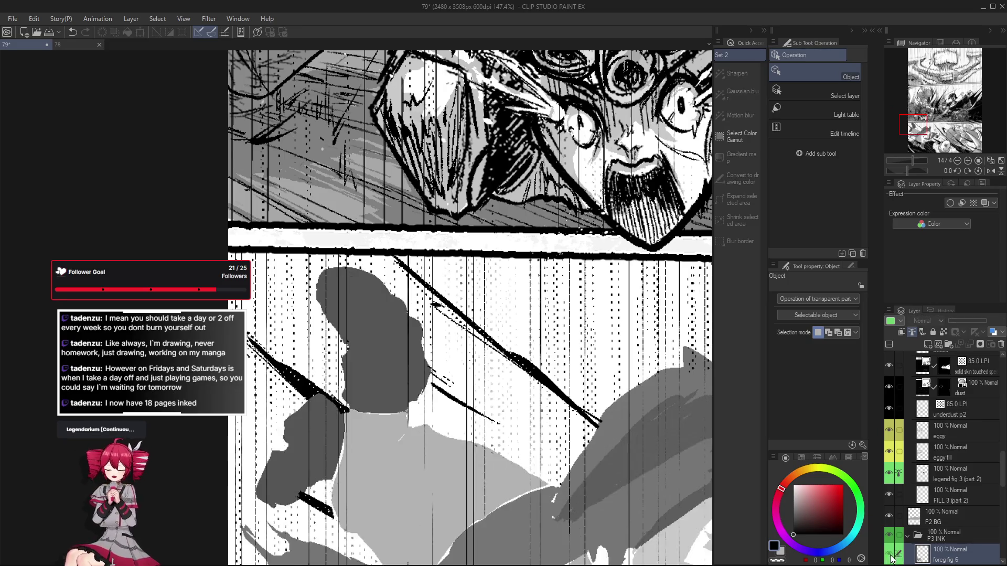
key("h")
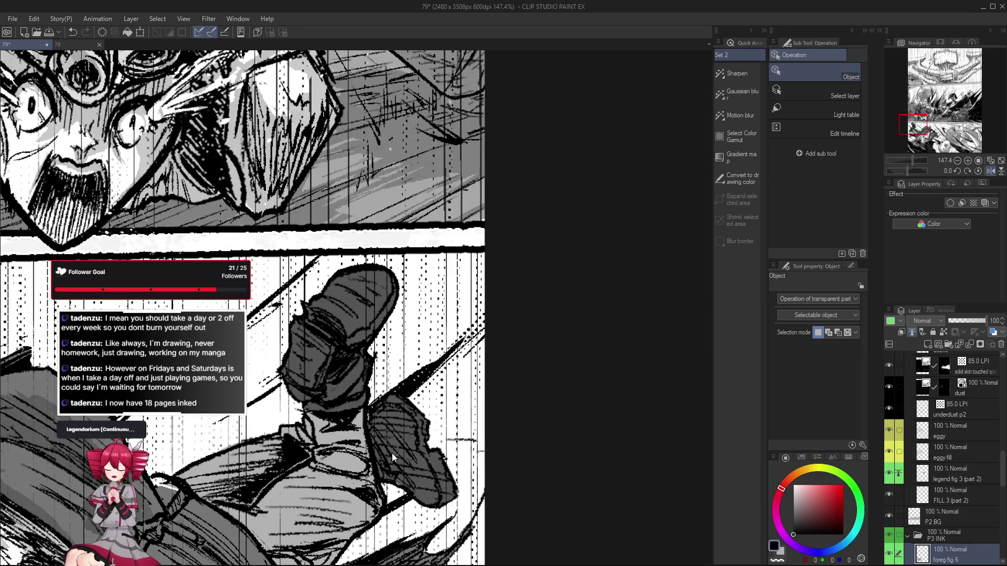
key("p")
left_click_drag(392, 453, 386, 475)
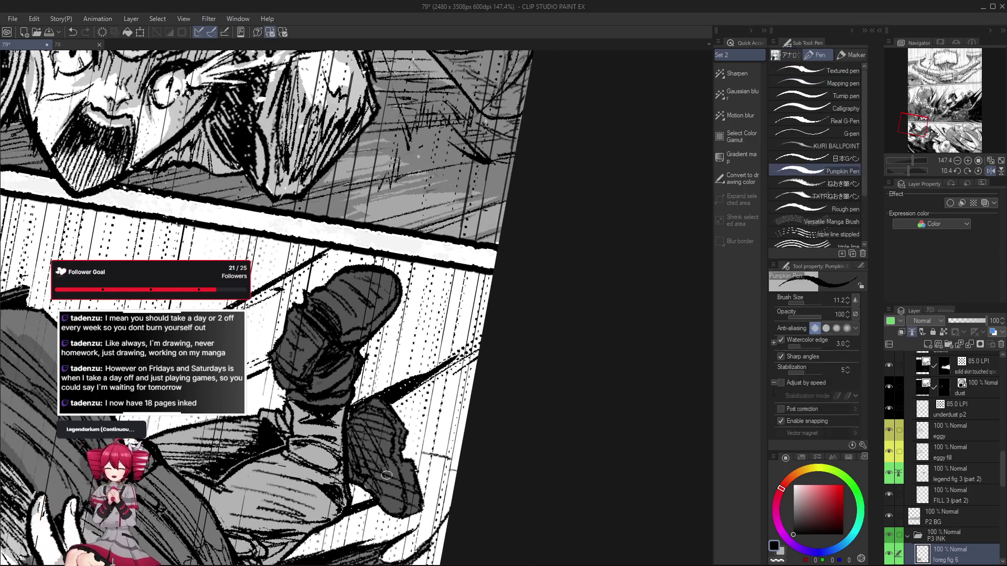
key("e")
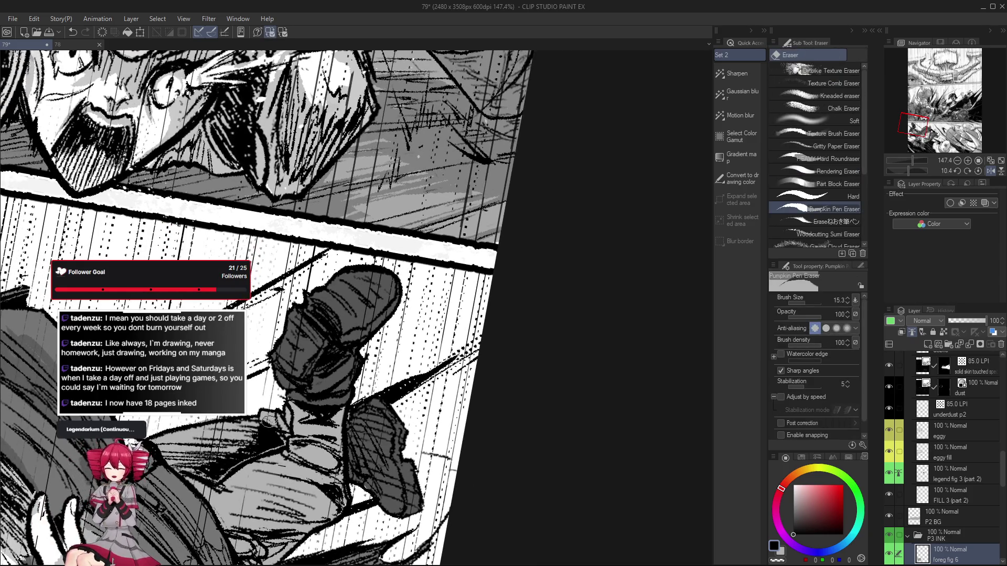
key("ctrl+0")
Undo the last stroke and erase small stray marks in the leg panel
scroll(437, 463, "up", 1)
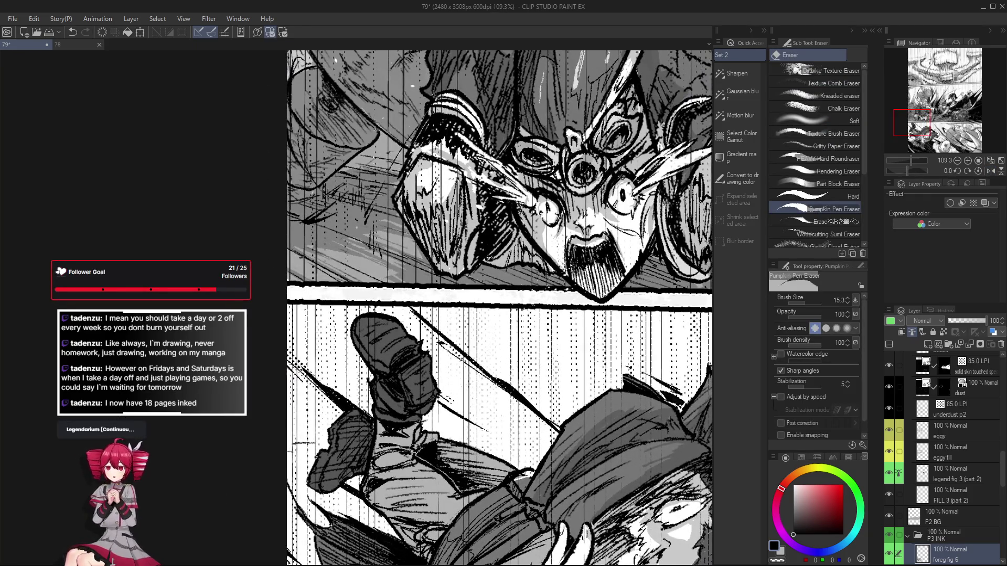
key("ctrl+z")
left_click_drag(420, 449, 427, 438)
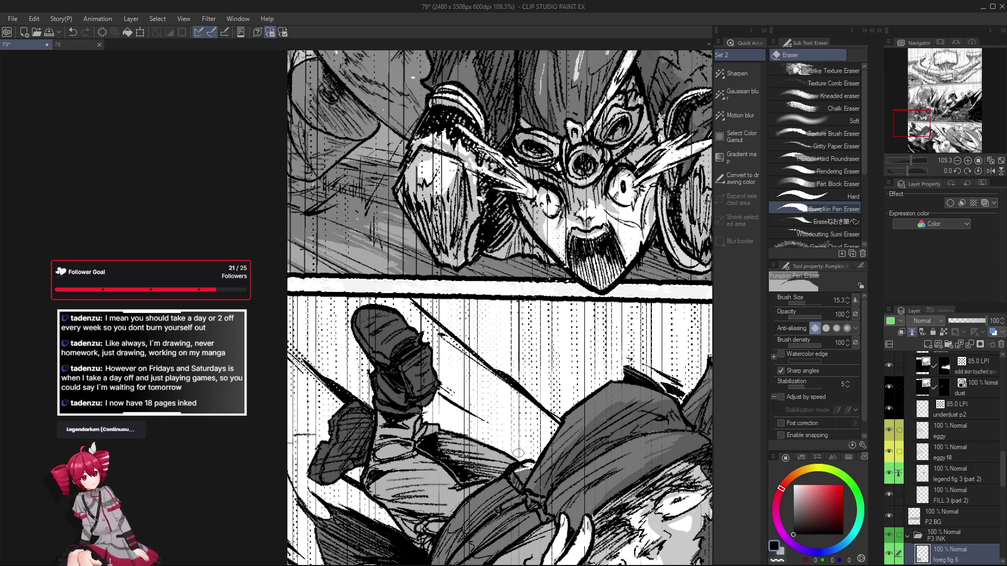
scroll(426, 440, "up", 2)
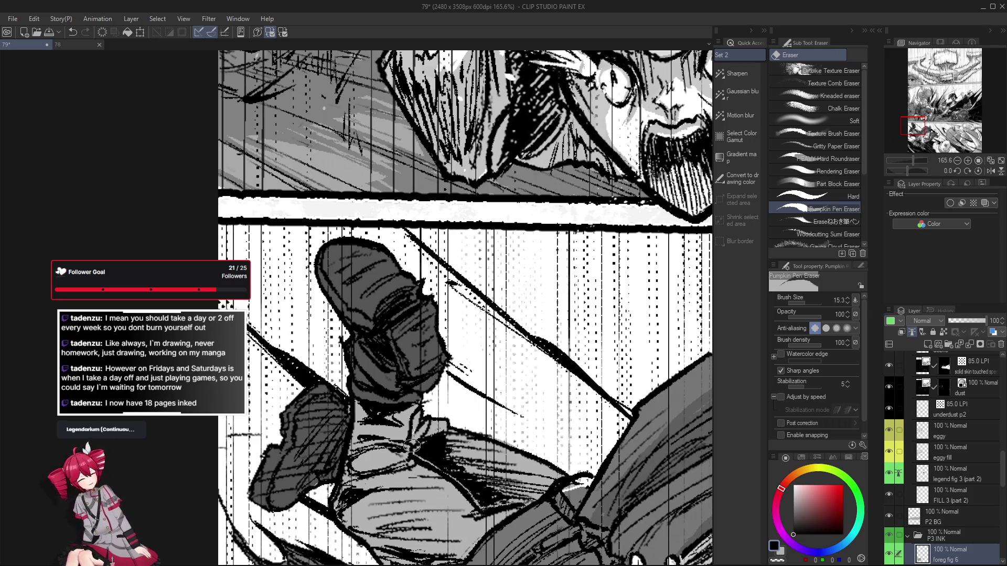
Sample the light grey tone and select the 40-60-90 Copy tone layer
left_click(397, 430, "alt")
left_click(396, 430, "alt")
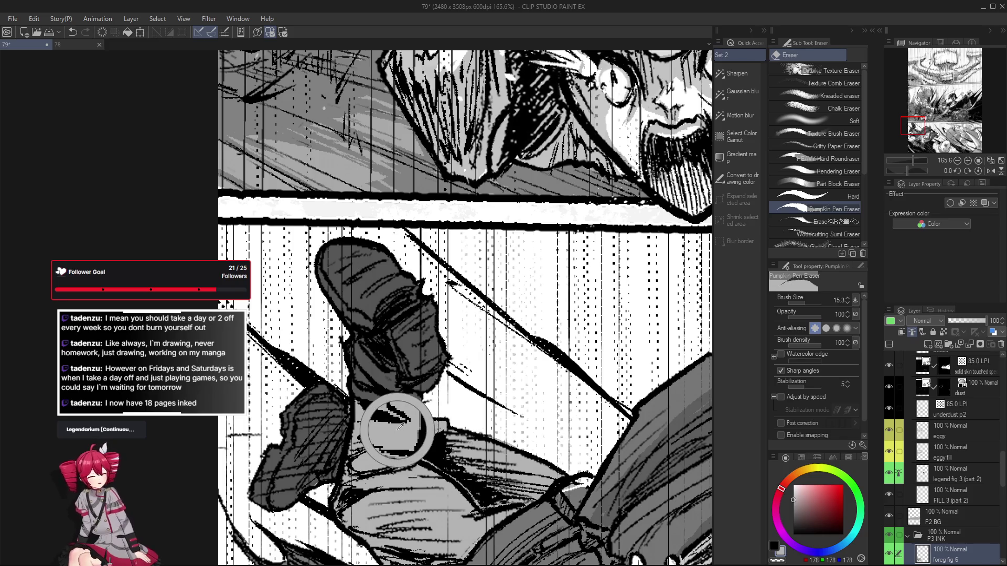
scroll(941, 502, "up", 5)
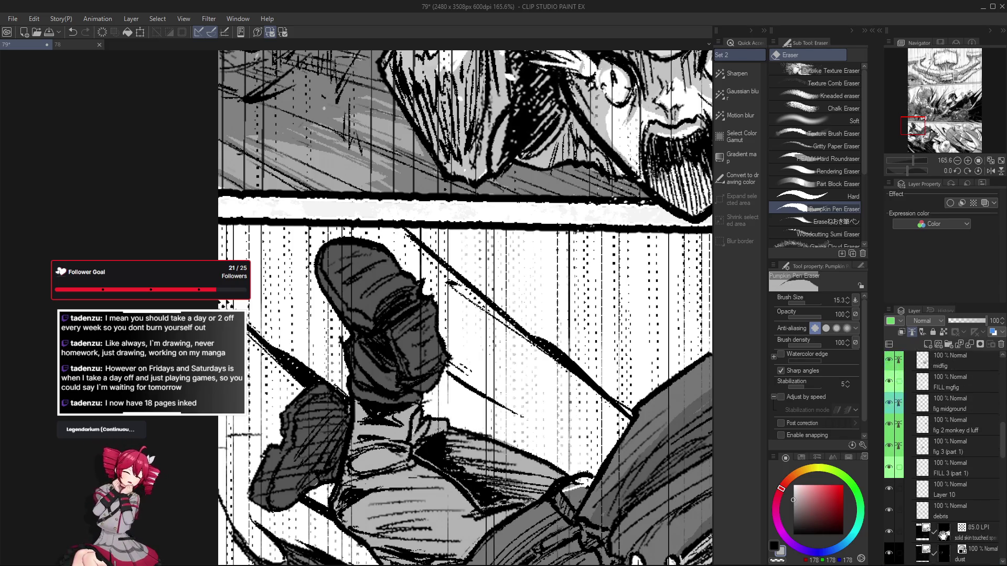
scroll(941, 501, "up", 5)
left_click(950, 469)
Set the drawing colour to black with Lasso fill active
key("g")
key("g")
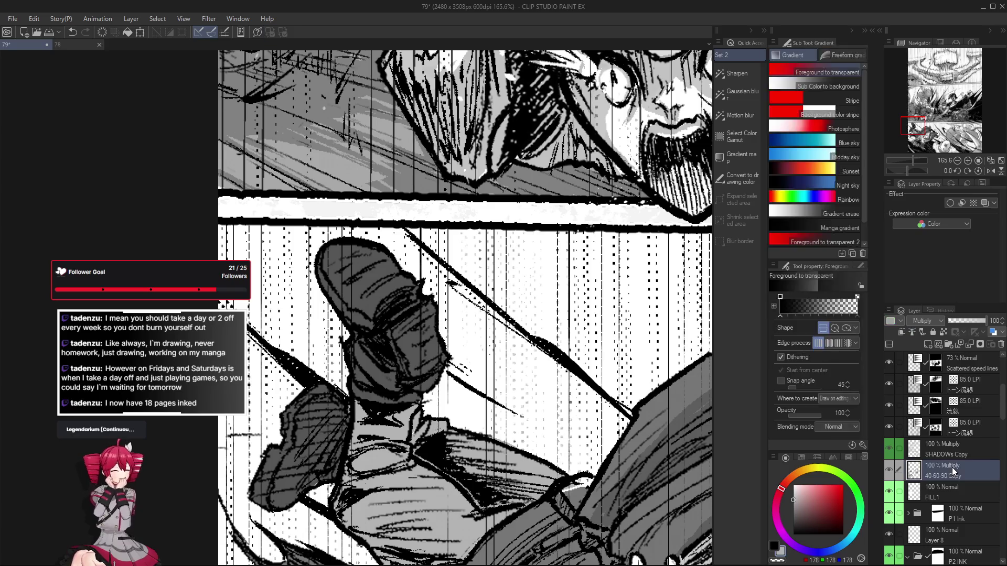
left_click(396, 427, "alt")
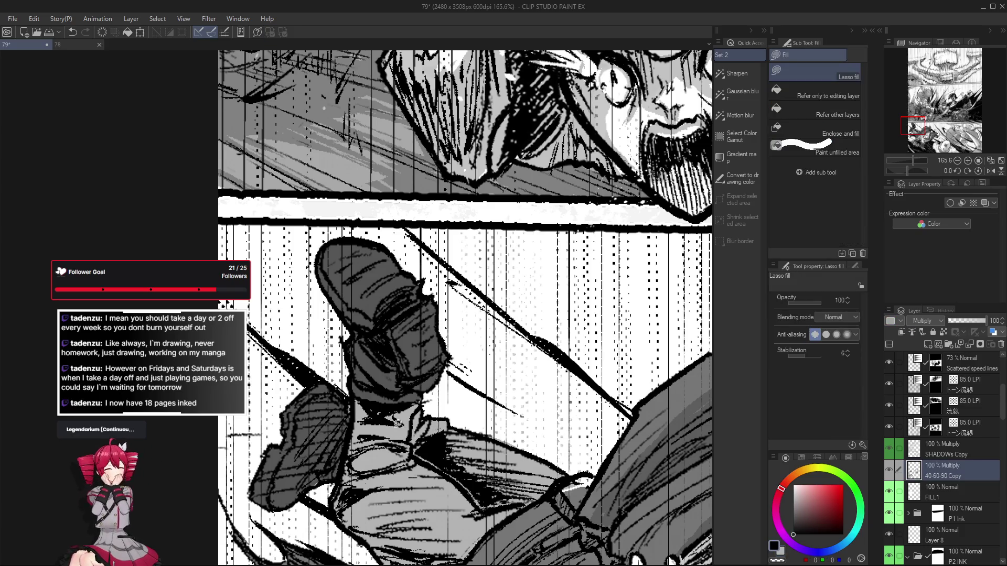
scroll(930, 378, "down", 3)
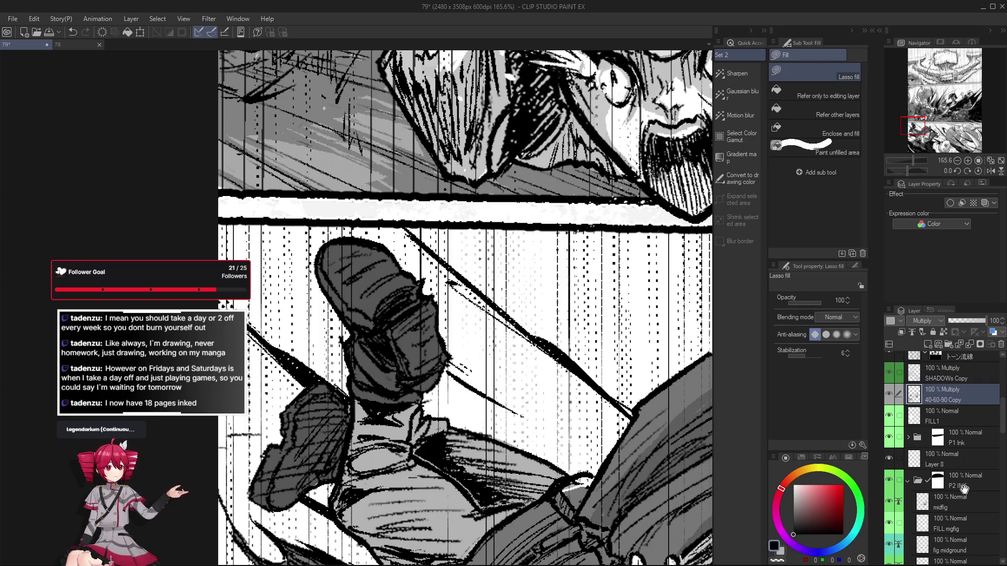
scroll(970, 461, "down", 1)
scroll(968, 464, "down", 6)
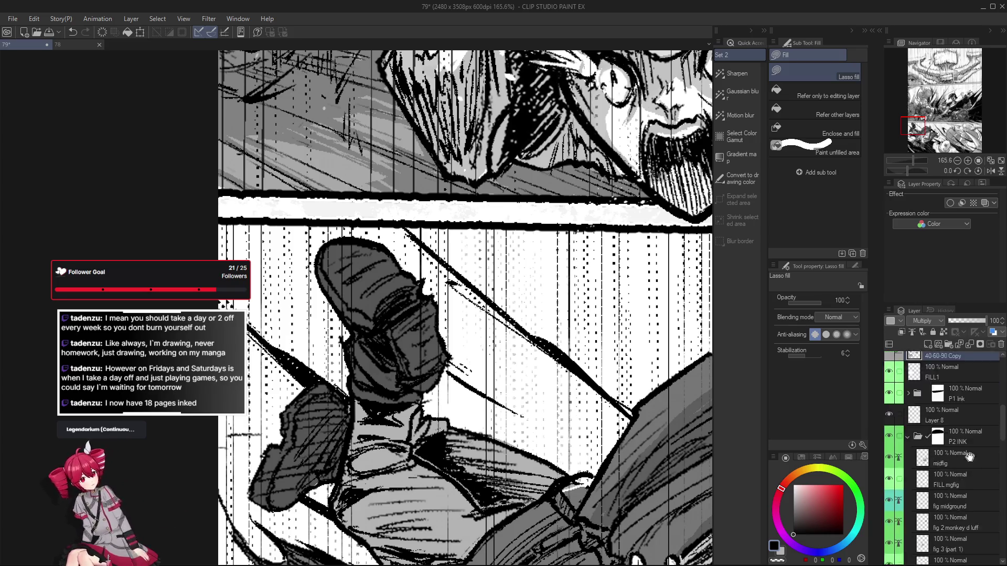
scroll(968, 467, "up", 4)
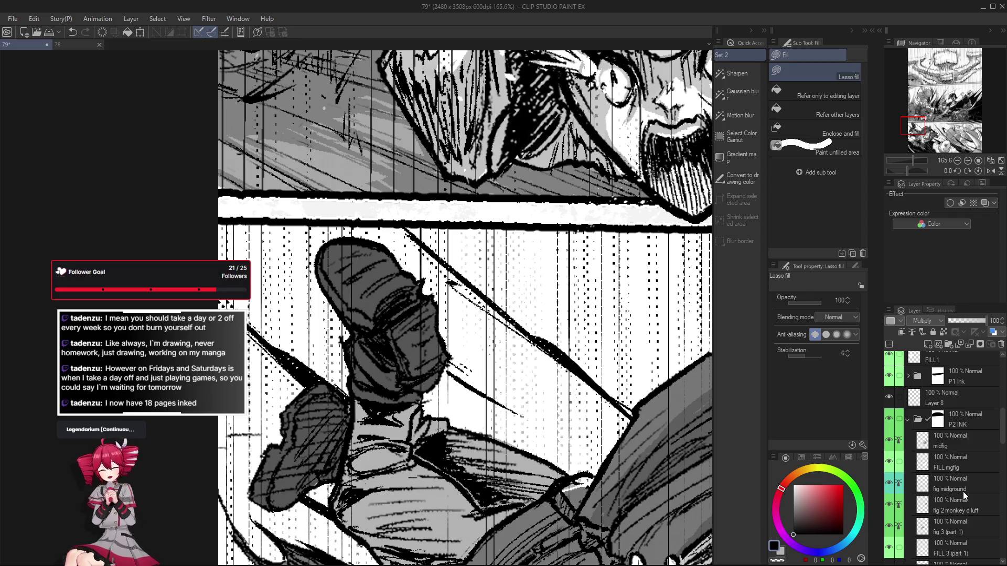
Select the foreg fig 6 layer and toggle its visibility to compare the ink
key("o")
left_click(271, 444)
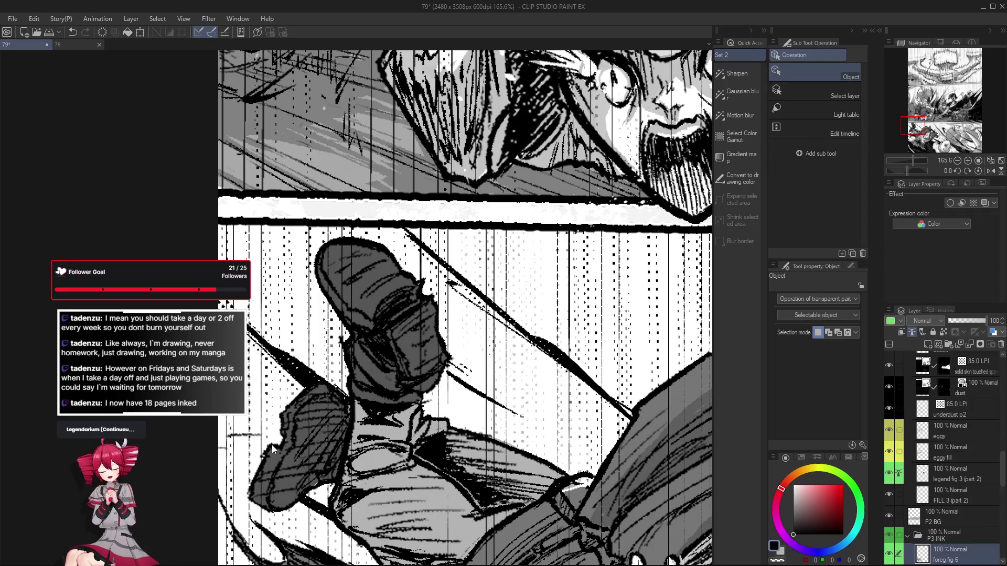
left_click(889, 554)
left_click(888, 555)
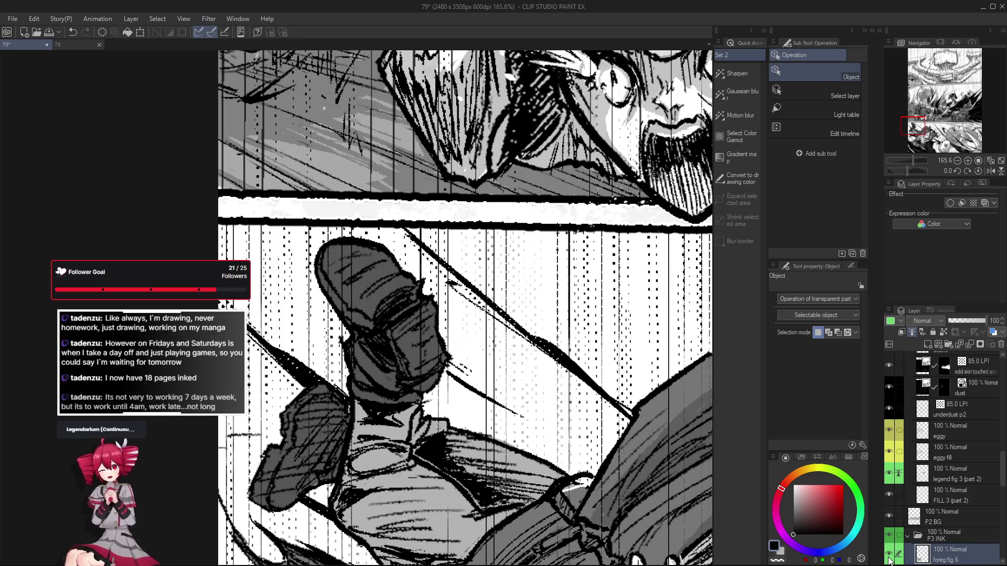
key("p")
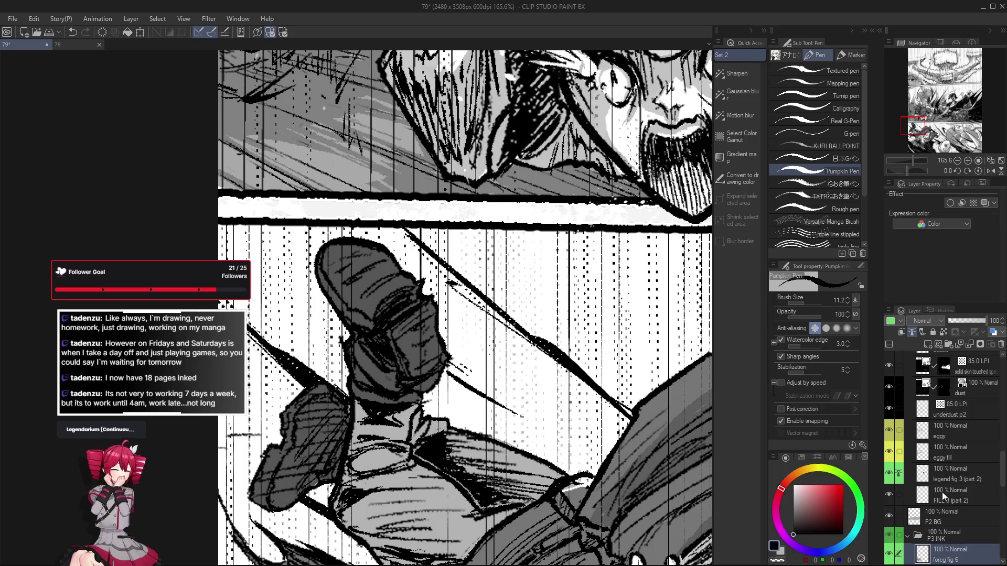
scroll(939, 527, "down", 1)
left_click(889, 526)
left_click(891, 524)
left_click(891, 524)
left_click(891, 523)
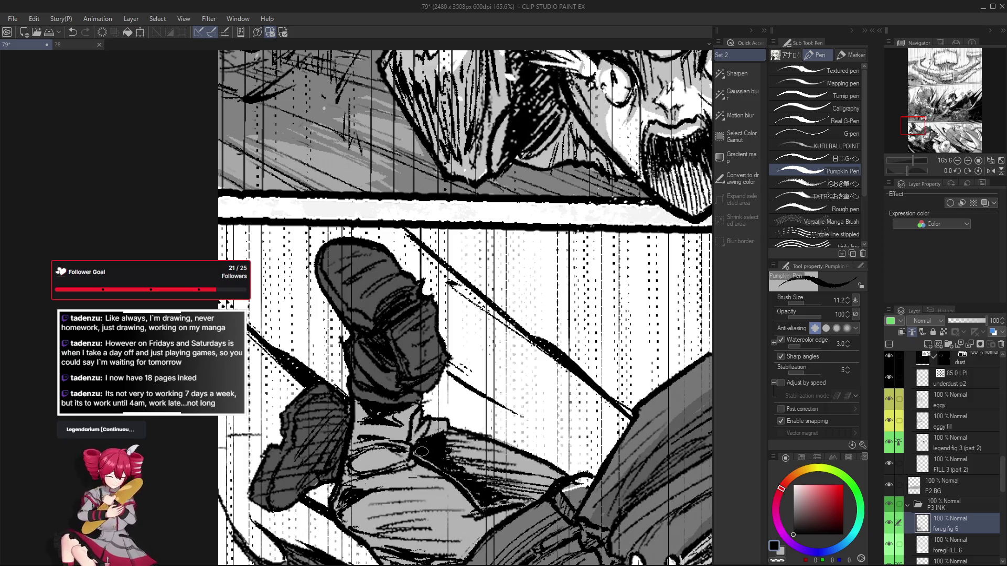
Touch up the ink around the bent knee, checking it mirrored and undoing a small stroke
key("e")
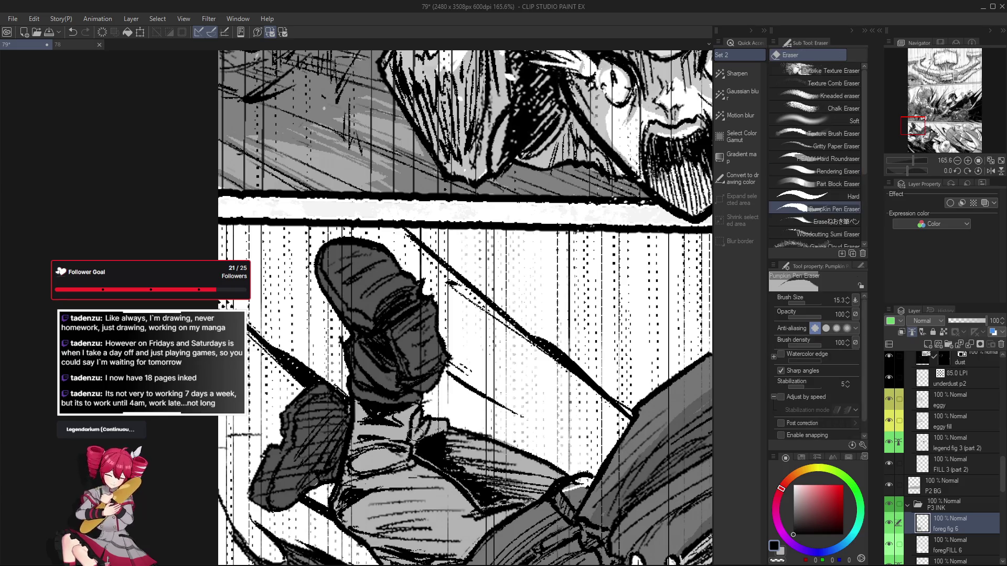
key("p")
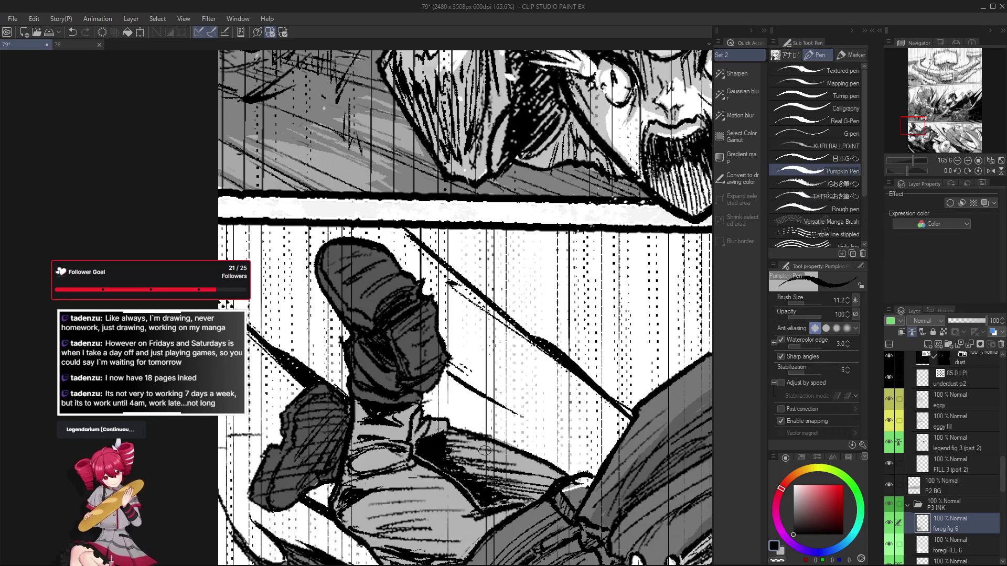
scroll(416, 447, "down", 2)
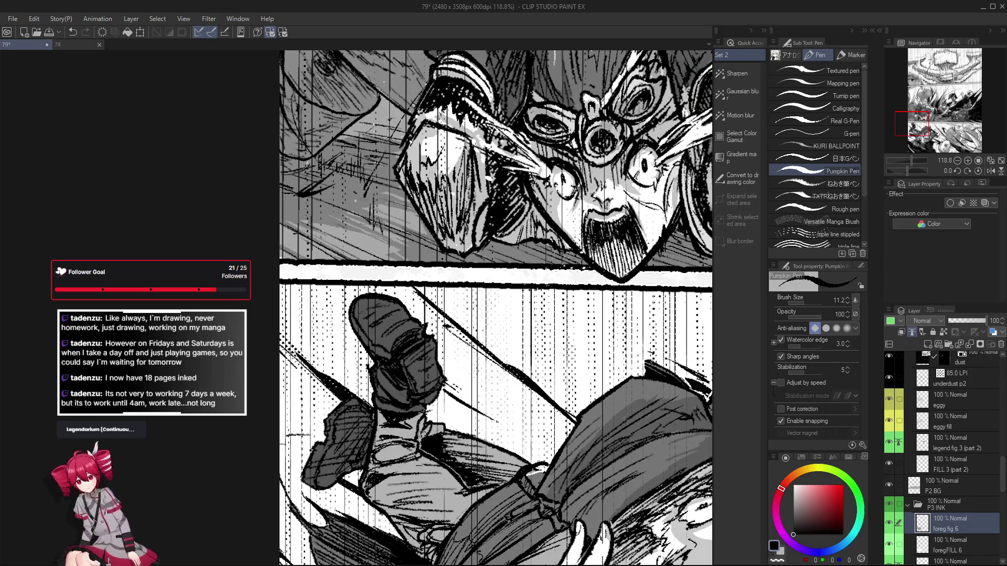
mouse_move(521, 459)
left_mouse_down()
mouse_move(488, 429)
mouse_move(518, 420)
left_mouse_up()
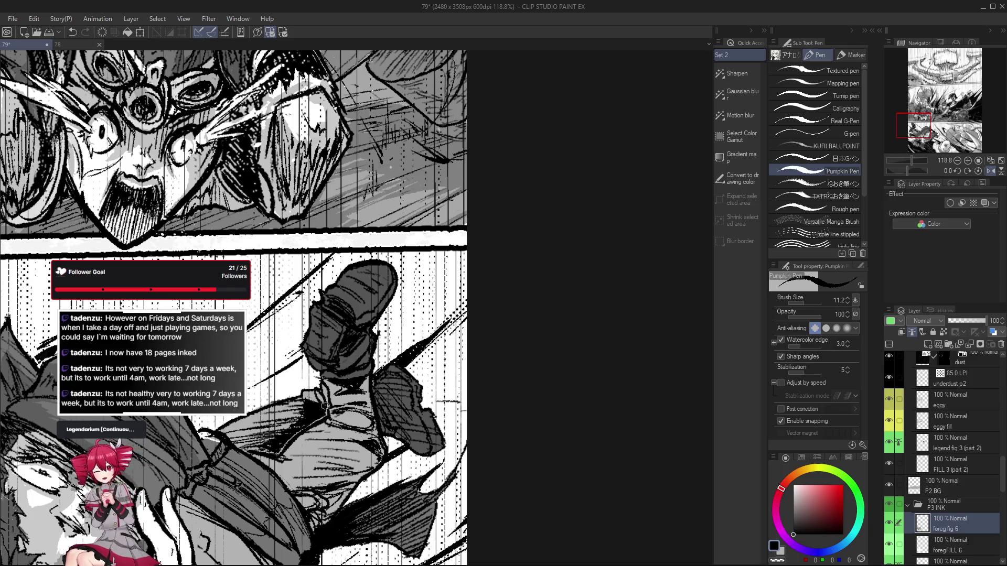
key("h")
scroll(522, 451, "up", 1)
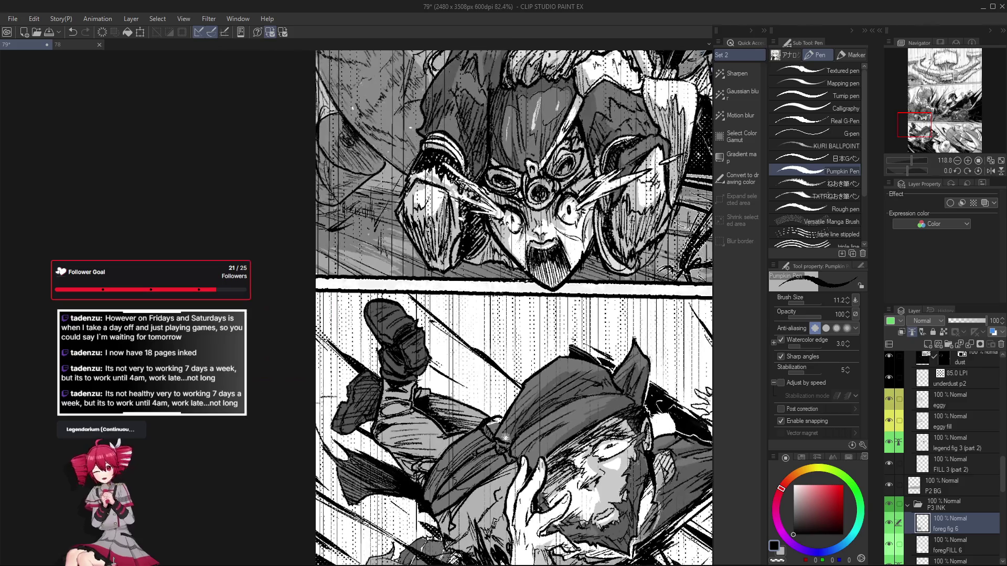
scroll(407, 402, "up", 1)
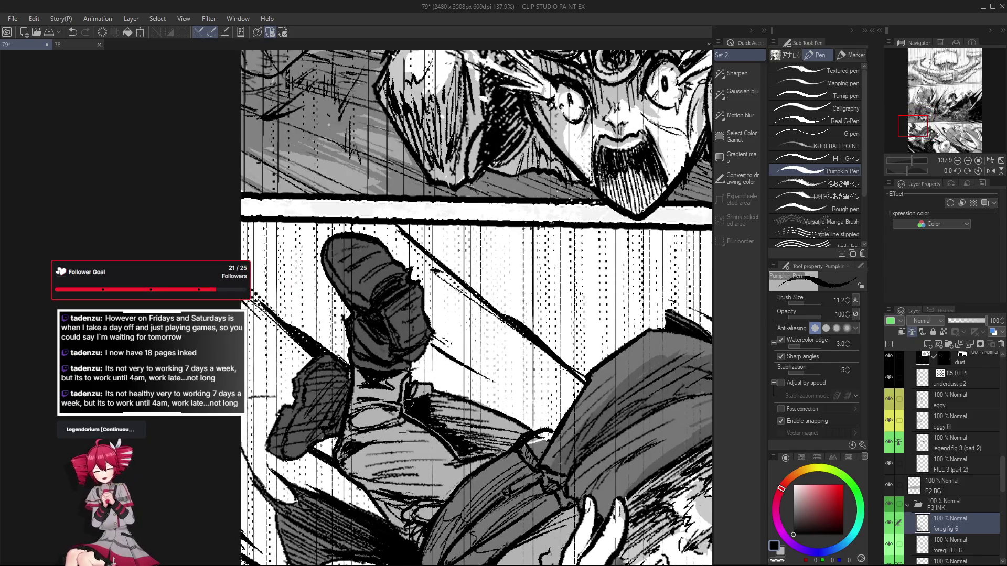
key("ctrl+z")
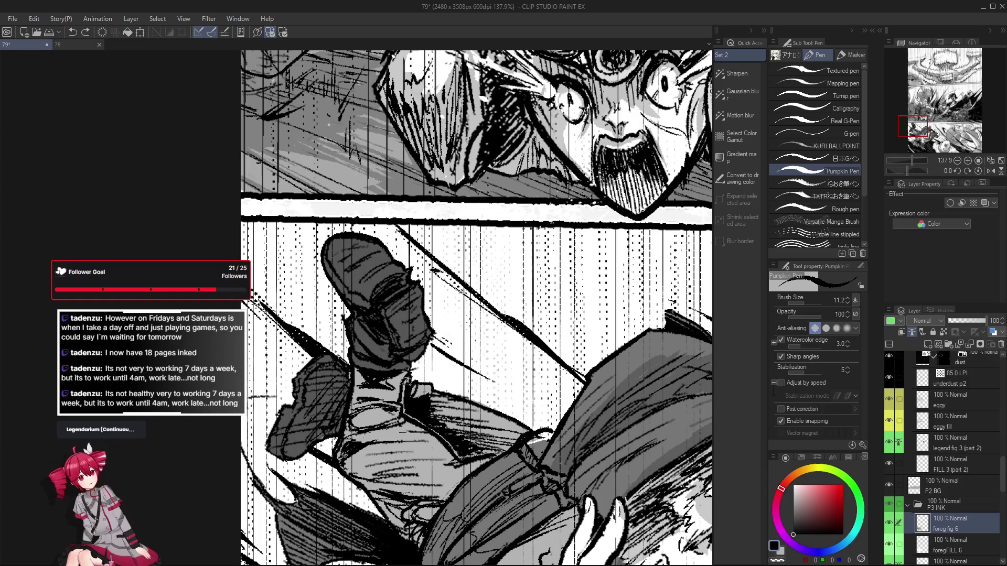
scroll(406, 400, "down", 2)
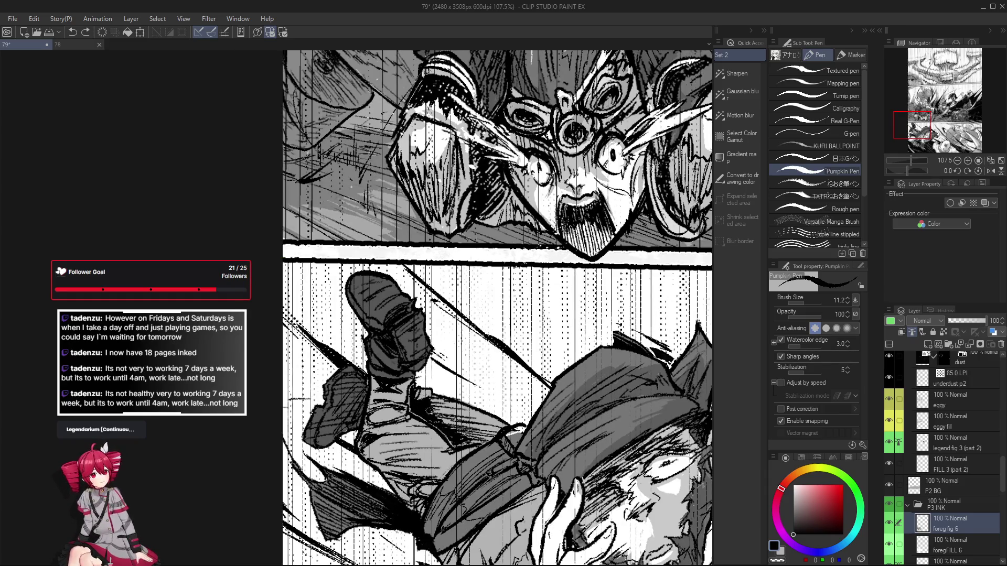
Mirror the canvas view back and forth to check the lower panel's proportions
key("e")
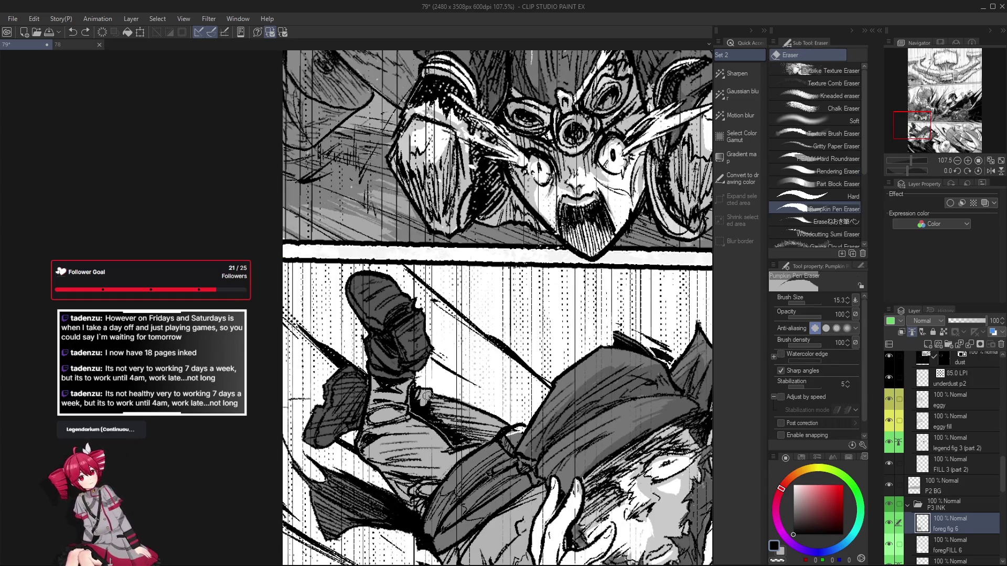
key("h")
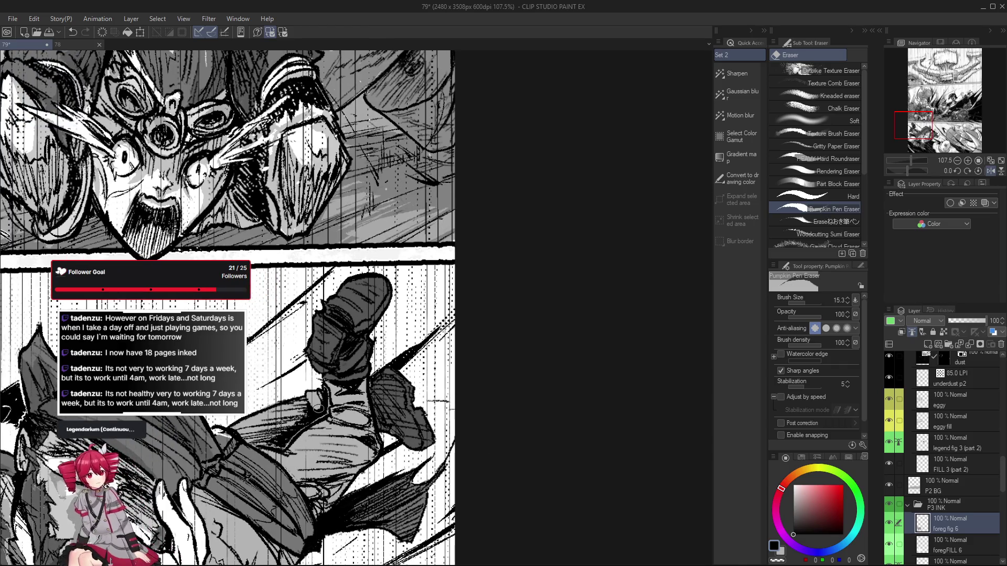
key("h")
key("h")
key("h")
key("g")
key("g")
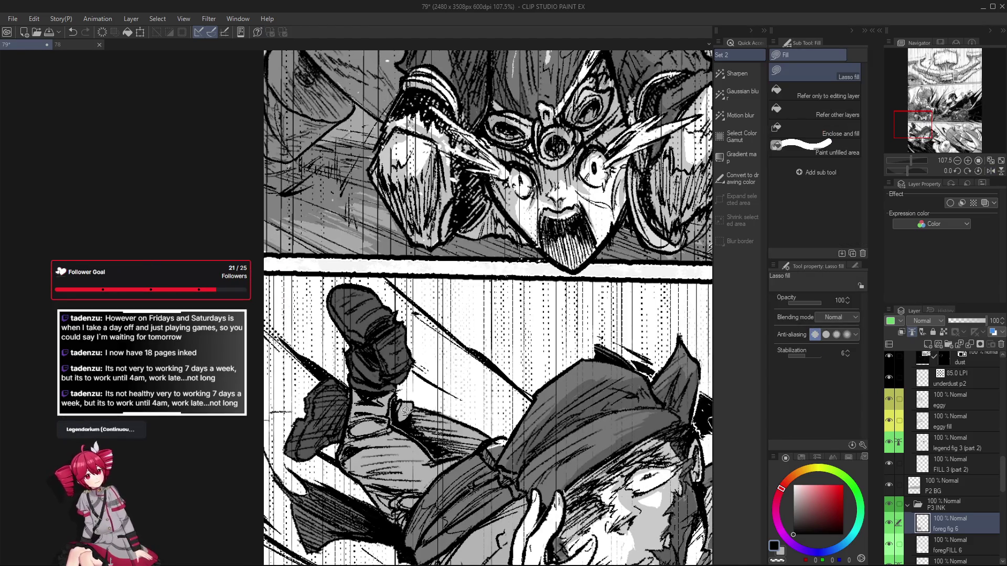
key("h")
key("h")
scroll(412, 416, "up", 1)
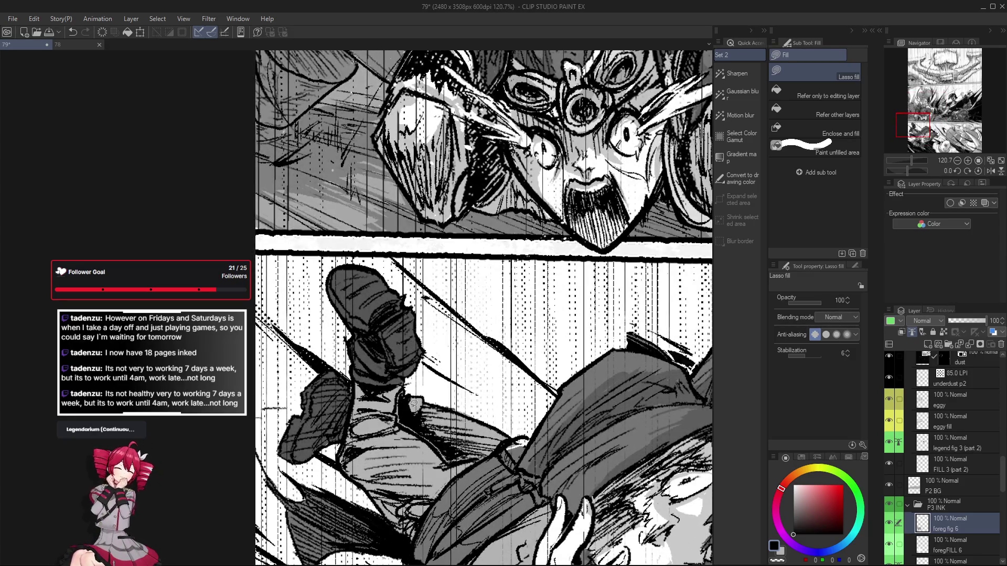
scroll(412, 403, "down", 1)
key("h")
scroll(413, 442, "down", 1)
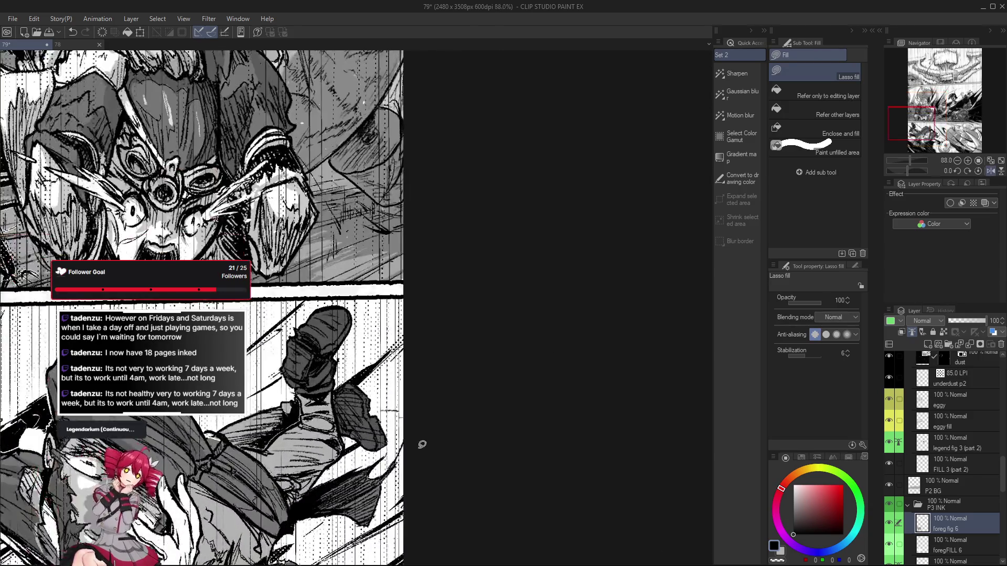
key("h")
scroll(413, 442, "down", 2)
key("h")
Select a freehand area around the kicking man and tilt the canvas for drawing
left_click_drag(467, 400, 602, 449)
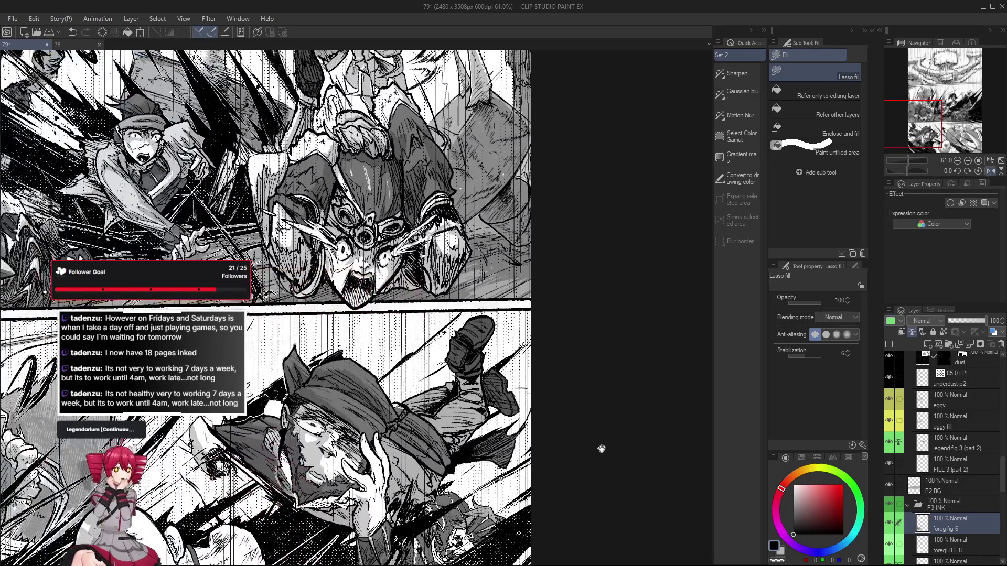
key("h")
left_click_drag(408, 456, 489, 458)
key("m")
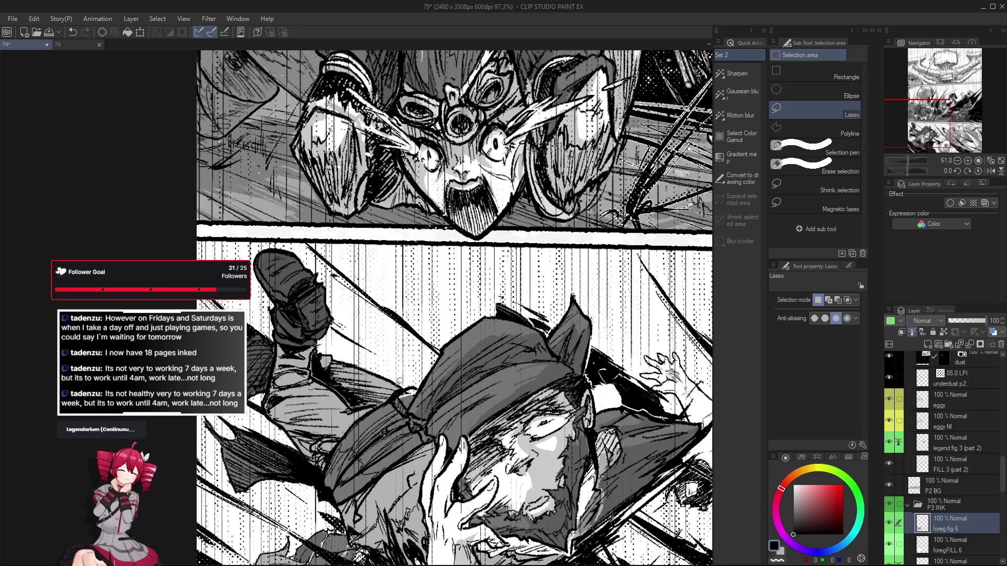
scroll(379, 393, "up", 2)
mouse_move(385, 399)
left_mouse_down()
mouse_move(367, 400)
mouse_move(333, 367)
mouse_move(398, 391)
mouse_move(486, 272)
left_mouse_up()
key("ctrl+d")
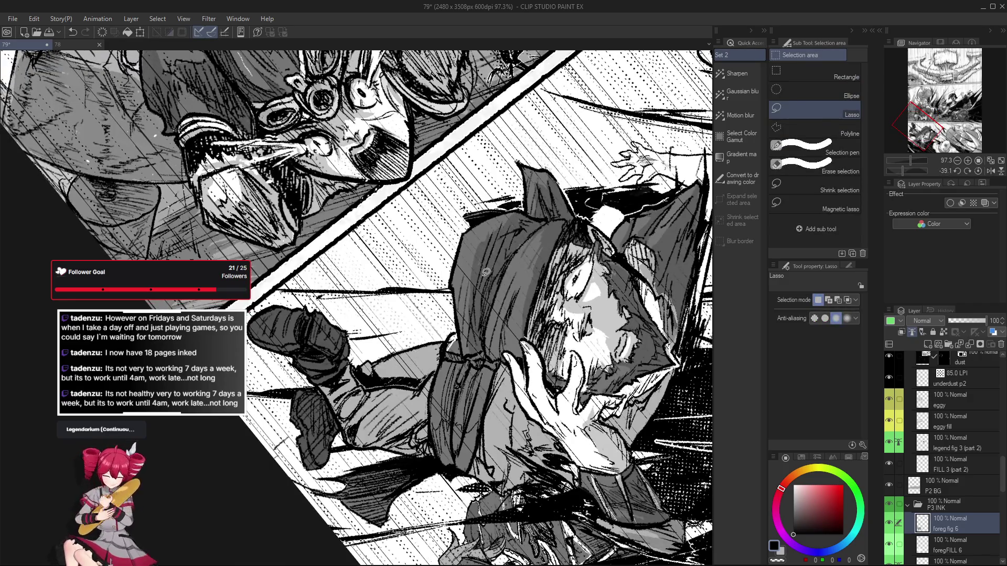
key("e")
mouse_move(419, 355)
left_mouse_down()
mouse_move(430, 409)
mouse_move(422, 464)
left_mouse_up()
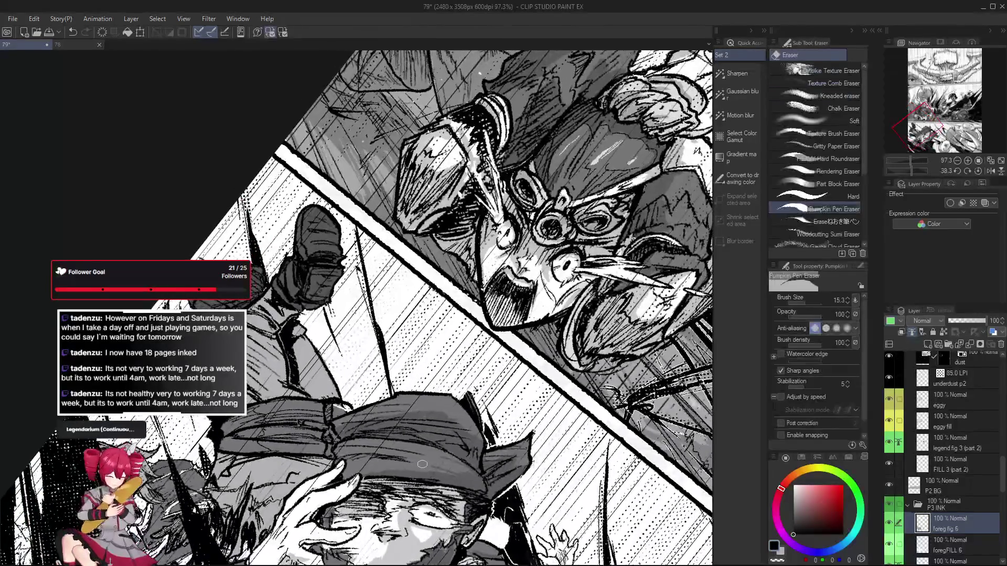
Add short Pumpkin Pen ink strokes on the leg and trousers, undoing one stroke
key("p")
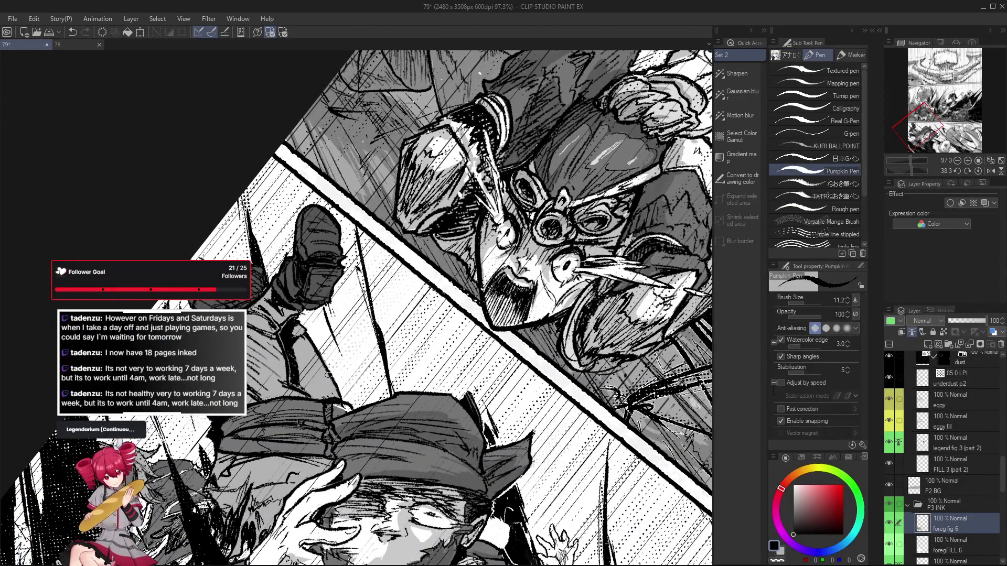
left_click_drag(306, 336, 322, 369)
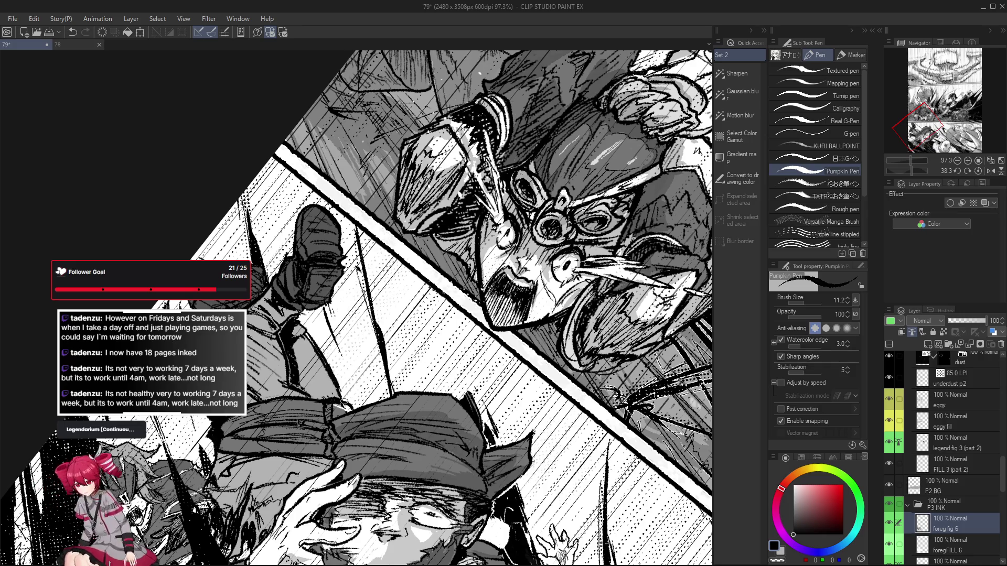
key("h")
key("ctrl+z")
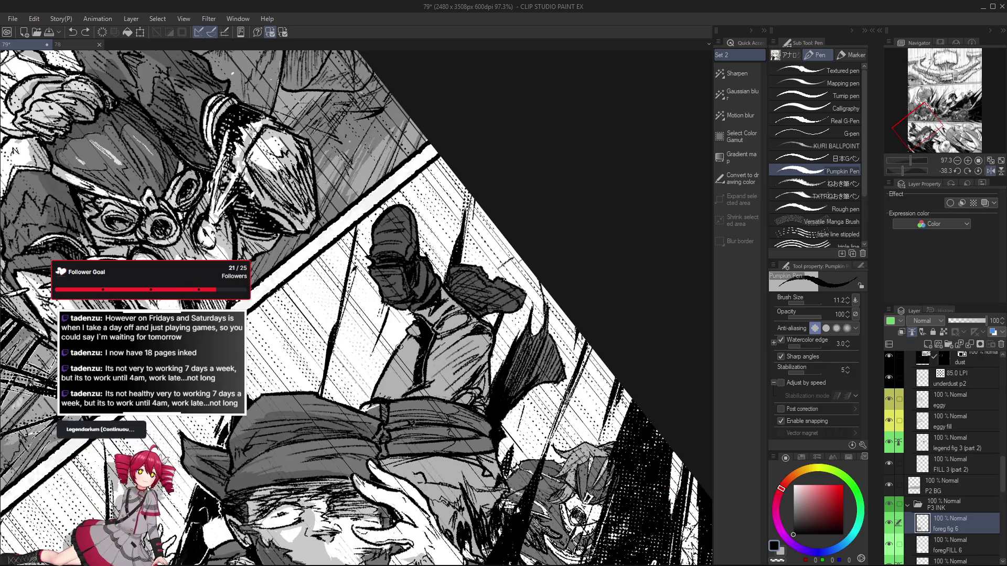
left_click_drag(411, 315, 444, 397)
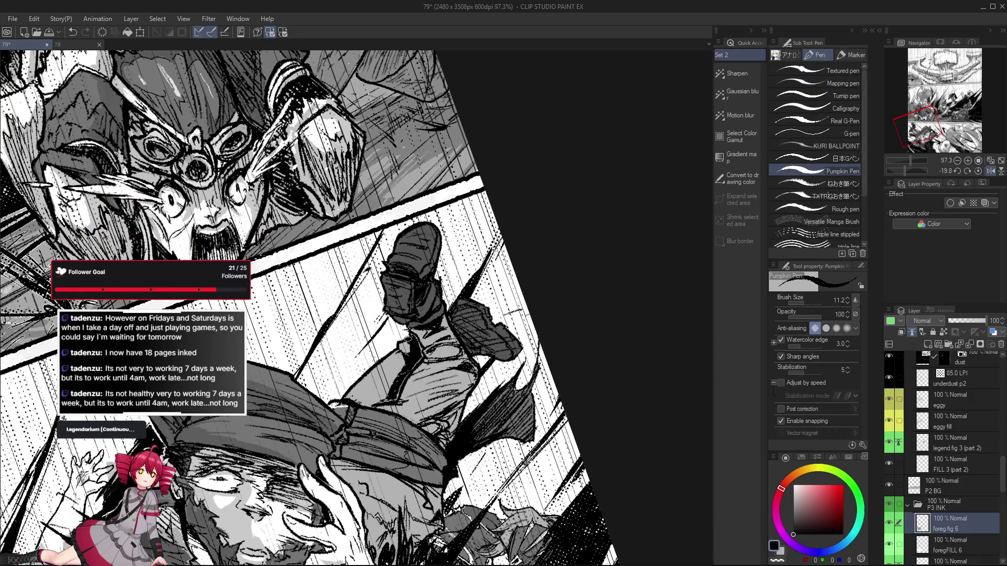
Touch up the leg inks at a rotated angle, then reset the rotation and check it mirrored
mouse_move(430, 376)
left_mouse_down()
mouse_move(598, 346)
mouse_move(597, 327)
left_mouse_up()
key("e")
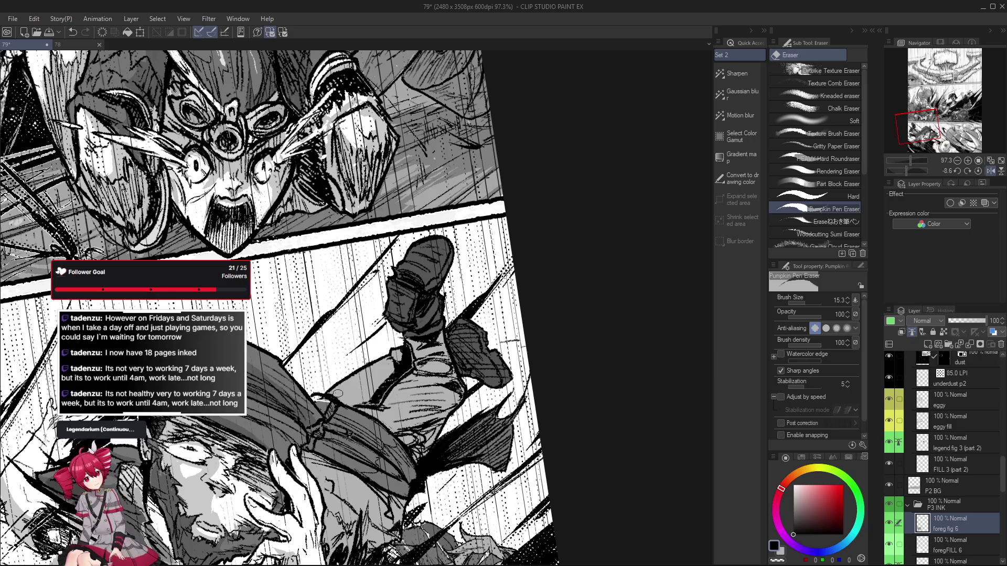
left_click_drag(338, 394, 418, 392)
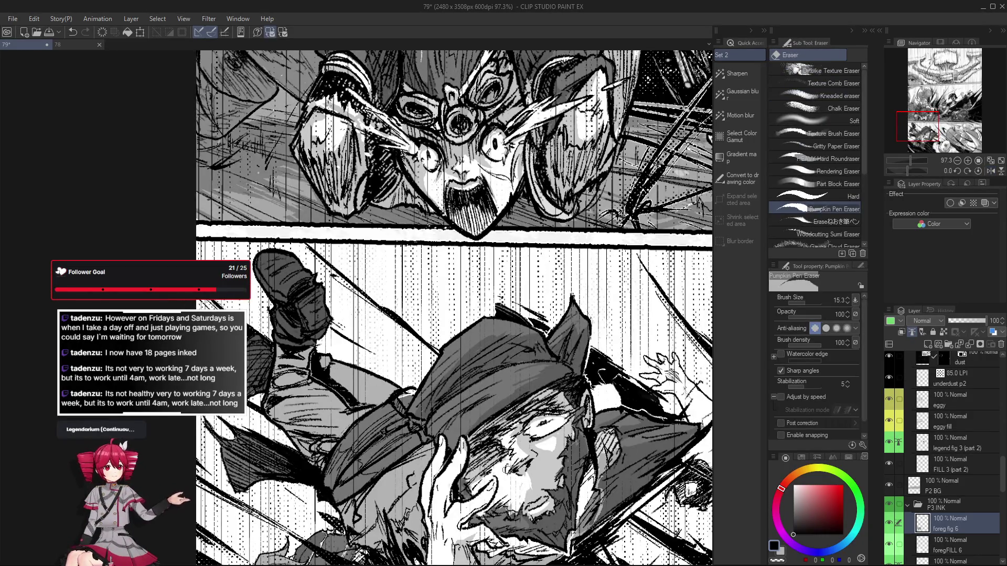
key("p")
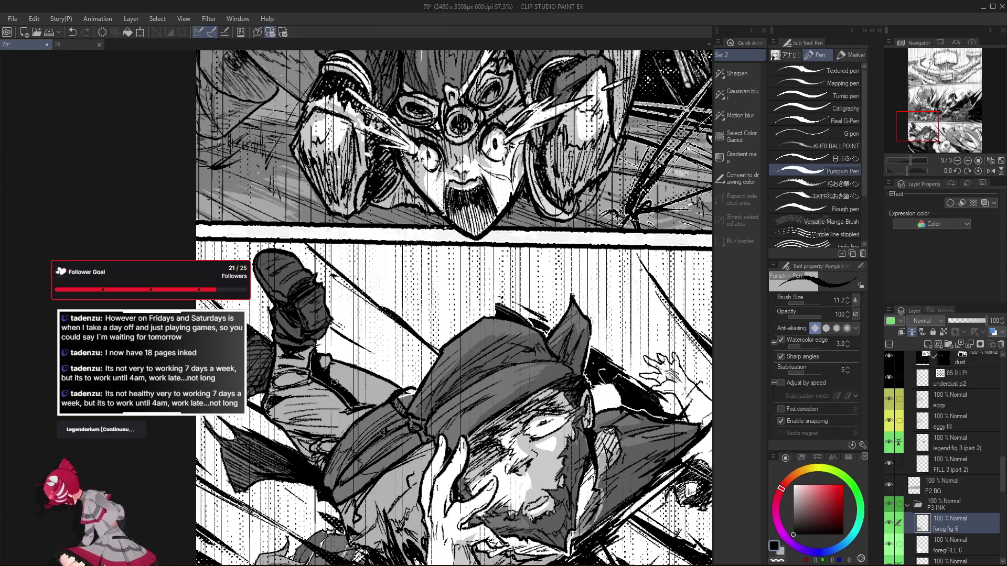
left_click_drag(341, 389, 535, 299)
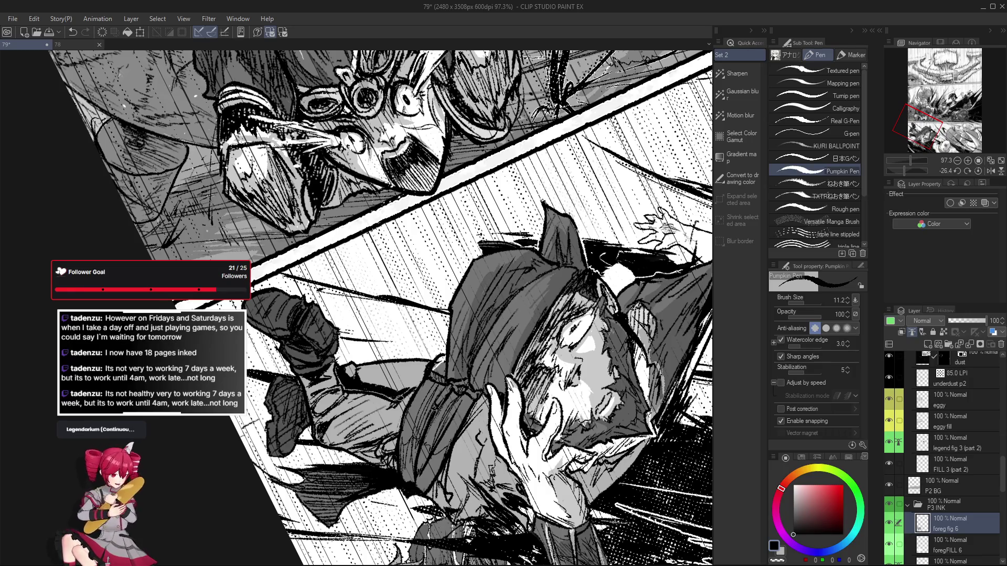
double_click(399, 398)
key("h")
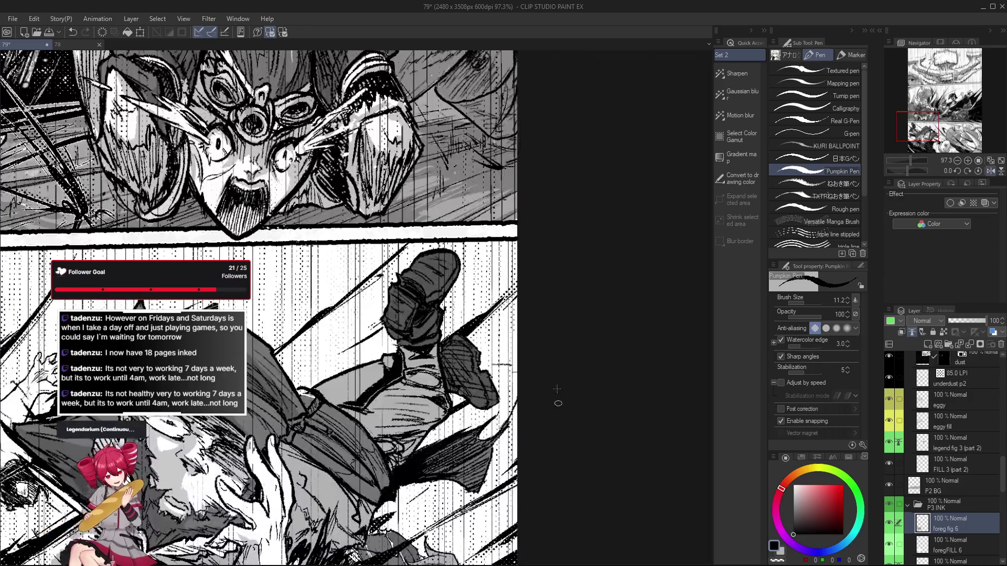
key("g")
scroll(388, 405, "down", 3)
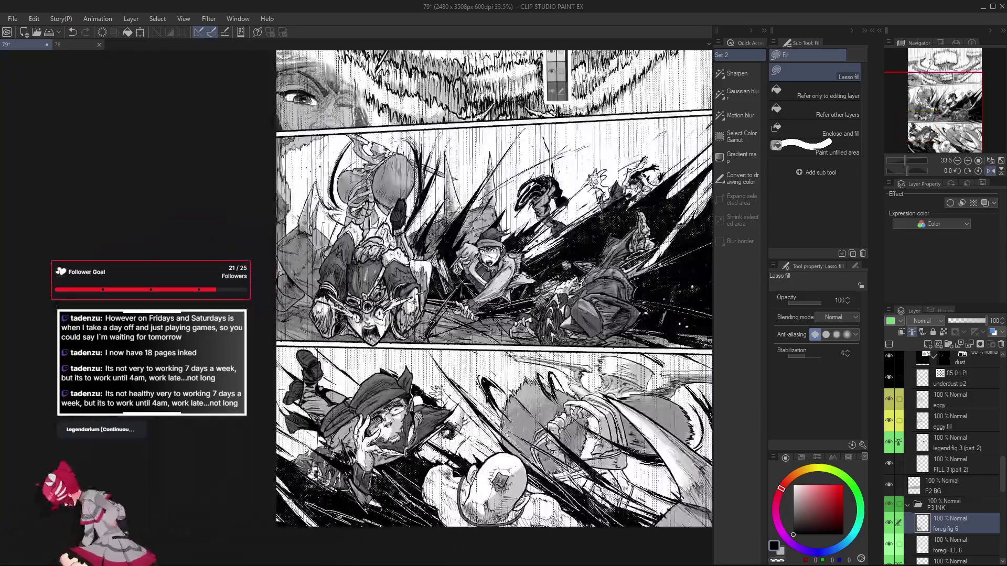
Lasso-fill the trouser leg shadow with solid black and check it in a mirrored view
mouse_move(388, 405)
left_mouse_down()
mouse_move(426, 360)
mouse_move(396, 367)
mouse_move(419, 340)
left_mouse_up()
scroll(426, 360, "up", 4)
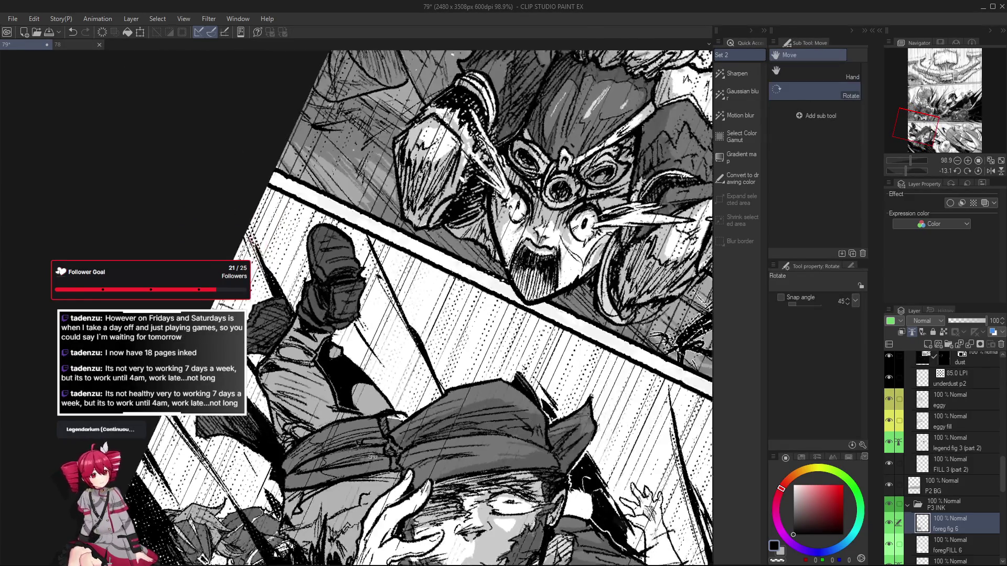
left_click_drag(393, 241, 445, 252)
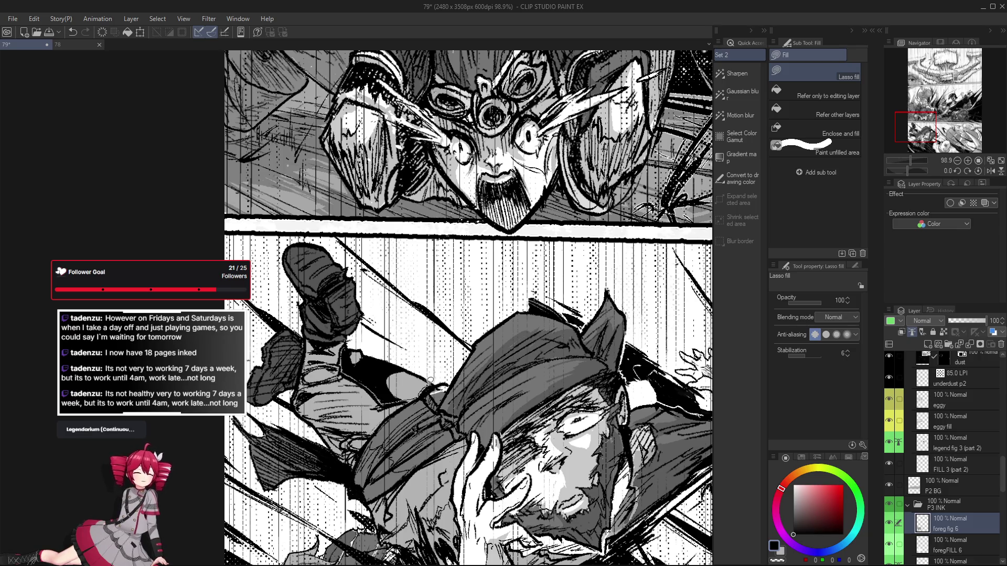
left_click_drag(430, 380, 383, 402)
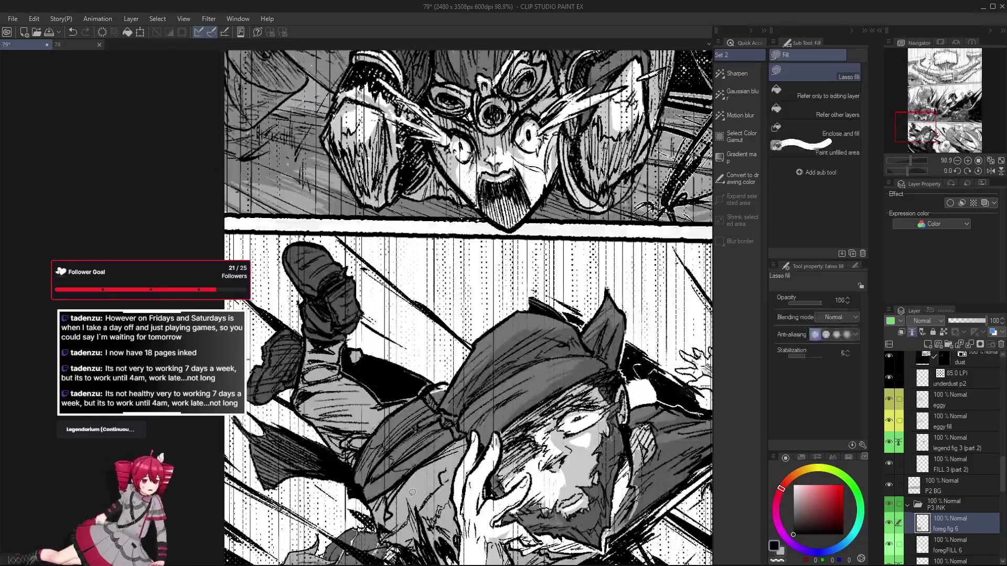
key("h")
key("h")
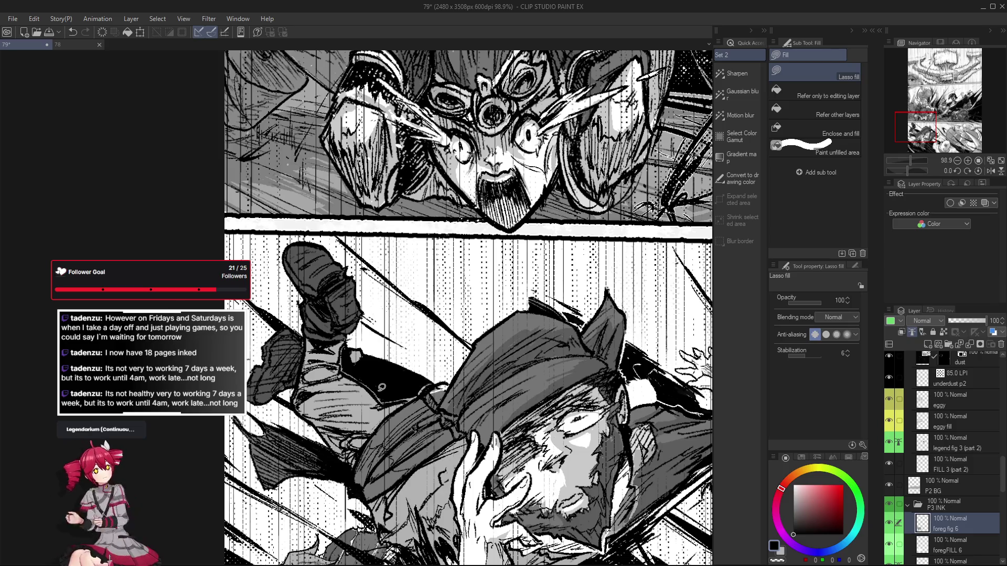
key("h")
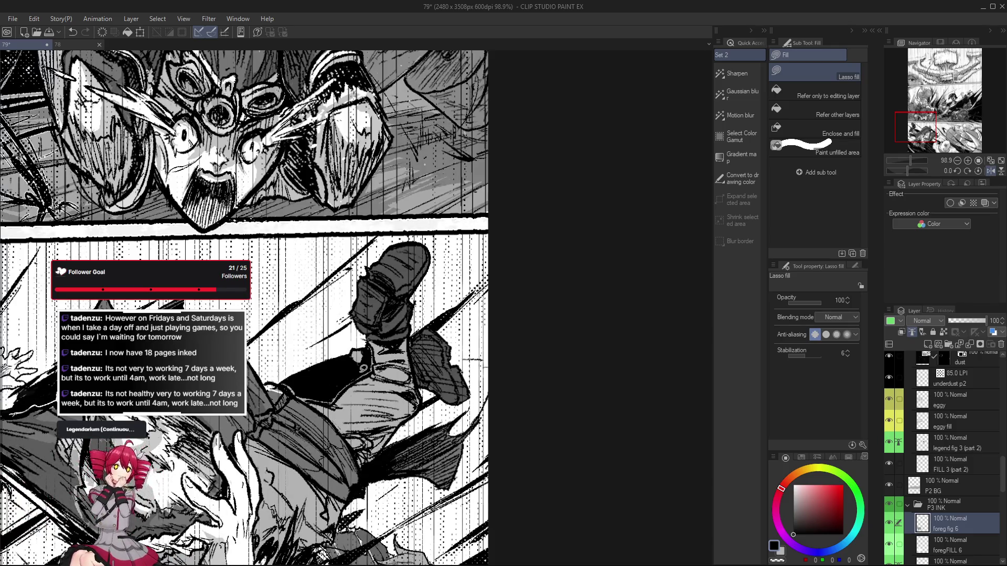
scroll(362, 367, "down", 5)
scroll(337, 414, "up", 3)
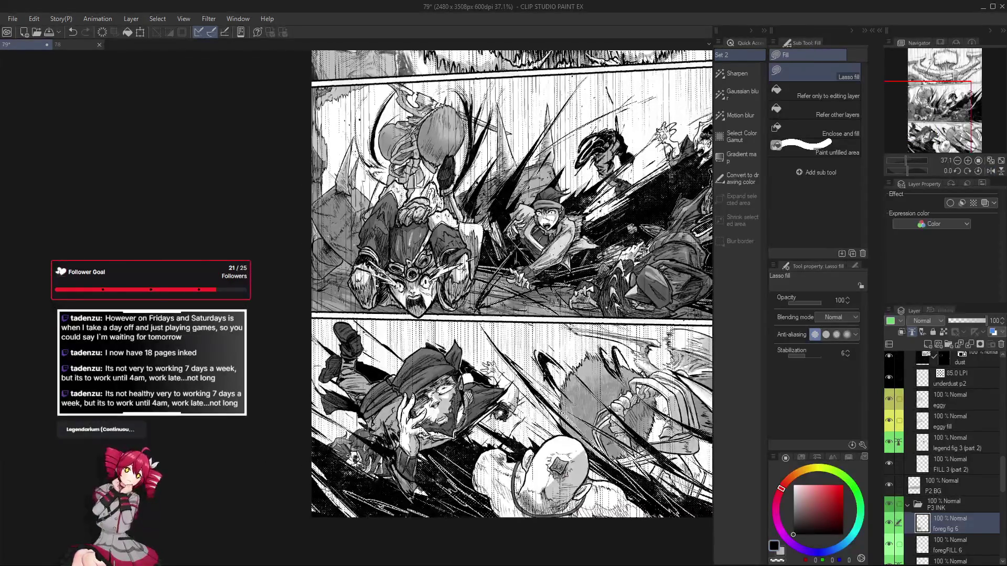
Lasso-fill the coat shadow area with solid black
left_click_drag(336, 363, 381, 415)
mouse_move(522, 346)
left_mouse_down()
mouse_move(529, 331)
mouse_move(506, 340)
mouse_move(568, 279)
left_mouse_up()
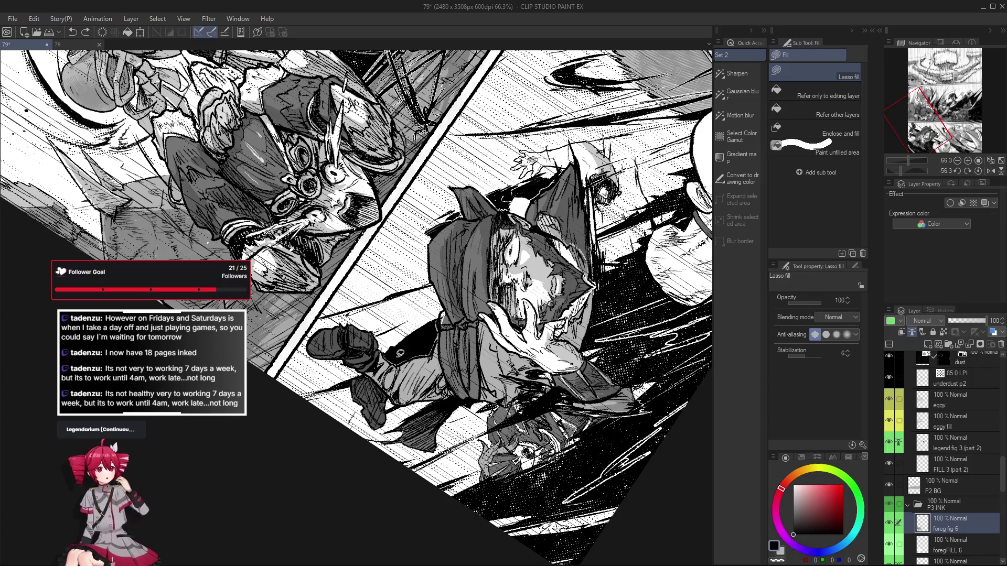
mouse_move(421, 354)
left_mouse_down()
mouse_move(595, 439)
mouse_move(610, 193)
mouse_move(592, 174)
left_mouse_up()
key("ctrl+at")
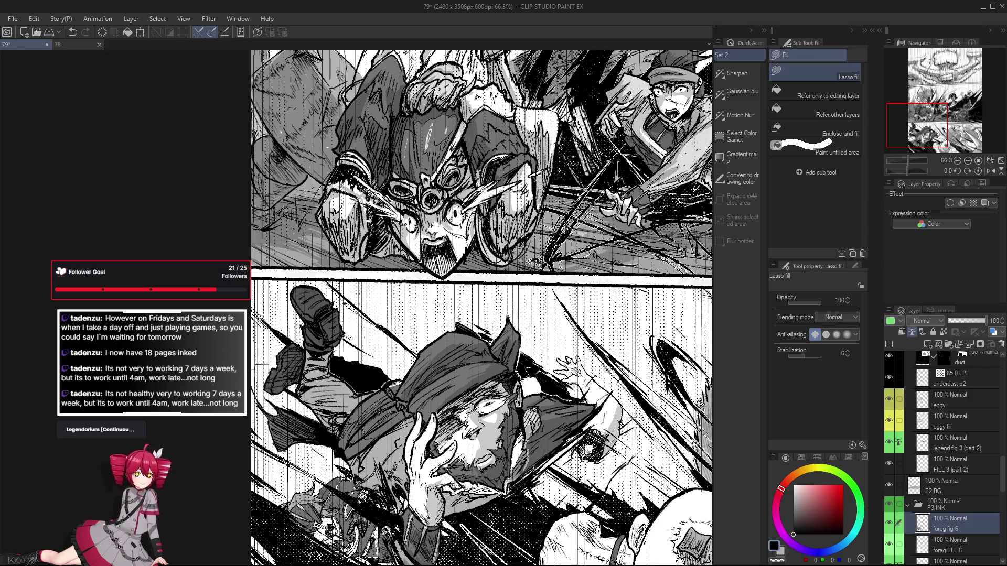
key("h")
key("h")
scroll(389, 391, "up", 2)
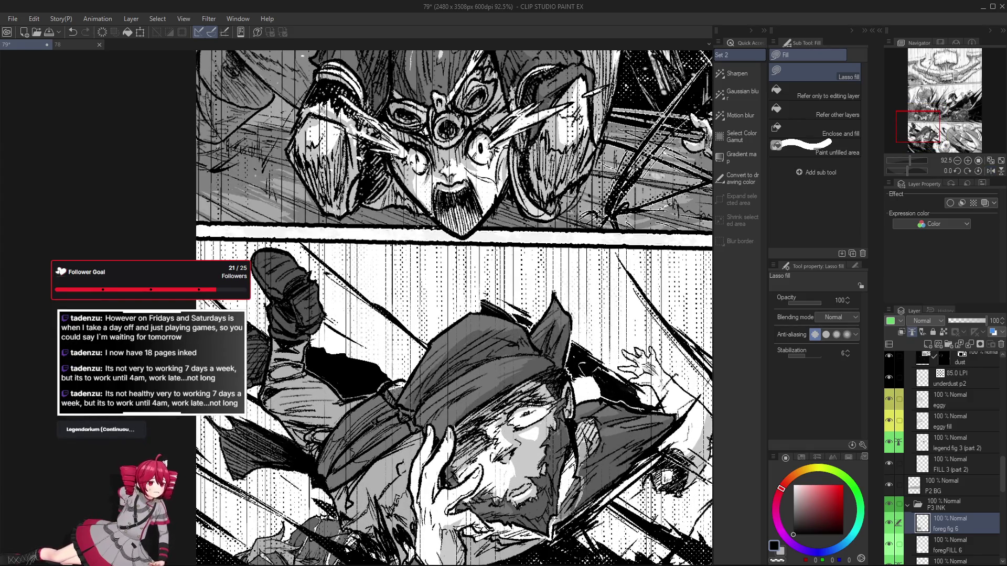
key("h")
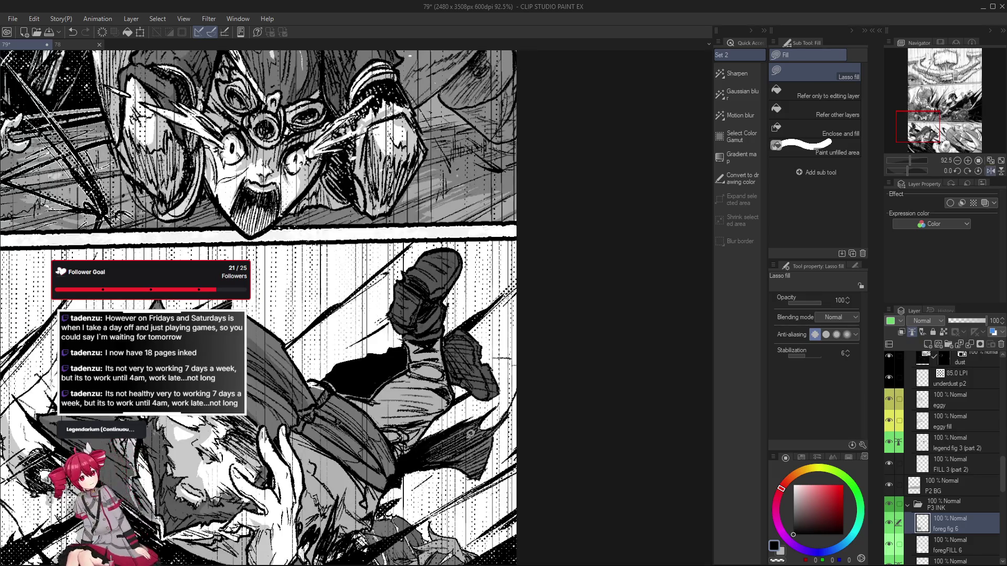
mouse_move(327, 376)
left_mouse_down()
mouse_move(362, 352)
mouse_move(379, 378)
left_mouse_up()
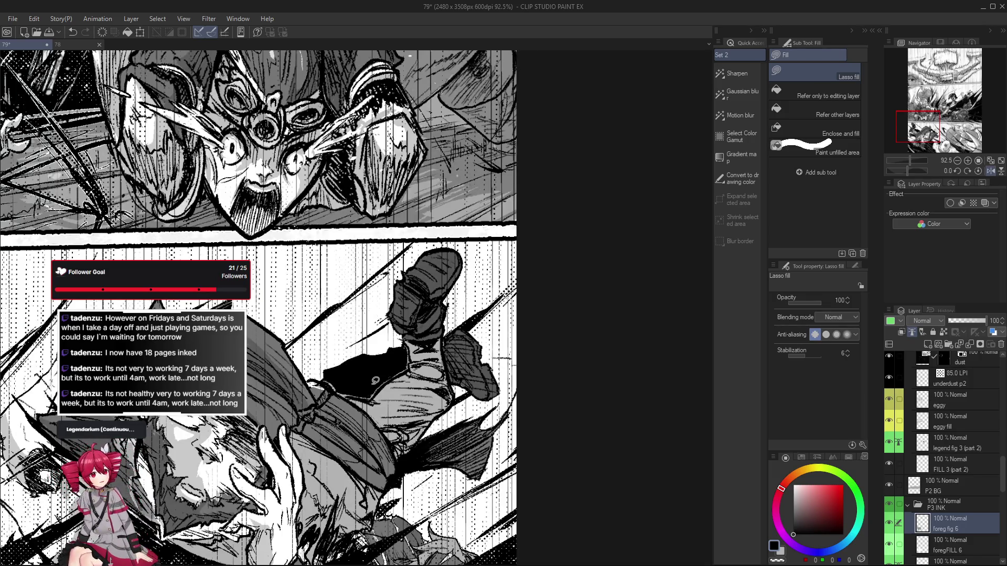
Trim the edges of the black sleeve fill with the Pumpkin Pen Eraser
key("h")
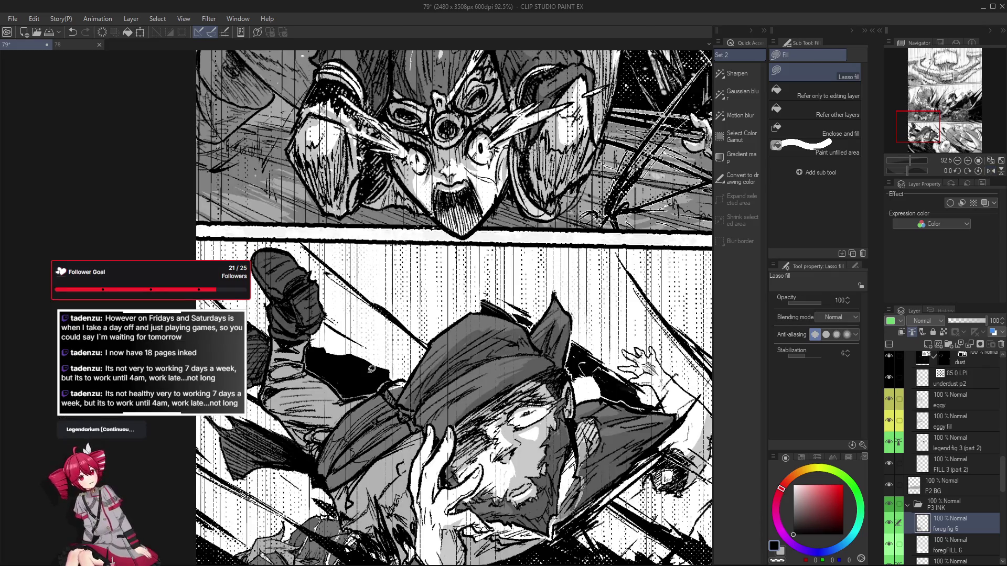
key("e")
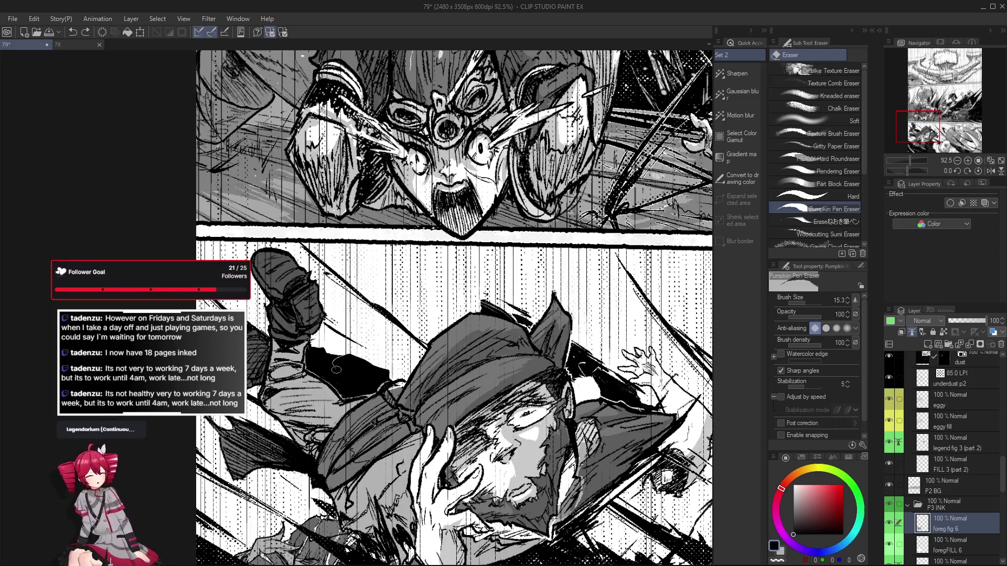
key("r")
mouse_move(481, 387)
left_mouse_down()
mouse_move(443, 309)
mouse_move(370, 370)
mouse_move(389, 382)
mouse_move(378, 385)
mouse_move(410, 424)
left_mouse_up()
key("ctrl+z")
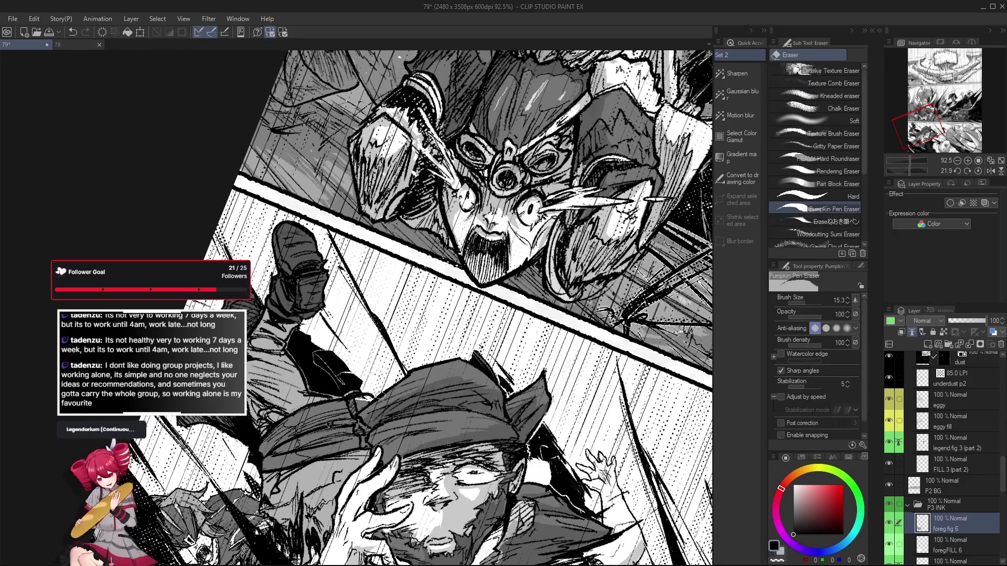
left_click_drag(335, 362, 402, 416)
left_click_drag(315, 362, 333, 388)
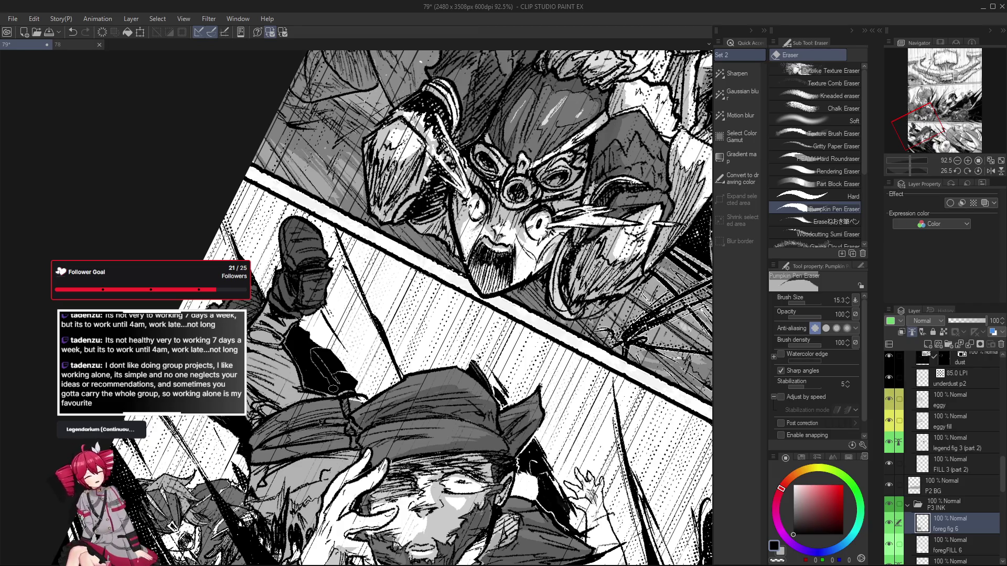
Erase small stray bits from the black coat fill
left_click_drag(333, 389, 525, 258)
key("ctrl+z")
mouse_move(383, 385)
left_mouse_down()
mouse_move(391, 395)
mouse_move(385, 375)
left_mouse_up()
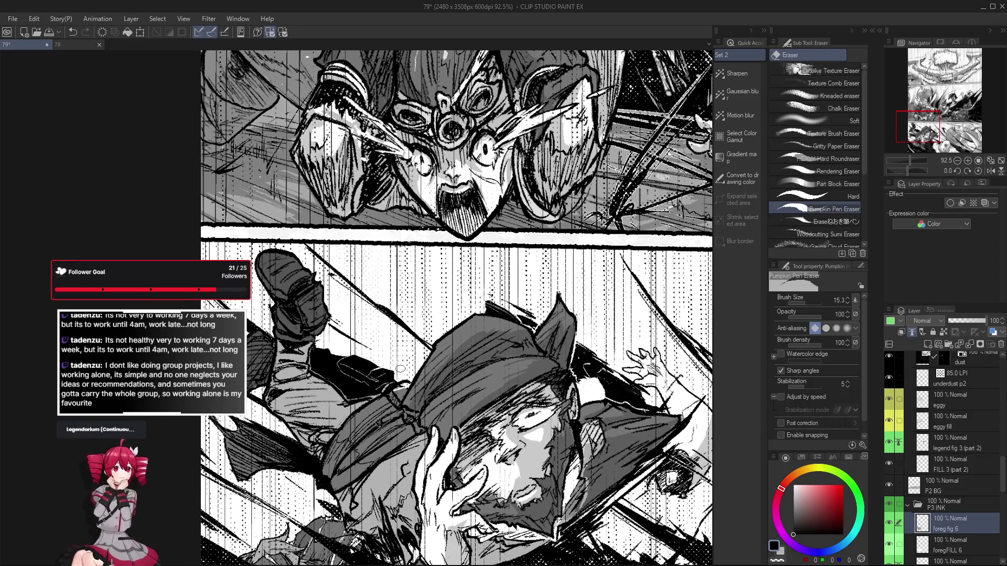
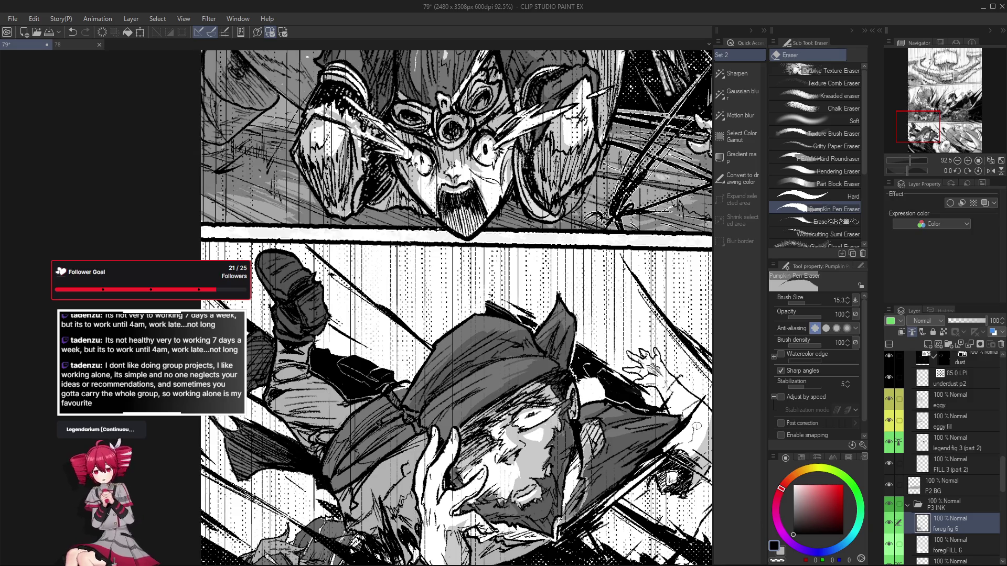
Try a light grey lasso-fill shadow on the shoe top in the 40-60-90 Copy layer, then undo it
key("g")
key("g")
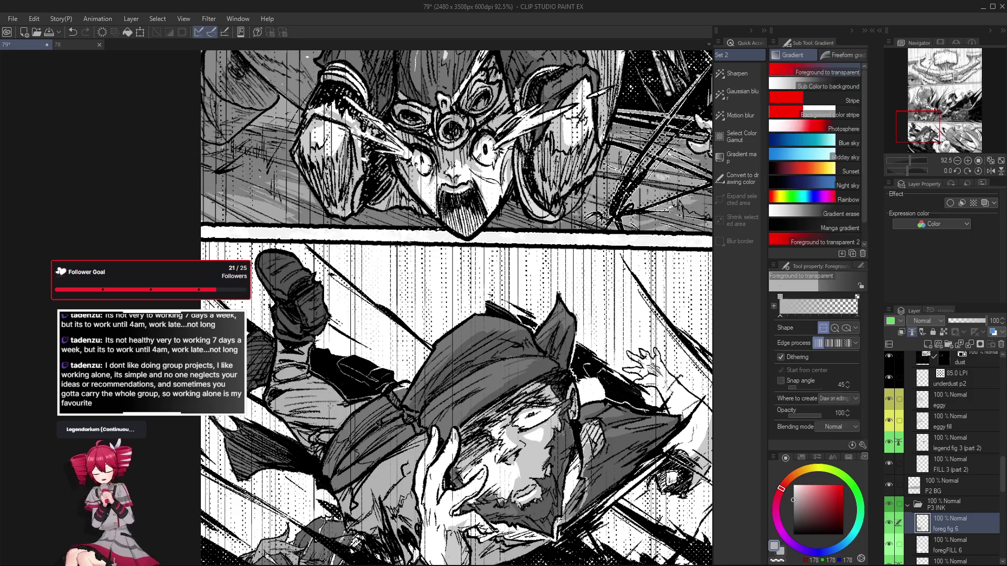
scroll(954, 461, "down", 5)
scroll(964, 440, "up", 10)
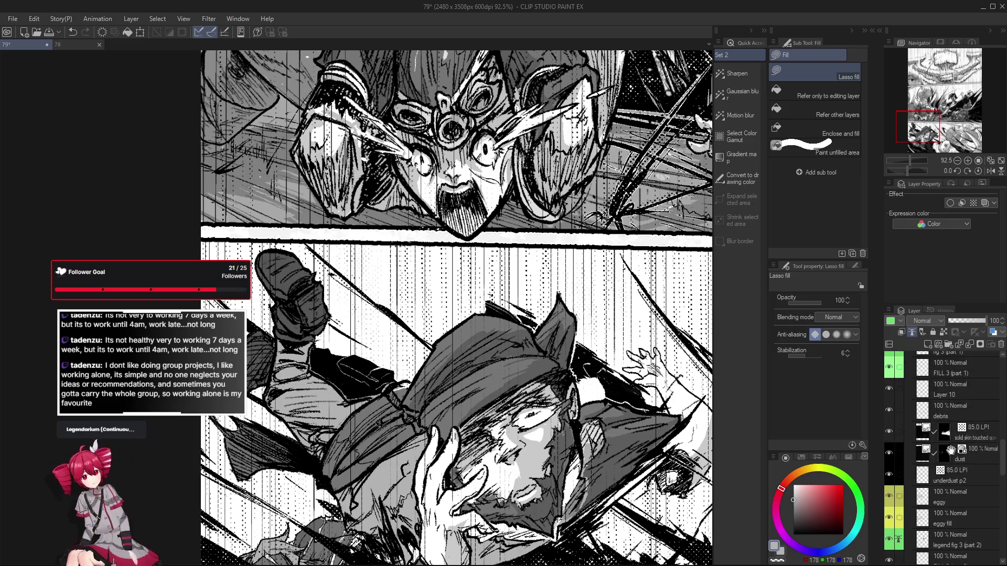
scroll(954, 454, "up", 5)
left_click(965, 486)
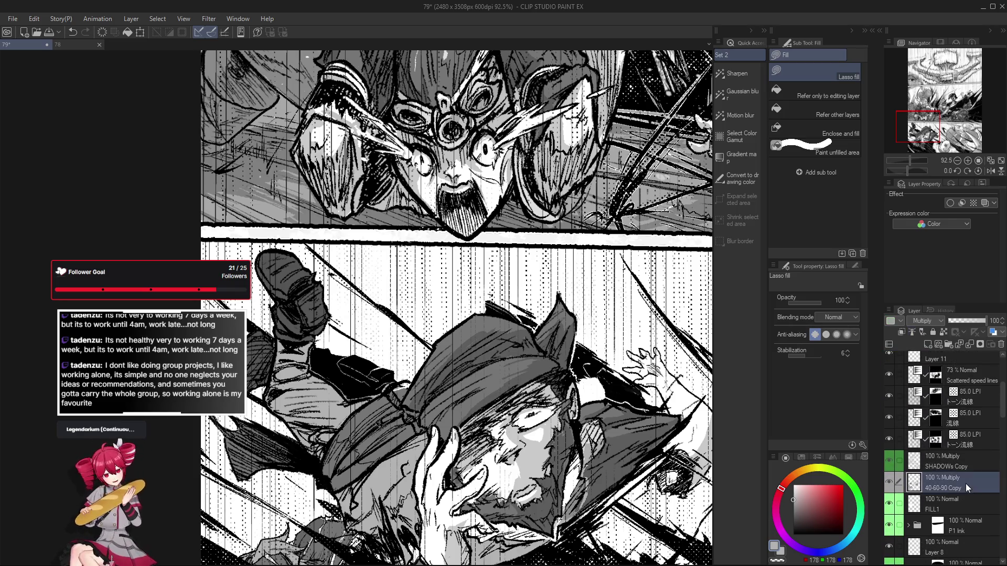
scroll(385, 385, "up", 4)
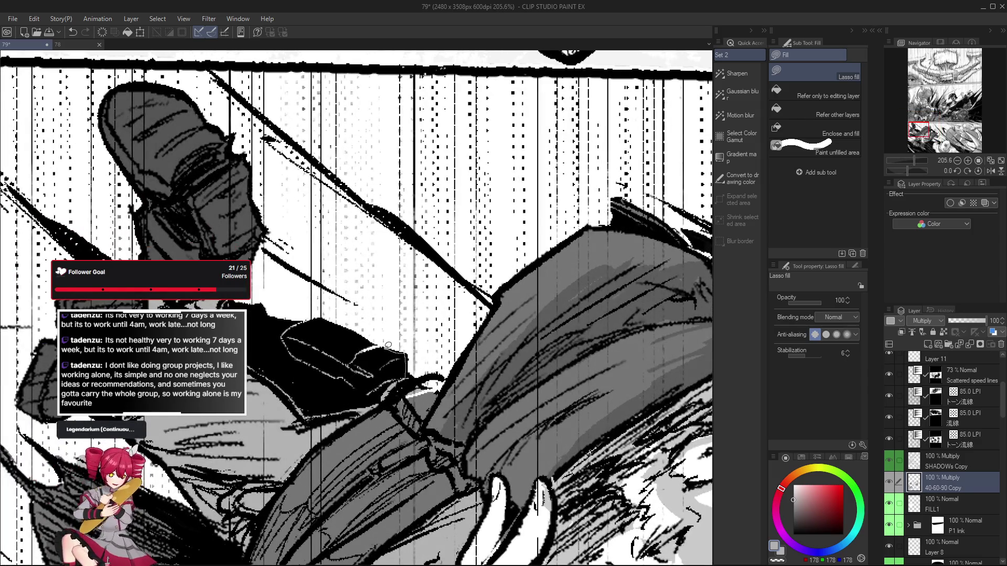
mouse_move(410, 363)
left_mouse_down()
mouse_move(391, 344)
mouse_move(377, 368)
left_mouse_up()
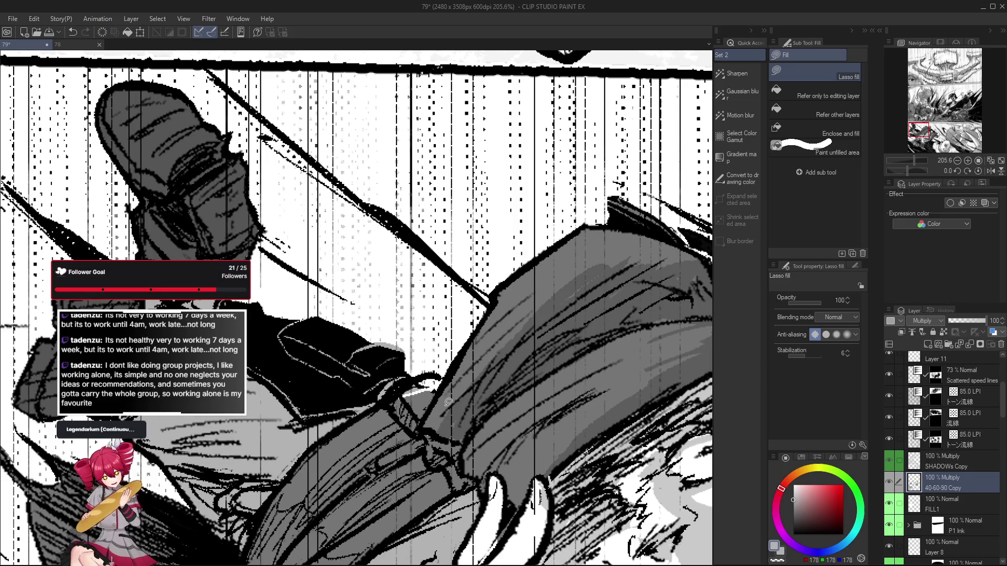
key("ctrl+z")
Select the foreg fig 6 ink layer and set the Pumpkin Pen size to 6.5
key("h")
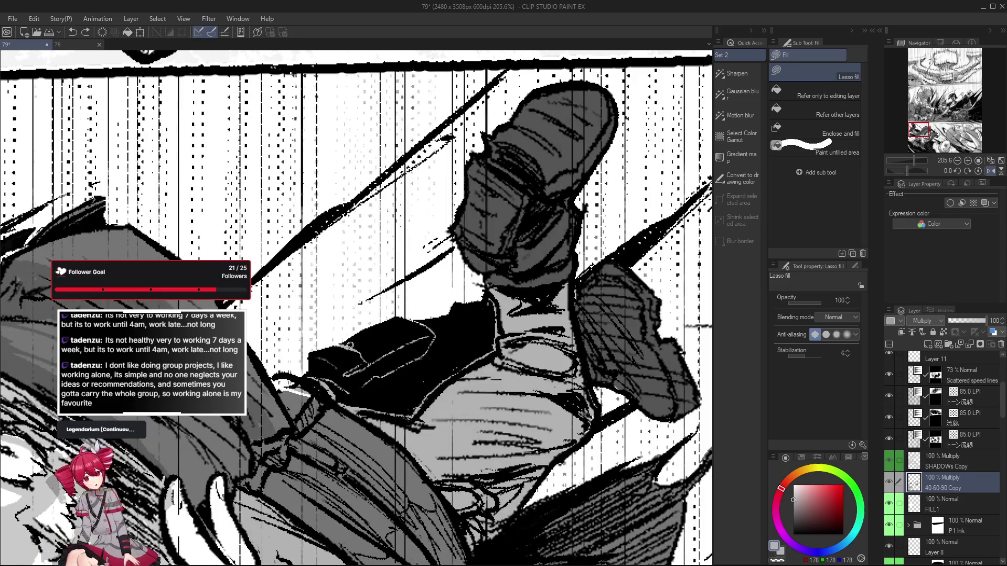
key("h")
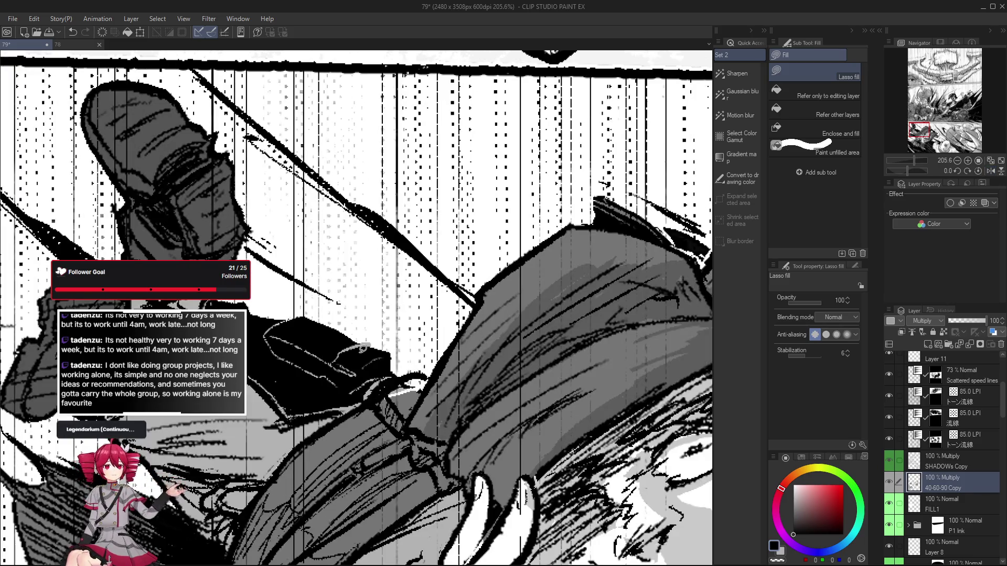
key("p")
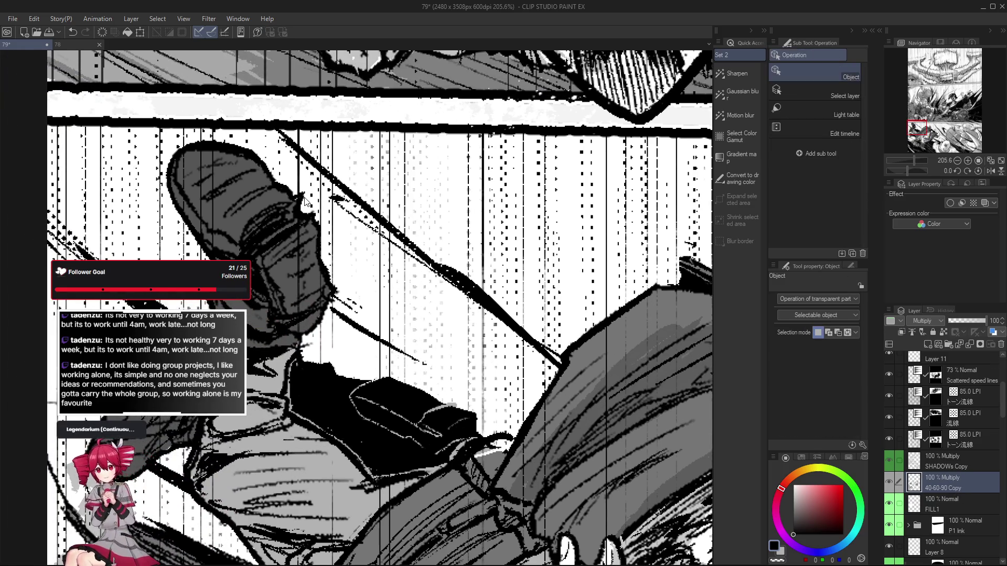
left_click(305, 200, "ctrl")
left_click(890, 559)
left_click(888, 557)
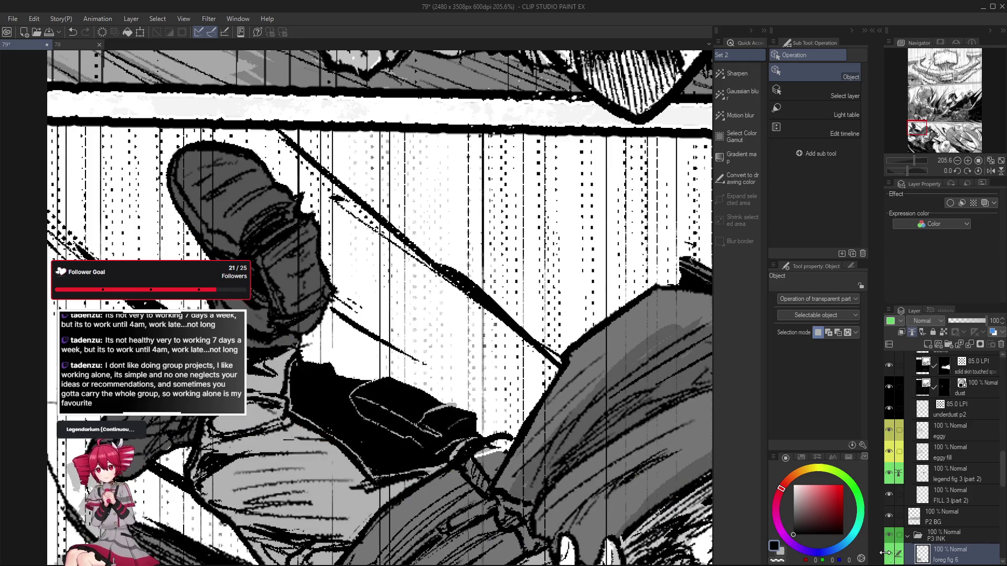
key("p")
left_click_drag(461, 406, 442, 405)
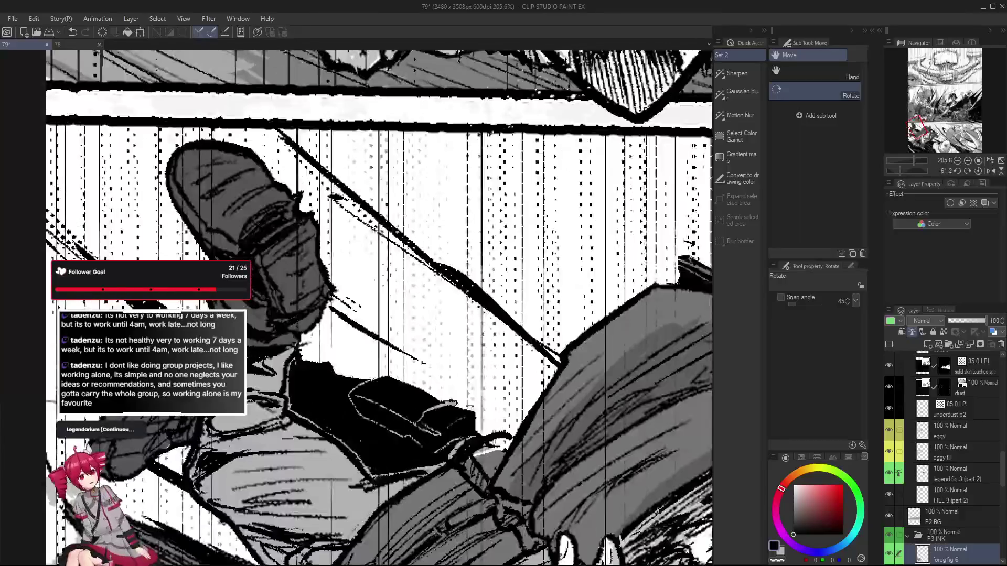
Switch to the Pumpkin Pen Eraser and tilt the view to an erasing angle, undoing a stroke
key("h")
key("ctrl+z")
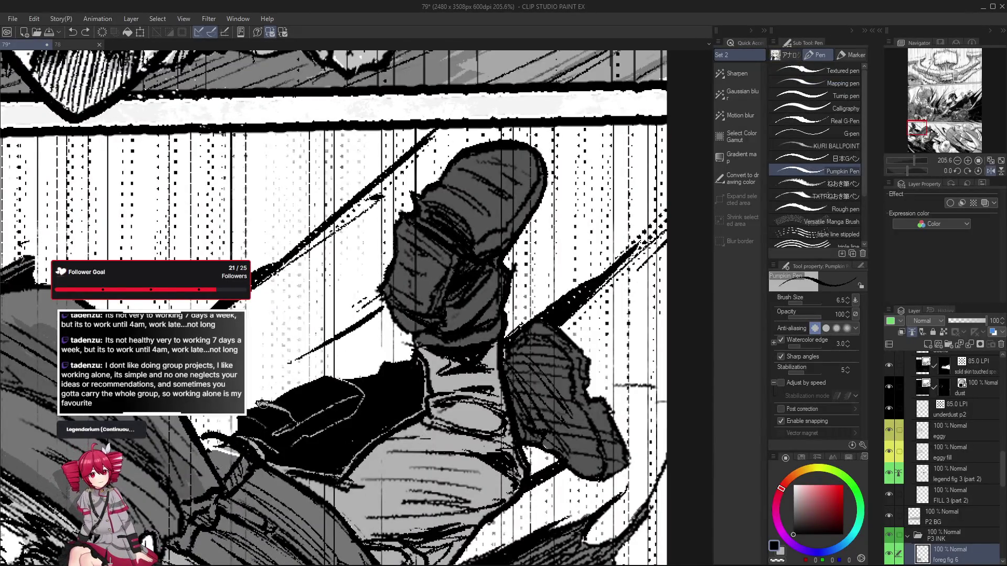
mouse_move(254, 421)
left_mouse_down()
mouse_move(437, 450)
mouse_move(466, 362)
left_mouse_up()
key("ctrl+shift+r")
key("e")
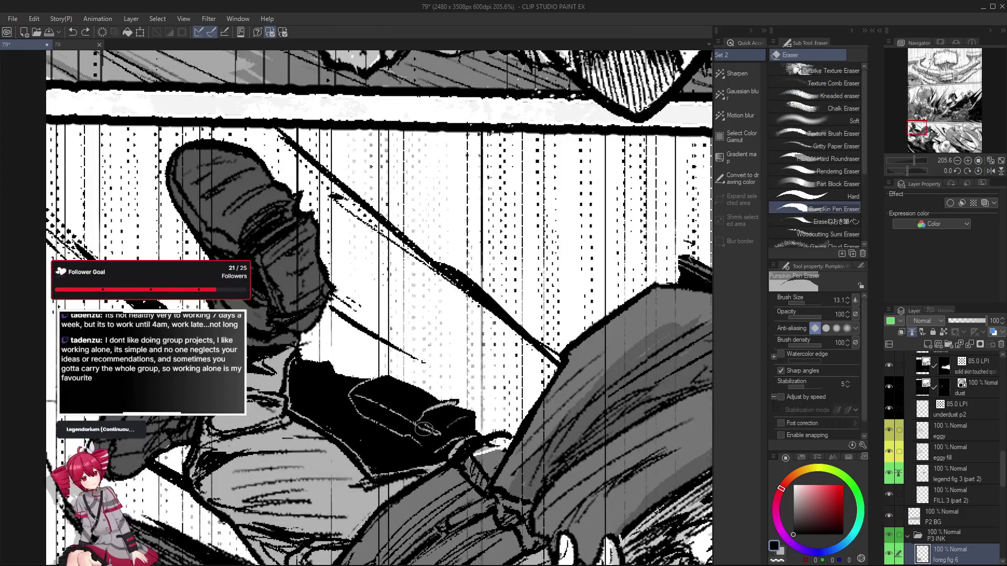
scroll(426, 438, "right", 1)
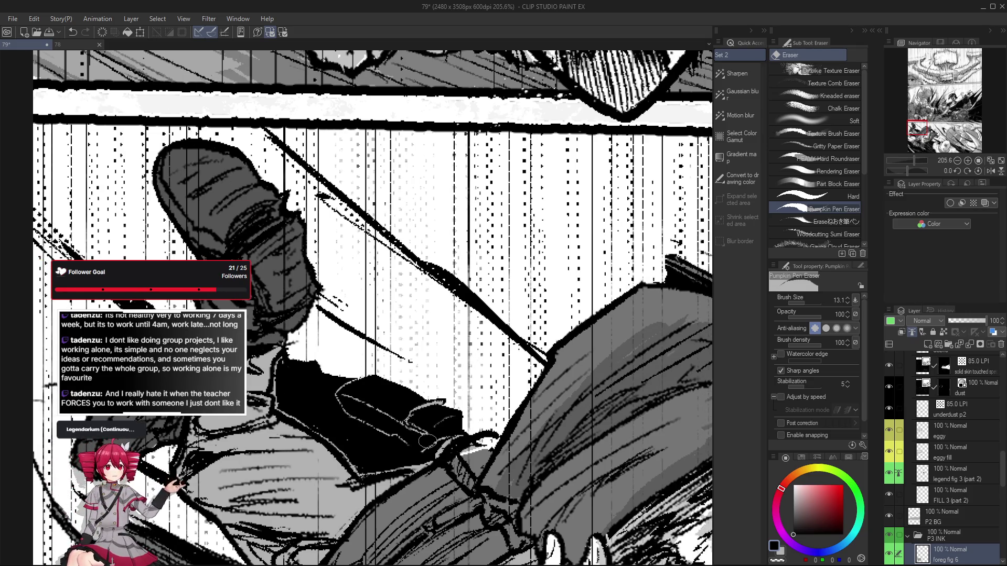
mouse_move(427, 441)
left_mouse_down()
mouse_move(431, 412)
mouse_move(479, 367)
mouse_move(461, 370)
mouse_move(487, 362)
left_mouse_up()
key("ctrl+z")
key("ctrl+z")
key("ctrl+z")
key("ctrl+z")
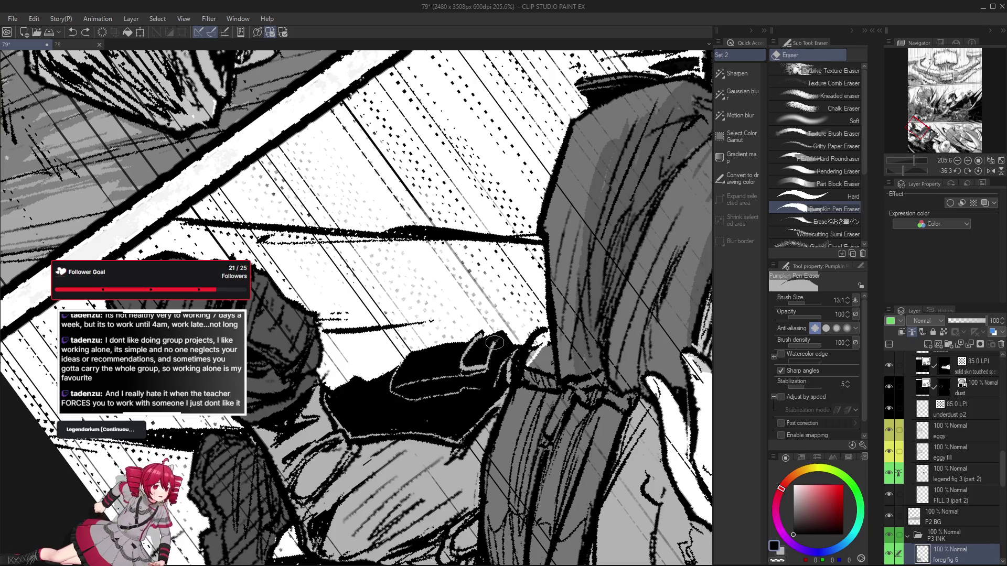
key("r")
mouse_move(535, 334)
left_mouse_down()
mouse_move(441, 399)
mouse_move(445, 427)
left_mouse_up()
key("ctrl+z")
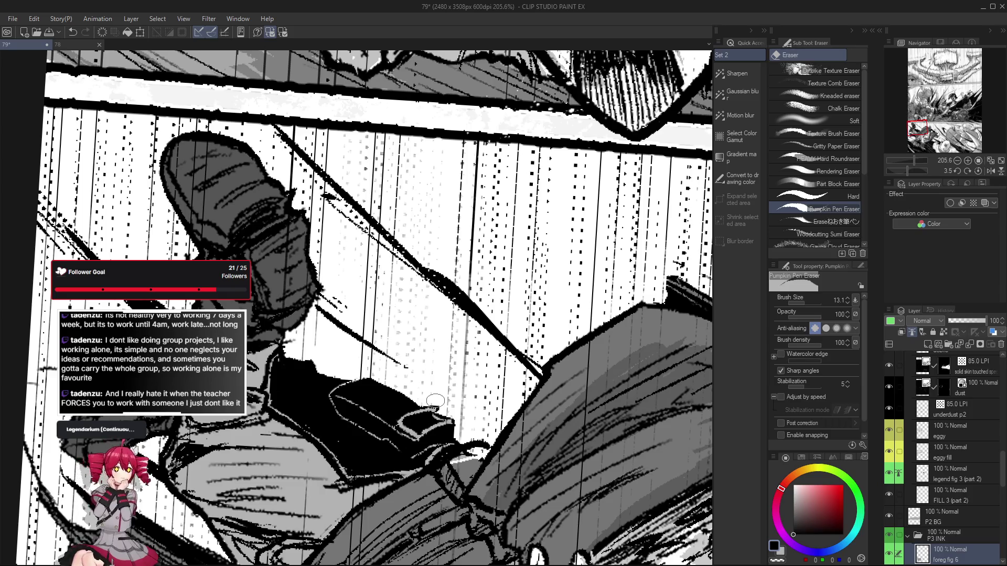
Erase small ink bits near the holstered gun in a mirrored, rotated view
key("h")
left_click_drag(365, 390, 379, 384)
key("ctrl+z")
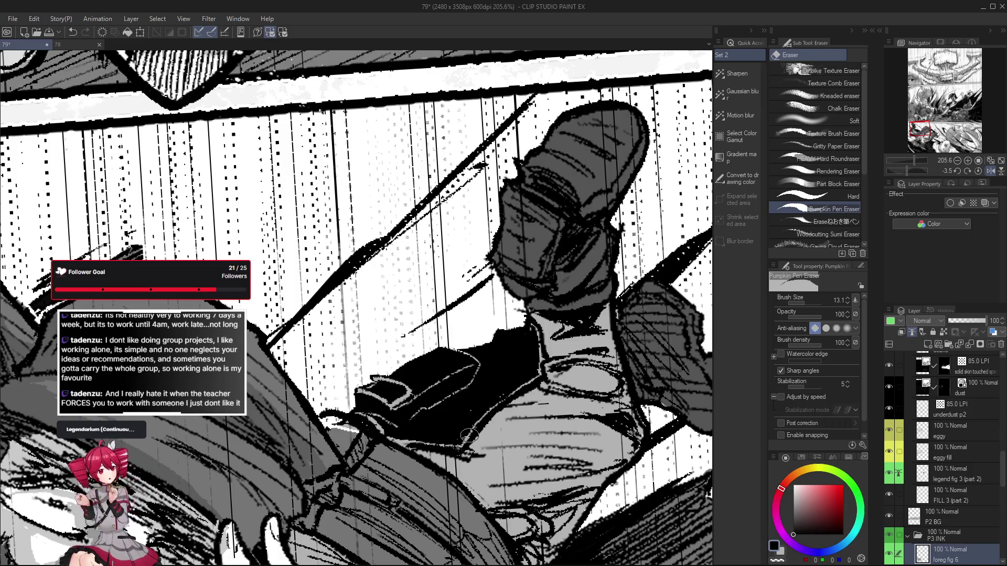
mouse_move(469, 435)
left_mouse_down()
mouse_move(411, 371)
mouse_move(440, 358)
mouse_move(427, 373)
left_mouse_up()
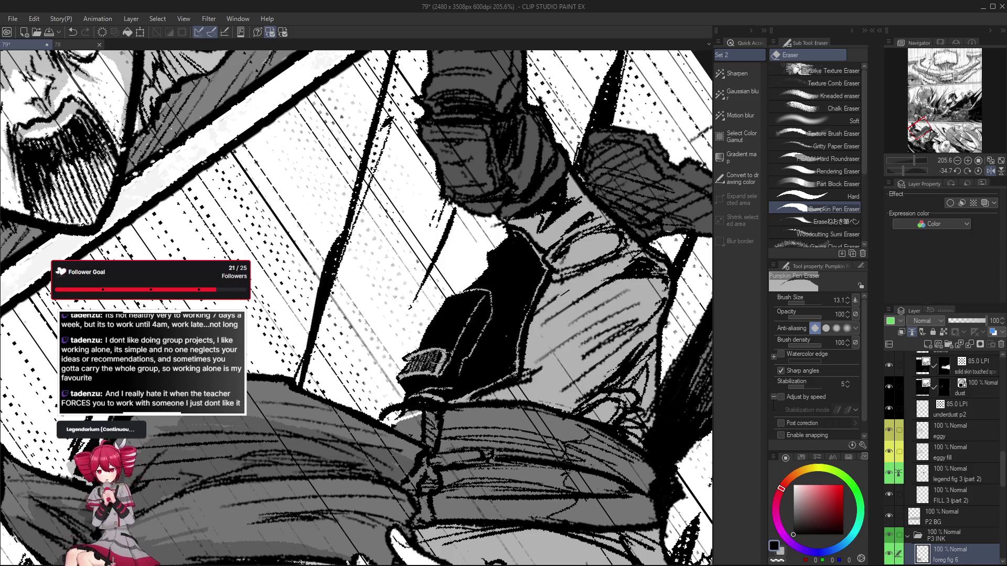
key("ctrl+@")
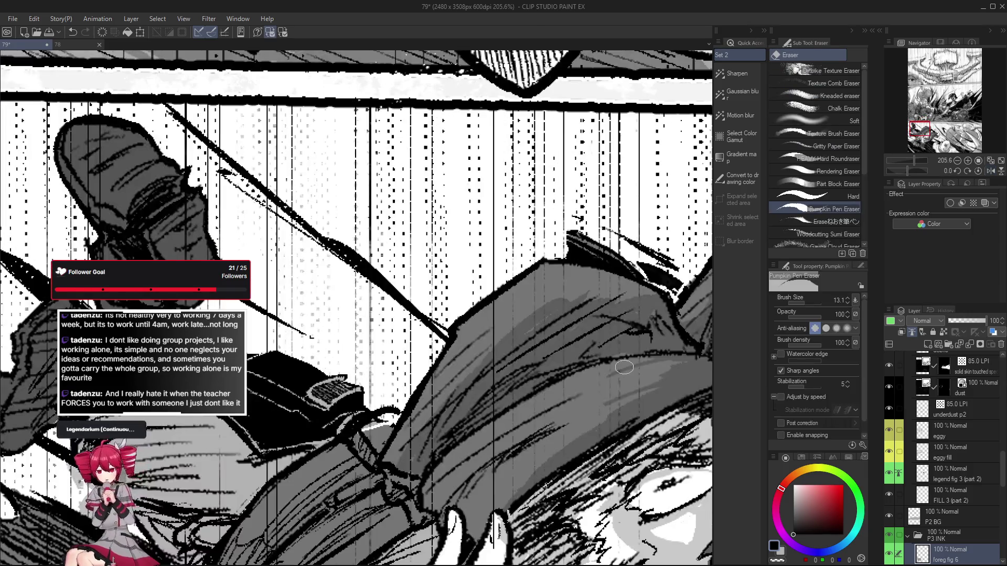
Redraw the small dark mark near the gun in black, then set mid grey as the drawing colour
key("p")
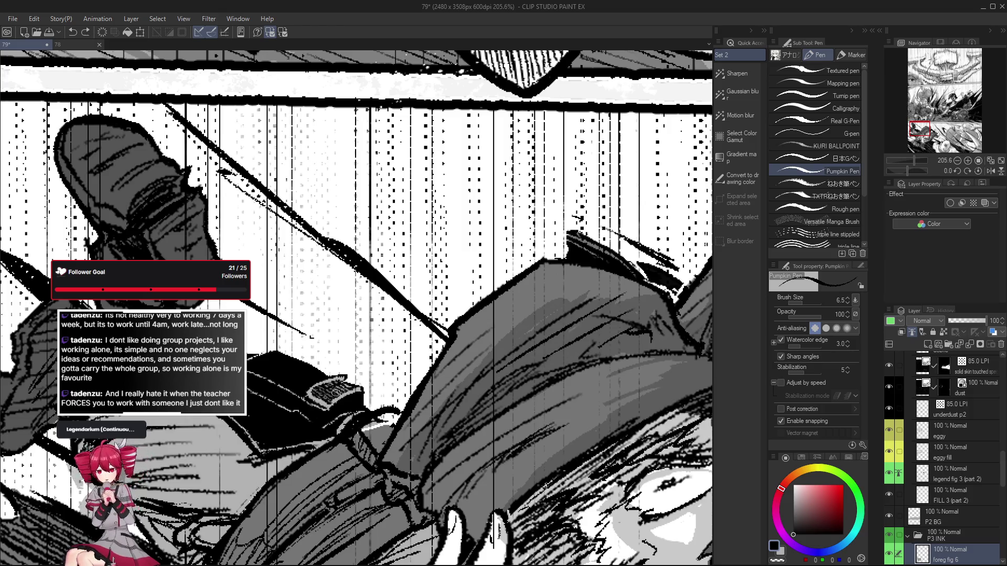
key("ctrl+z")
key("ctrl+z")
left_click_drag(328, 393, 345, 384)
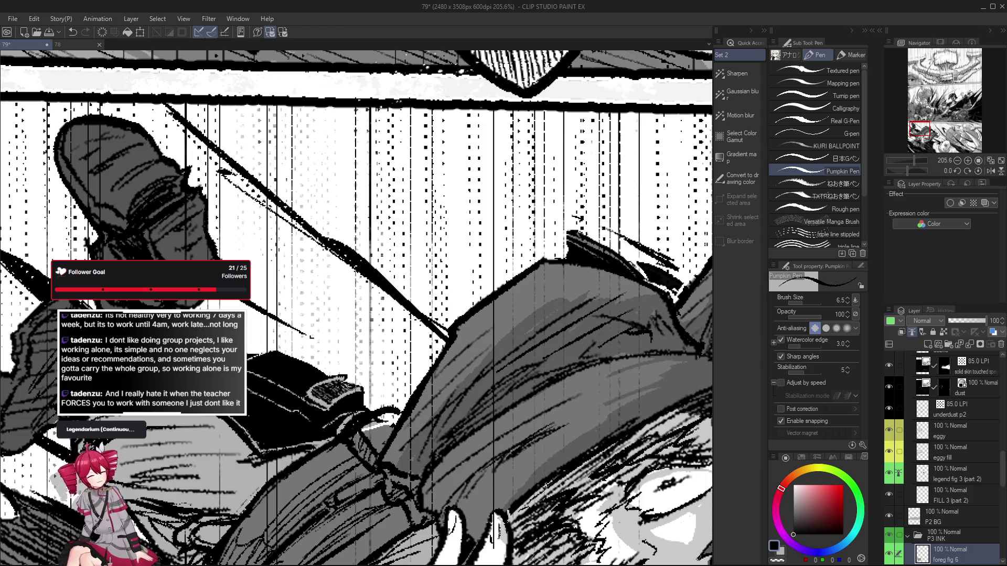
left_click_drag(351, 385, 455, 390)
key("e")
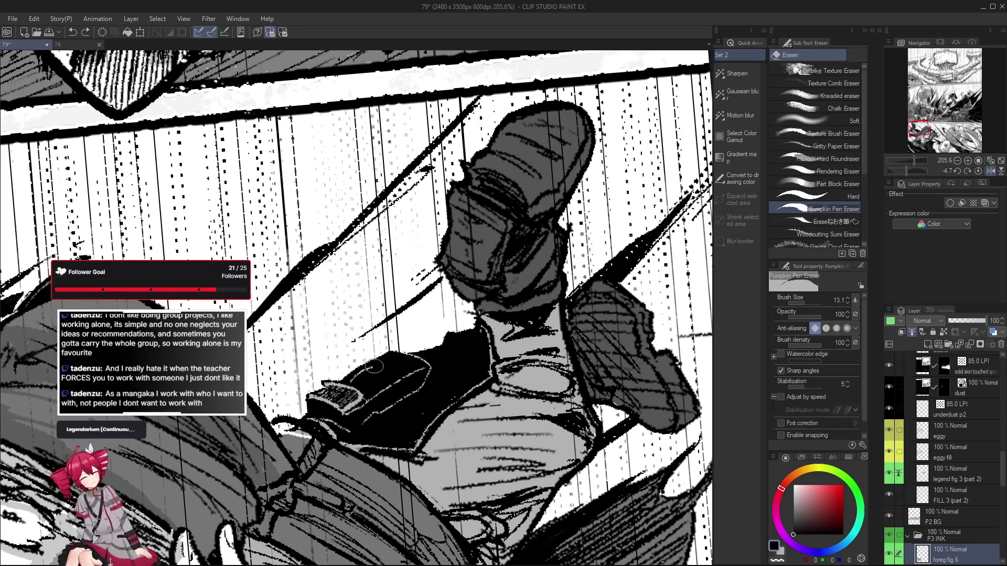
left_click(455, 434, "alt")
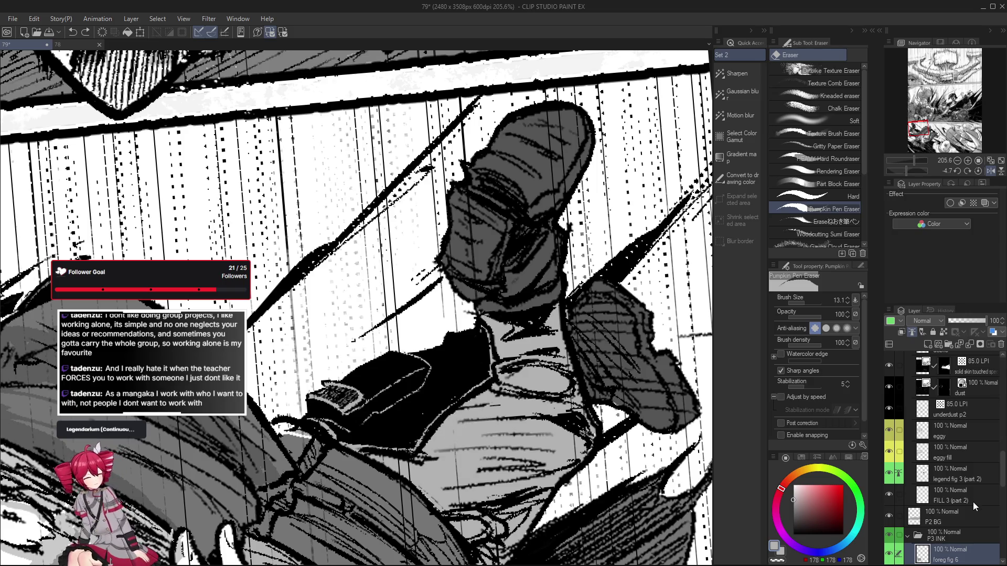
Lasso-fill the holstered gun shape with grey shadow on the 40-60-90 Copy layer
scroll(954, 525, "up", 10)
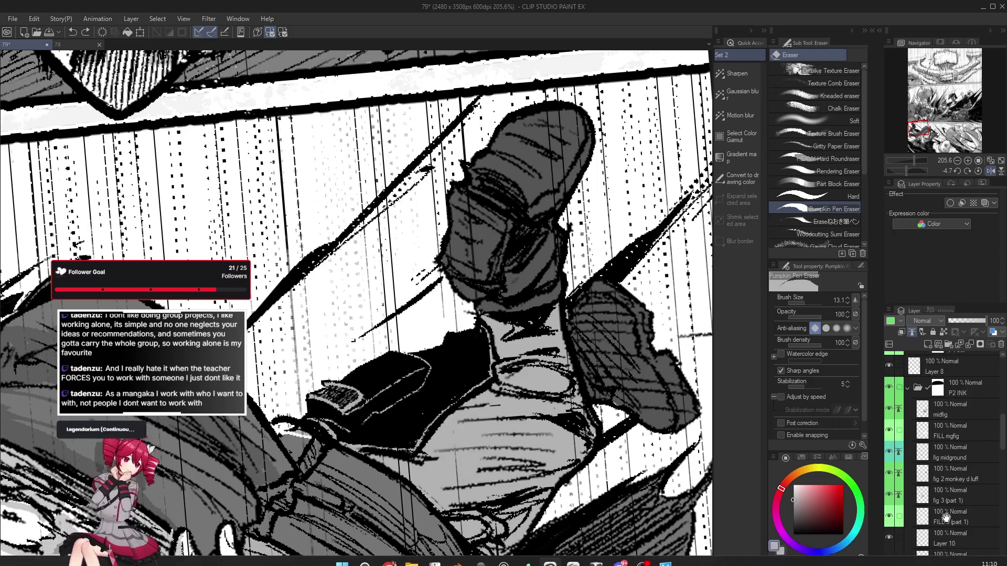
scroll(952, 489, "up", 2)
left_click(966, 405)
key("g")
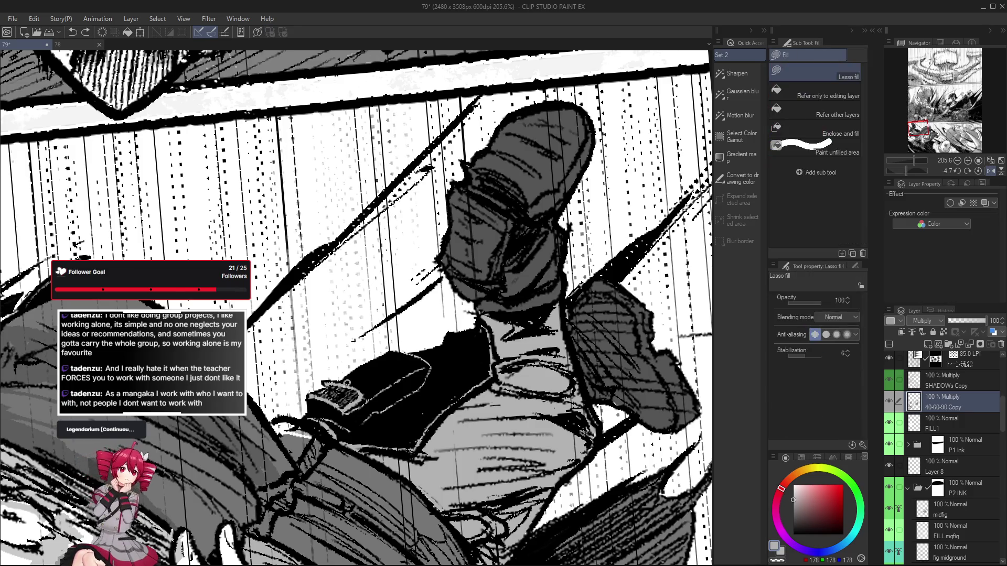
mouse_move(394, 349)
left_mouse_down()
mouse_move(432, 375)
mouse_move(425, 396)
left_mouse_up()
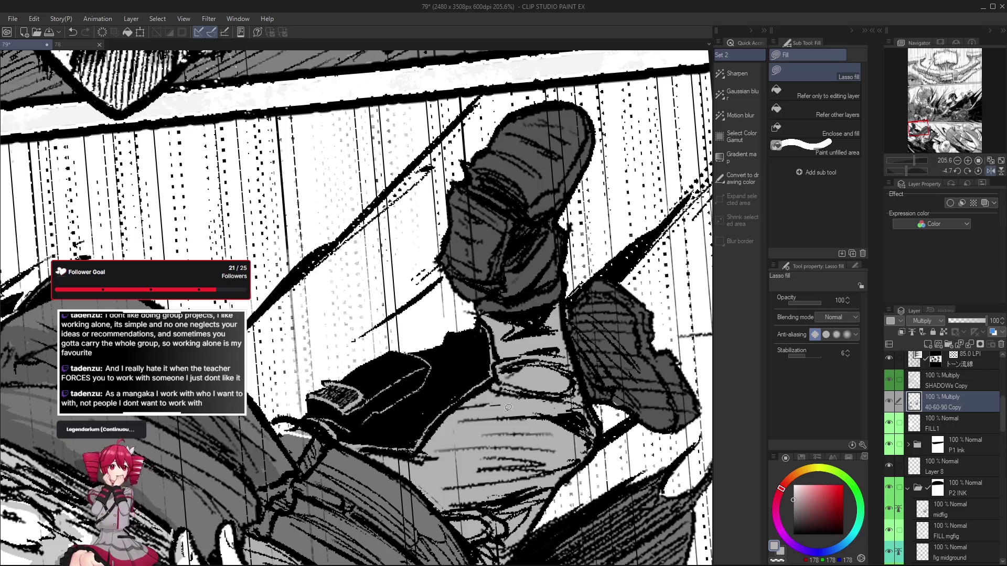
left_click_drag(467, 423, 447, 421)
Return to black ink on the foreg fig 6 layer and rotate the view diagonally
key("x")
scroll(970, 492, "down", 5)
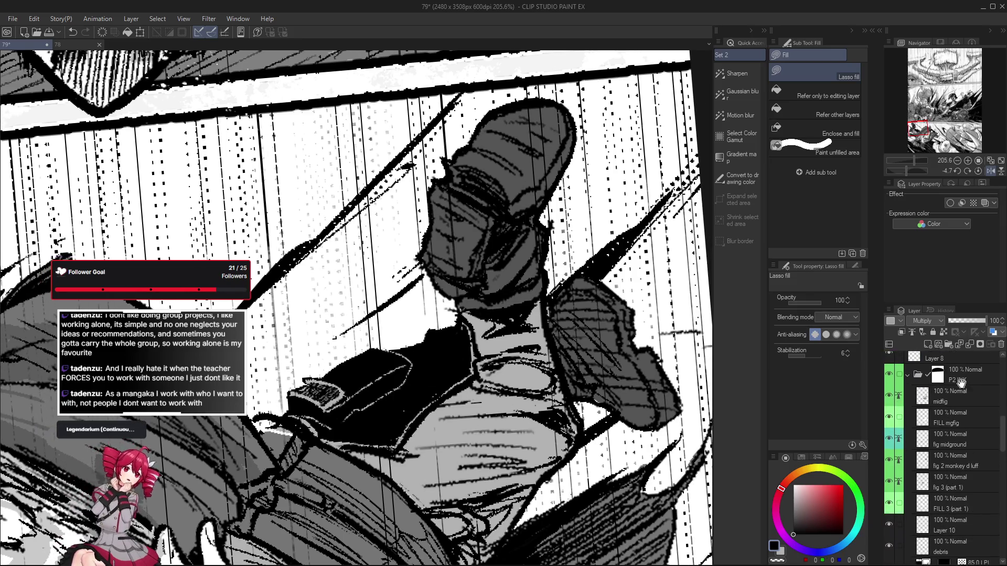
key("p")
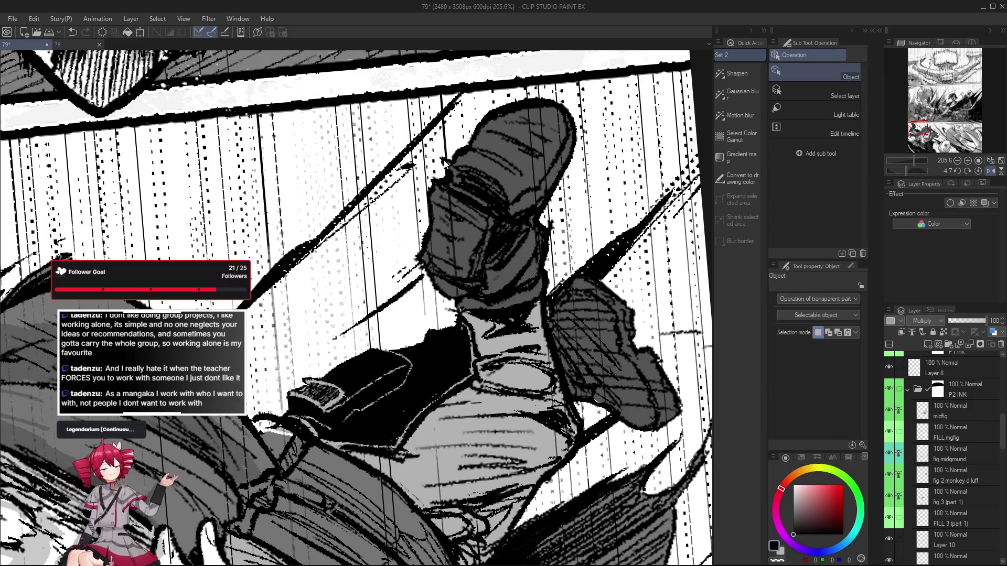
scroll(943, 471, "down", 10)
left_click(894, 557)
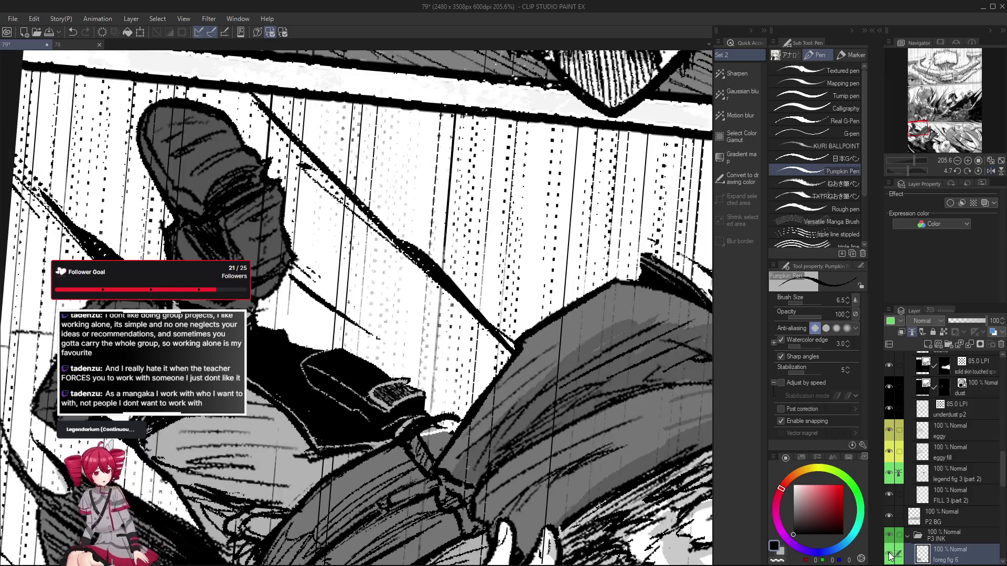
key("r")
mouse_move(524, 294)
left_mouse_down()
mouse_move(540, 279)
mouse_move(519, 341)
mouse_move(532, 411)
mouse_move(472, 435)
left_mouse_up()
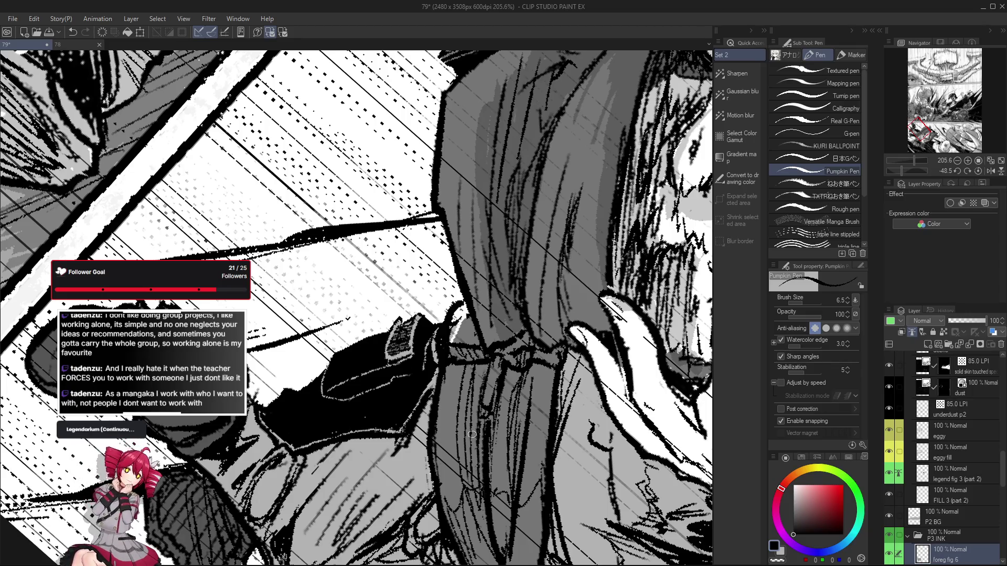
mouse_move(472, 434)
left_mouse_down()
mouse_move(345, 369)
mouse_move(357, 335)
mouse_move(299, 329)
mouse_move(274, 338)
mouse_move(352, 266)
left_mouse_up()
Erase stray ink near the sleeve with the Pumpkin Pen Eraser, undoing misstrokes
key("e")
key("ctrl+z")
key("ctrl+z")
key("r")
key("e")
key("ctrl+z")
Erase stray ink lines on the arm, undo the last stroke, and straighten the view
key("ctrl+z")
mouse_move(409, 370)
left_mouse_down()
mouse_move(418, 315)
mouse_move(336, 462)
mouse_move(296, 424)
mouse_move(270, 335)
mouse_move(283, 354)
mouse_move(352, 235)
left_mouse_up()
key("r")
key("e")
key("ctrl+z")
key("ctrl+z")
key("r")
key("e")
mouse_move(405, 379)
left_mouse_down()
mouse_move(412, 387)
mouse_move(377, 403)
mouse_move(325, 398)
left_mouse_up()
key("ctrl+z")
key("ctrl+z")
key("ctrl+z")
key("r")
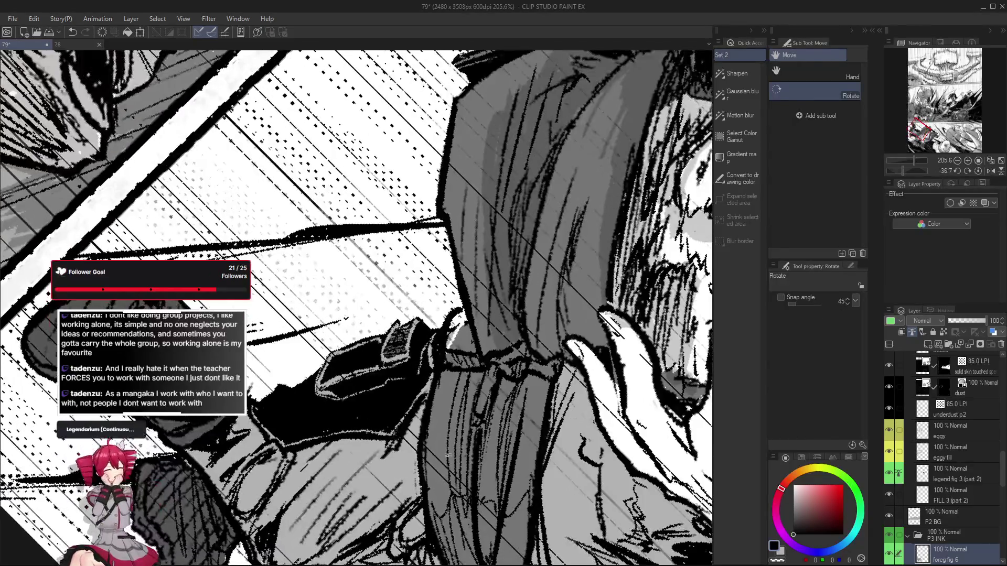
key("e")
mouse_move(342, 331)
left_mouse_down()
mouse_move(455, 444)
mouse_move(497, 426)
left_mouse_up()
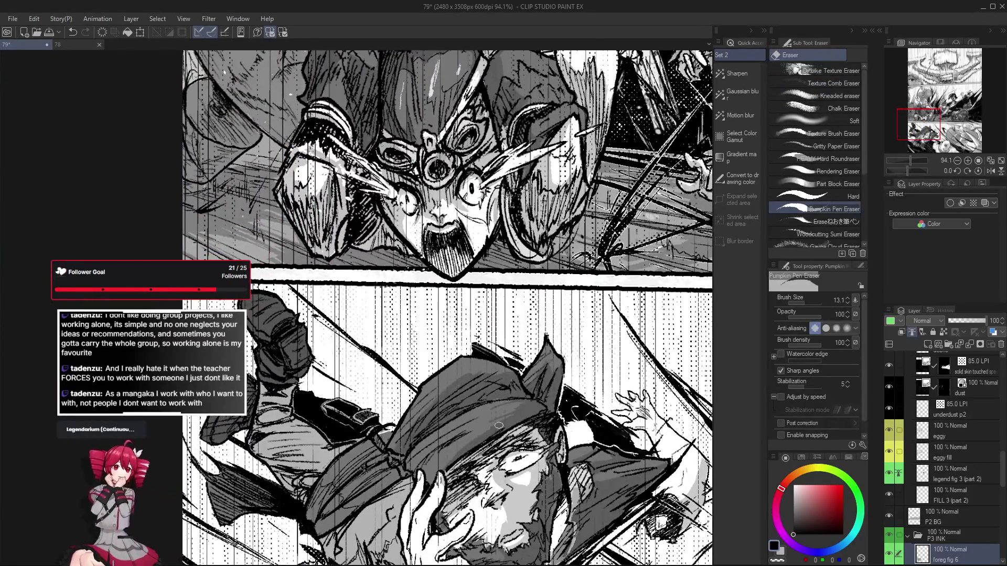
Reset the view upright and try erasing ink near the pistol, undoing the stroke
key("p")
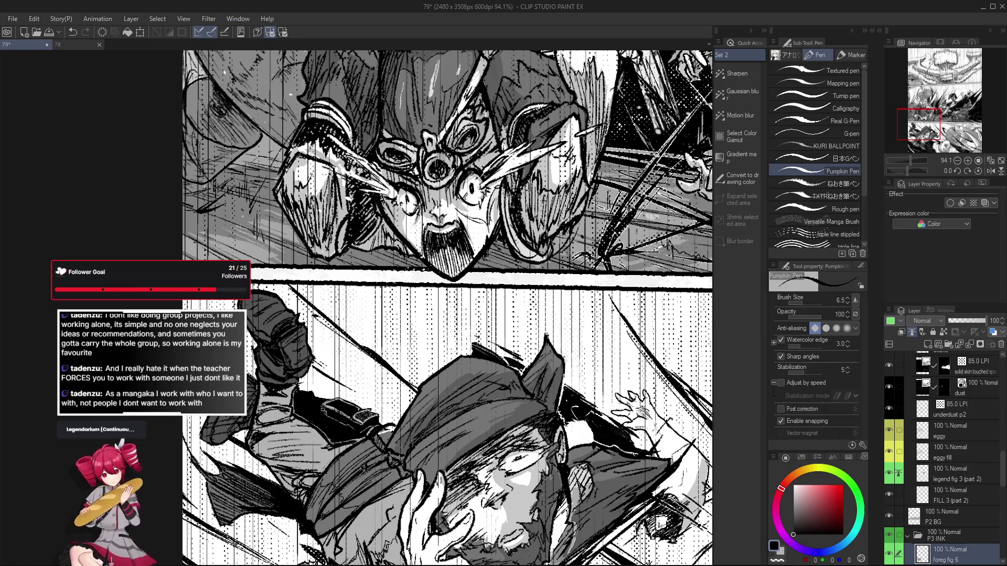
left_click_drag(336, 418, 425, 393)
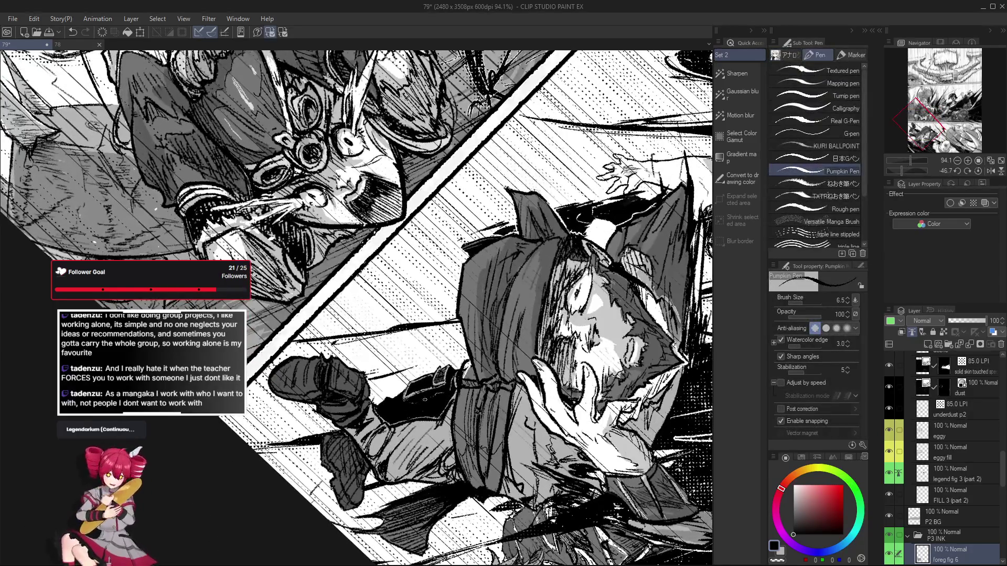
scroll(413, 402, "up", 2)
scroll(431, 400, "up", 2)
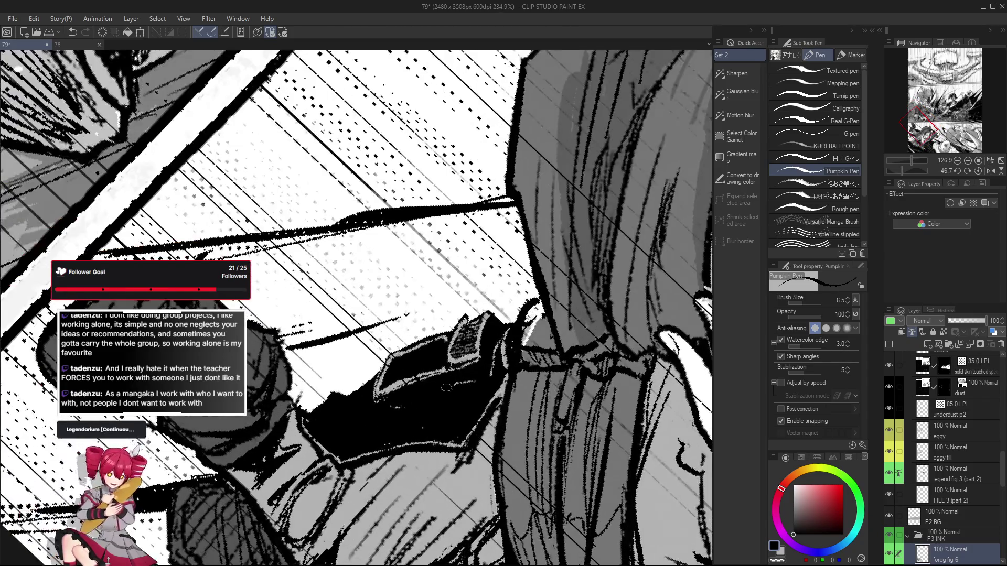
double_click(466, 374)
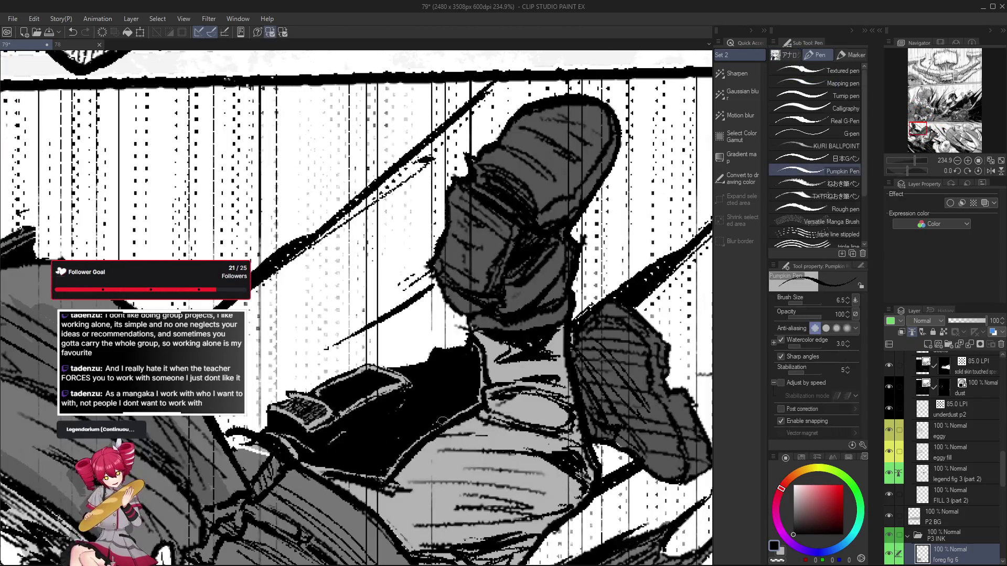
left_click_drag(457, 414, 479, 387)
key("e")
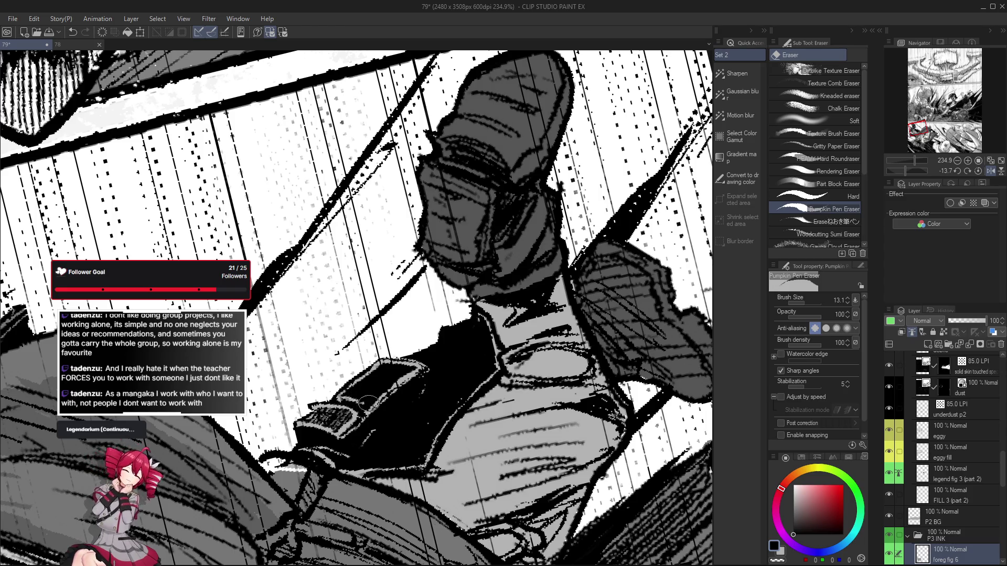
mouse_move(373, 382)
left_mouse_down()
mouse_move(406, 367)
mouse_move(388, 382)
left_mouse_up()
key("ctrl+z")
Bring the falling figure into view and alternate pen and eraser, undoing the last stroke
scroll(388, 383, "down", 5)
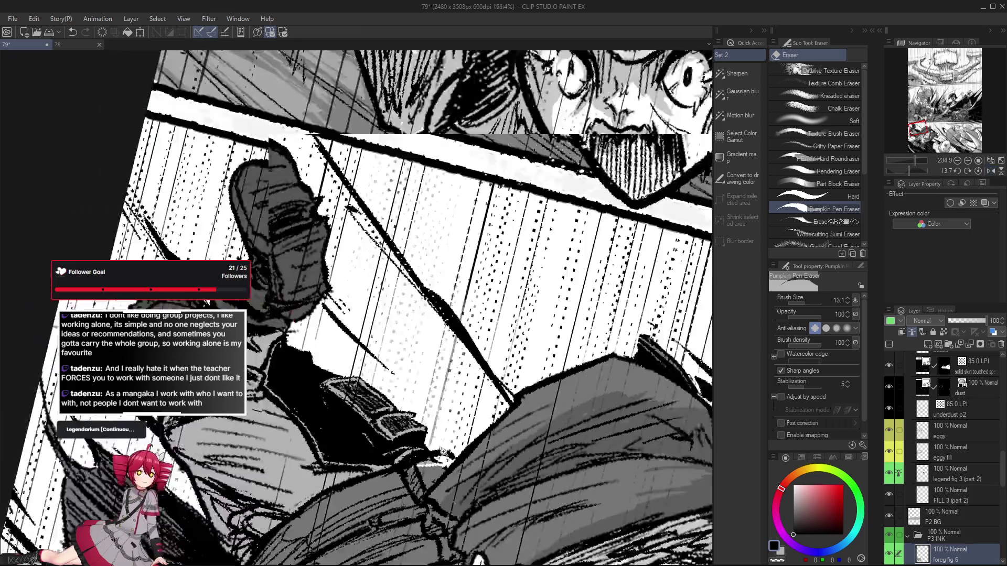
scroll(542, 387, "up", 3)
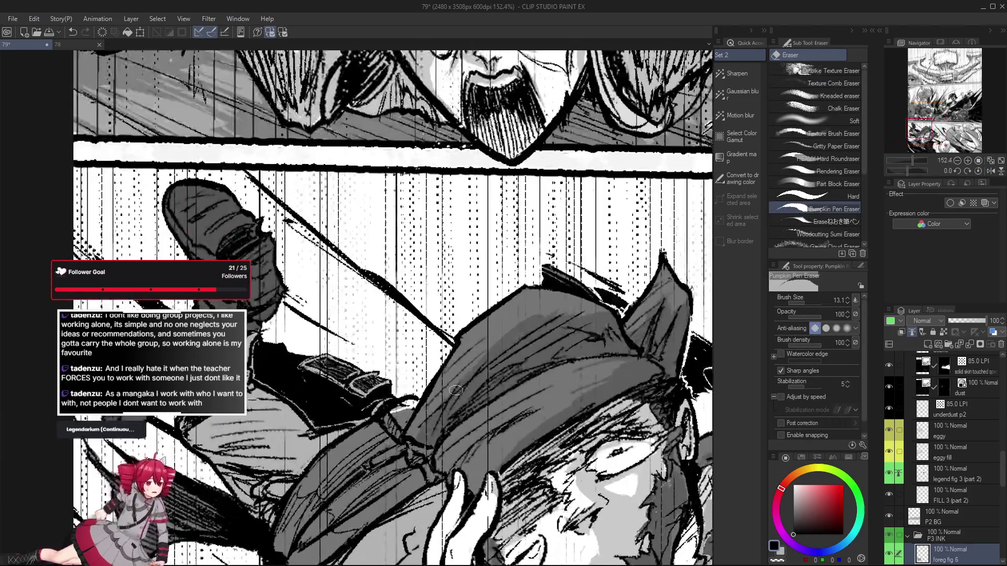
key("p")
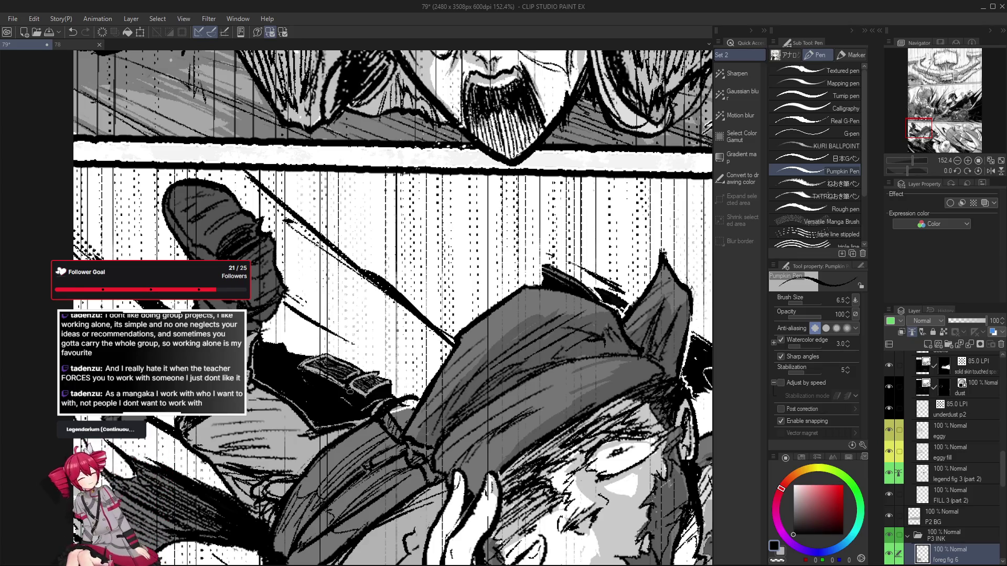
key("e")
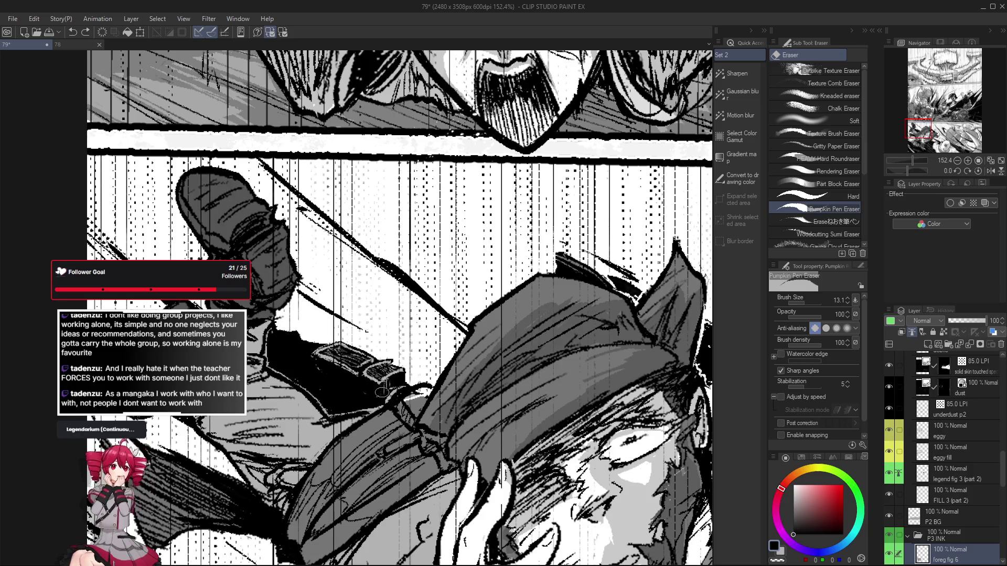
scroll(388, 382, "down", 1)
key("ctrl+z")
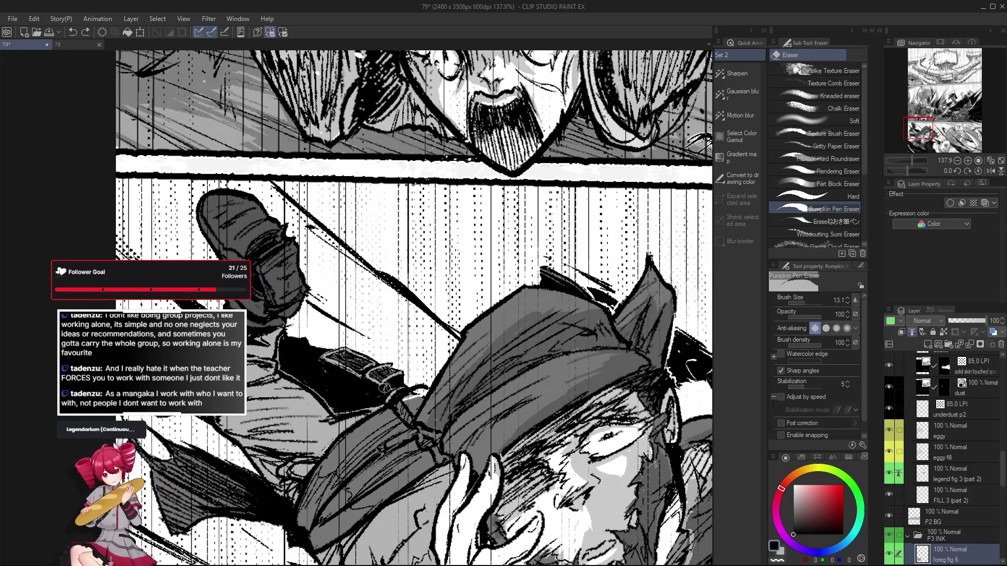
scroll(386, 387, "down", 3)
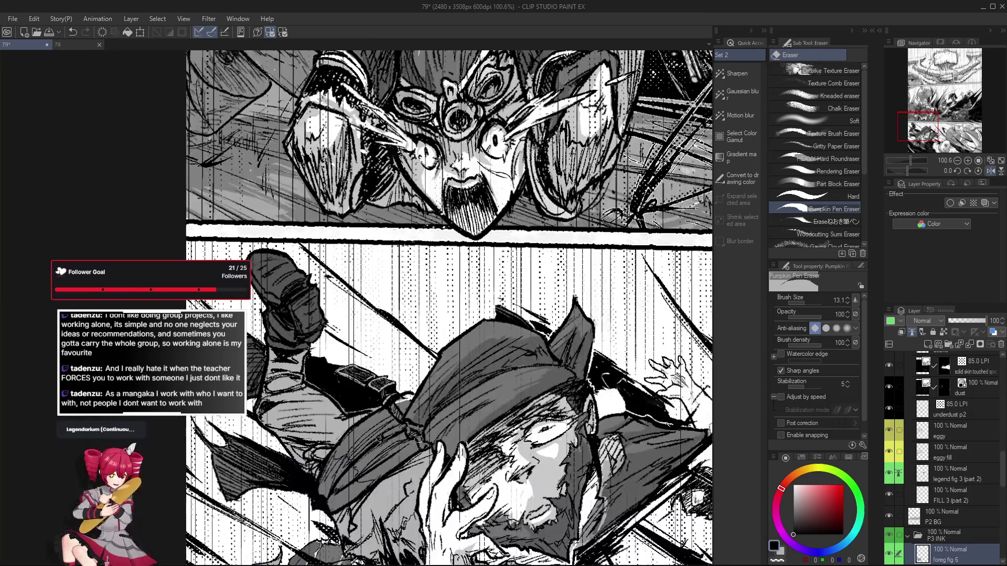
mouse_move(418, 439)
left_mouse_down()
mouse_move(451, 395)
mouse_move(426, 356)
left_mouse_up()
key("p")
scroll(426, 356, "down", 1)
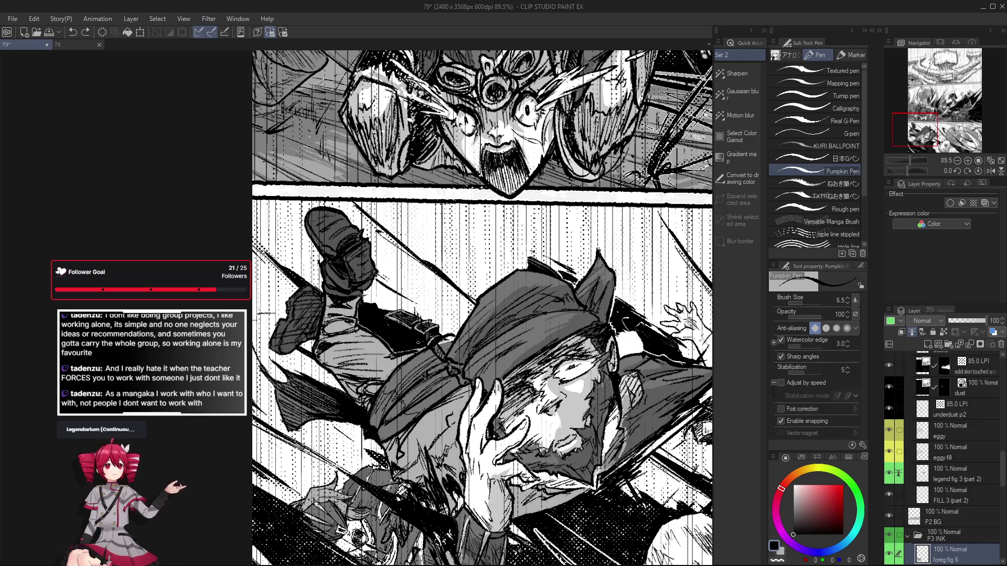
scroll(419, 319, "up", 3)
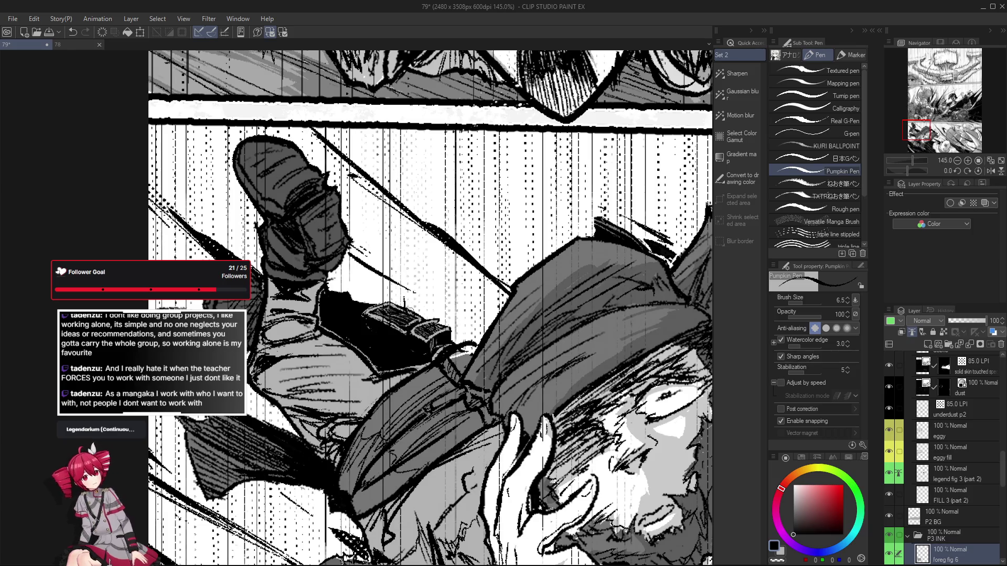
scroll(405, 317, "down", 2)
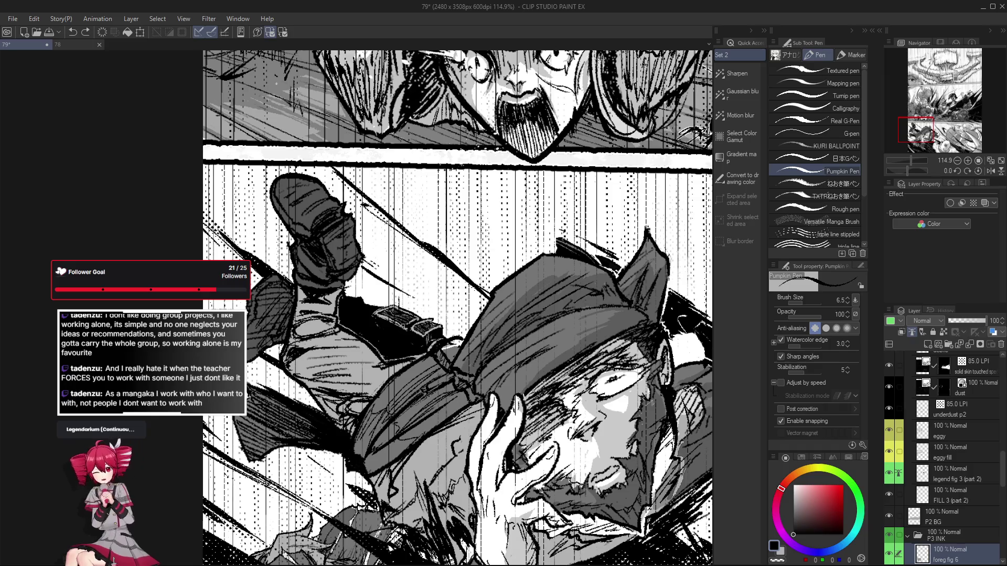
scroll(403, 315, "down", 2)
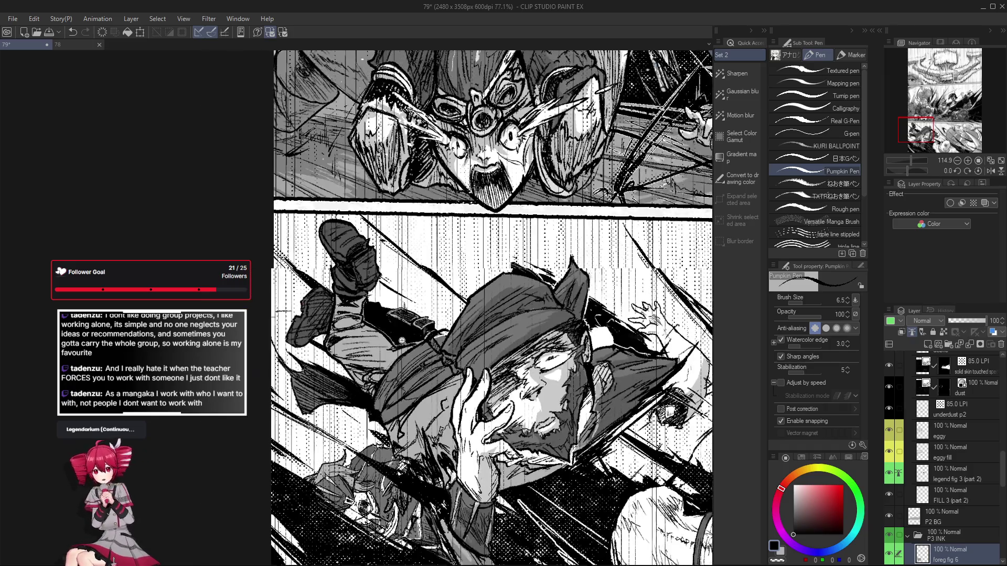
scroll(418, 332, "up", 1)
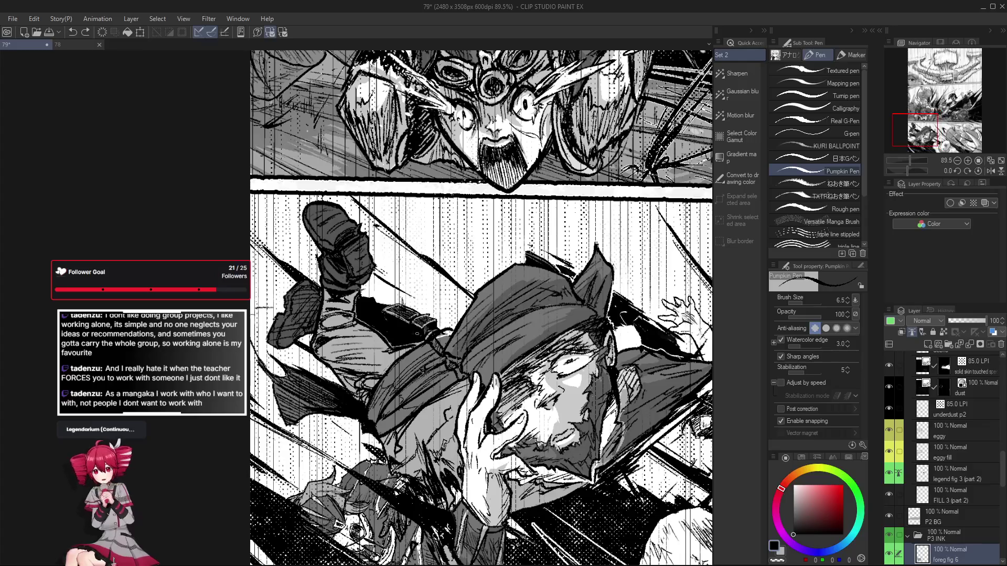
scroll(398, 299, "up", 1)
key("e")
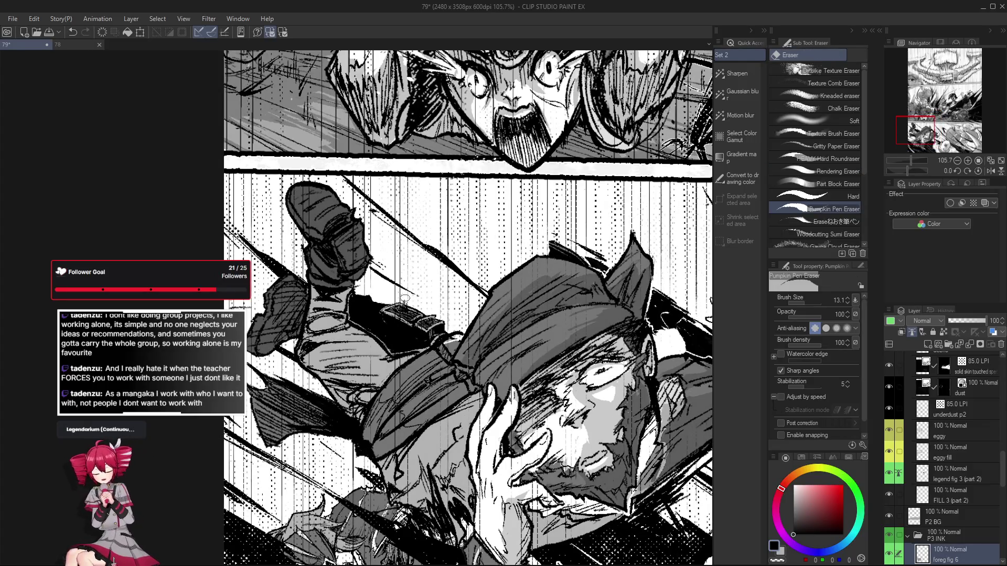
scroll(407, 303, "up", 2)
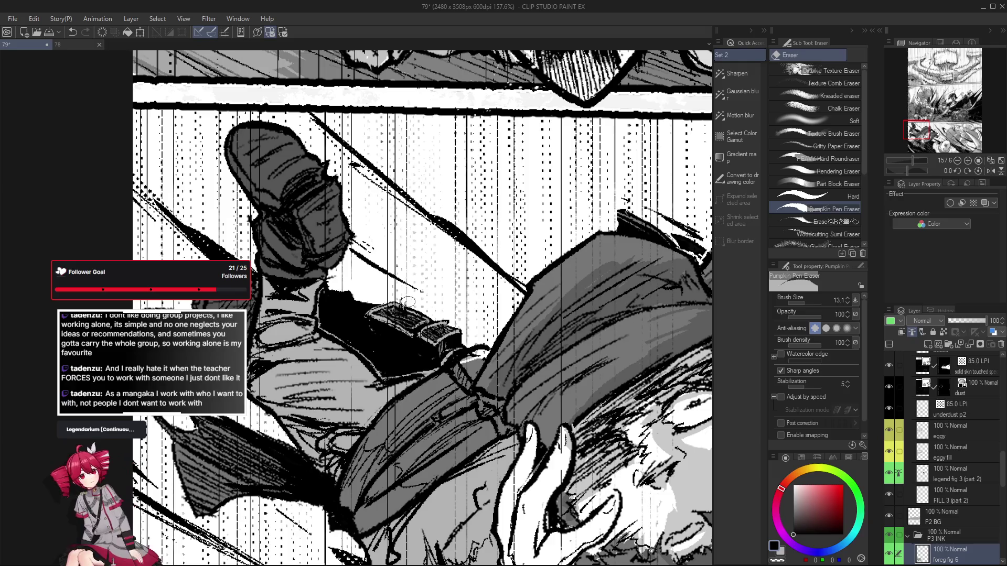
Ink two short strokes on the belt buckle, undoing both attempts
key("p")
left_click_drag(402, 302, 401, 287)
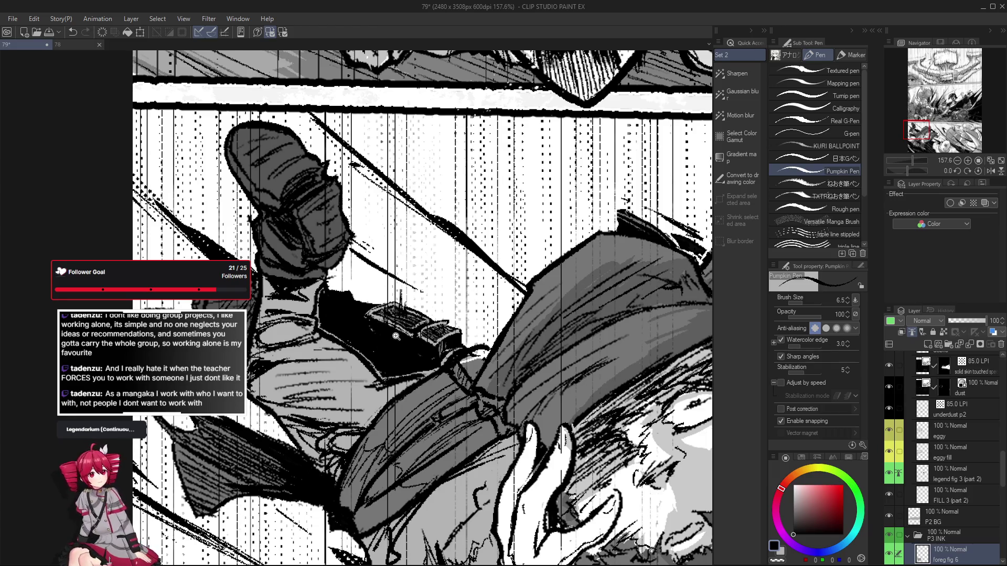
scroll(394, 337, "down", 1)
key("ctrl+z")
mouse_move(373, 313)
left_mouse_down()
mouse_move(380, 317)
mouse_move(386, 295)
mouse_move(379, 315)
mouse_move(377, 301)
left_mouse_up()
key("ctrl+z")
key("ctrl+z")
key("ctrl+z")
key("ctrl+z")
key("ctrl+z")
key("ctrl+z")
key("ctrl+z")
scroll(376, 341, "down", 3)
scroll(369, 343, "up", 2)
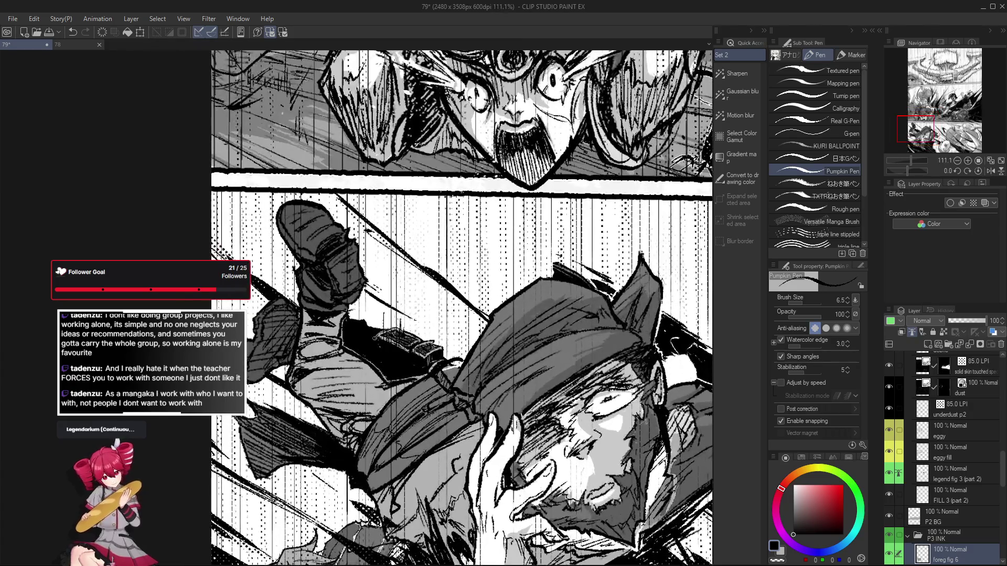
scroll(375, 336, "down", 3)
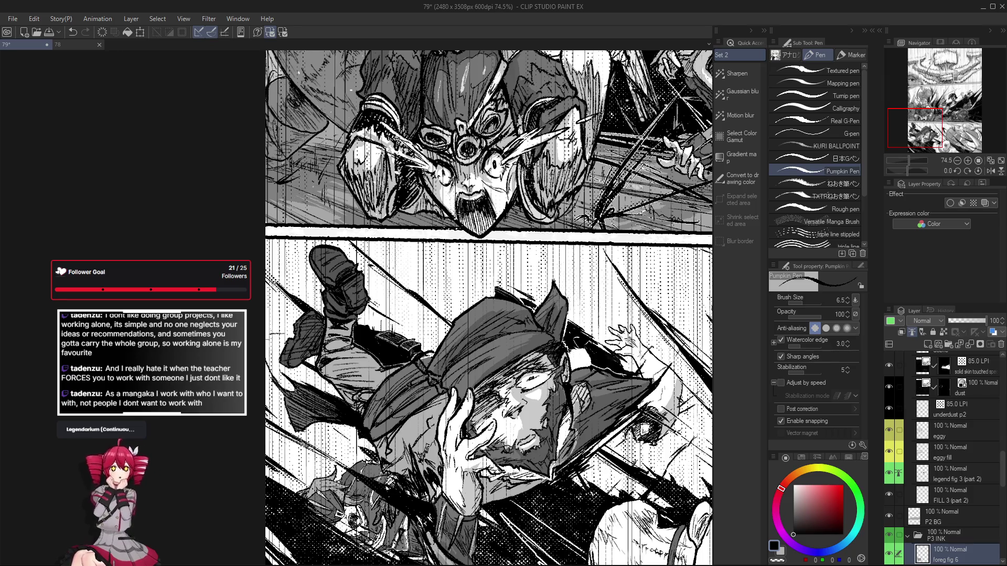
scroll(371, 341, "up", 3)
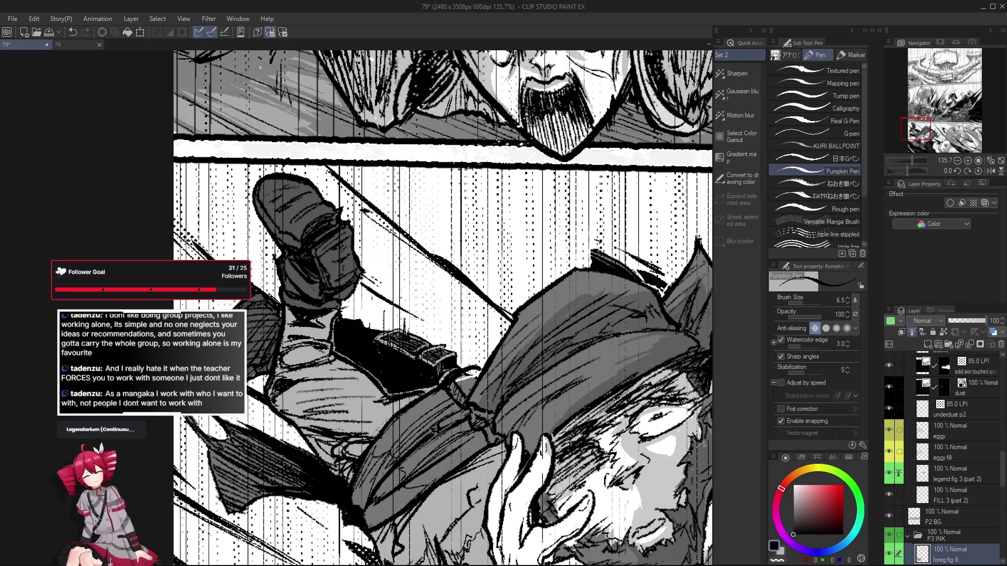
Redo the previously undone stroke and return to the pen over the boot panel
key("e")
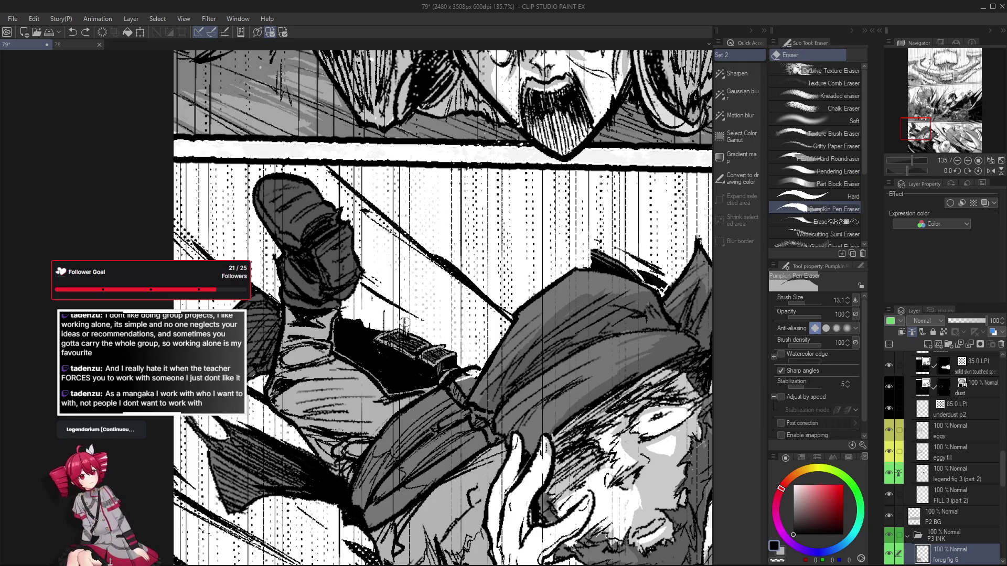
key("ctrl+y")
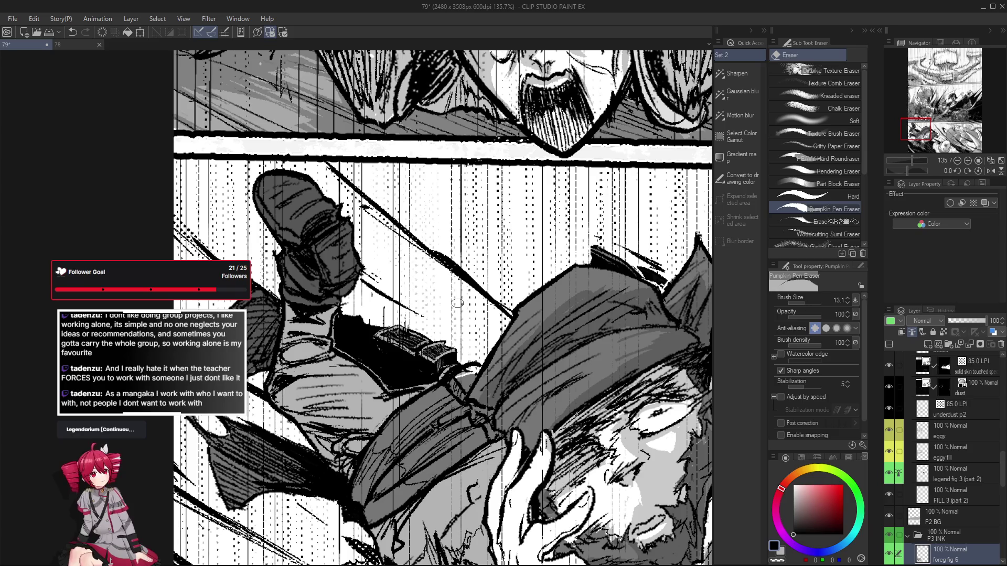
key("p")
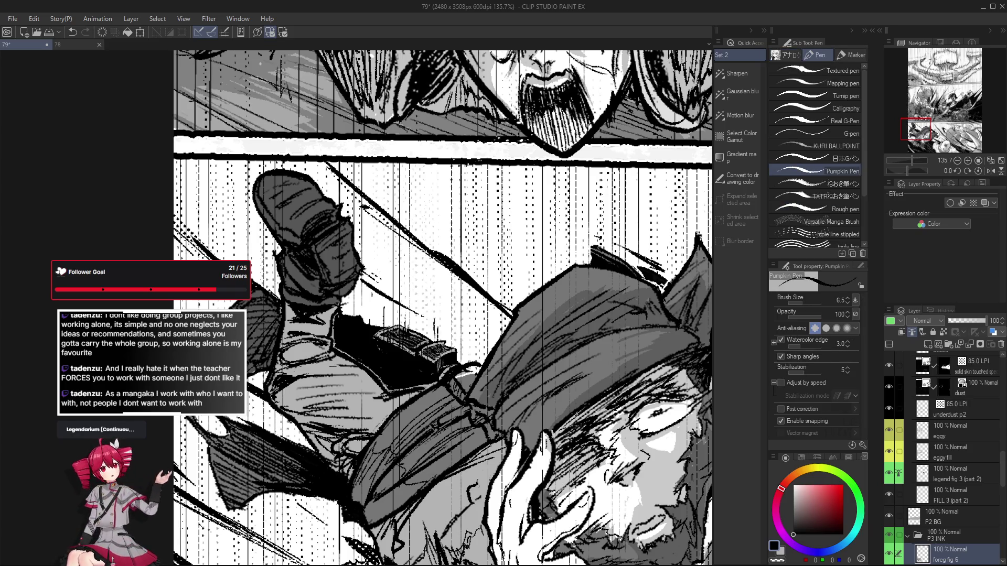
scroll(435, 325, "down", 2)
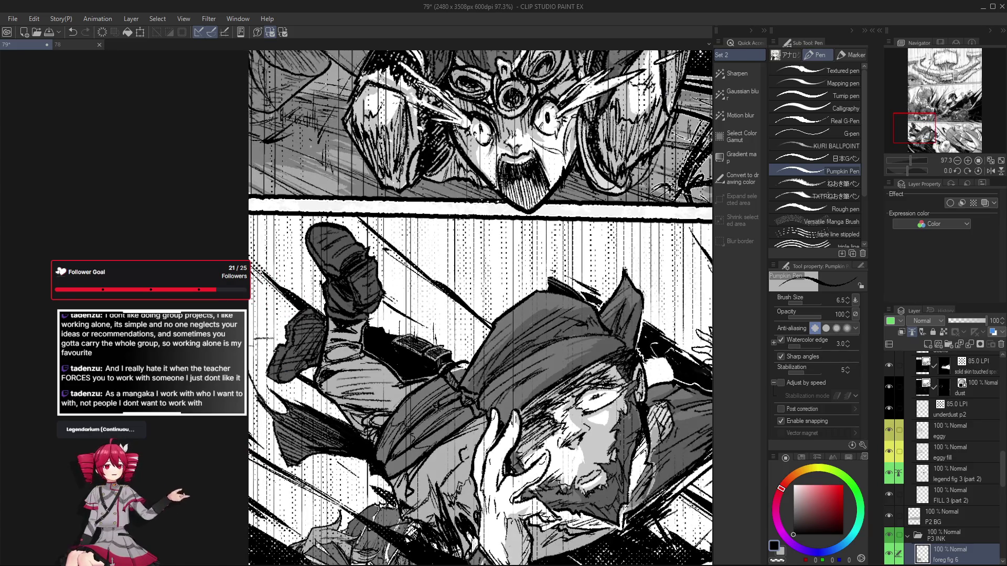
left_click_drag(432, 336, 425, 330)
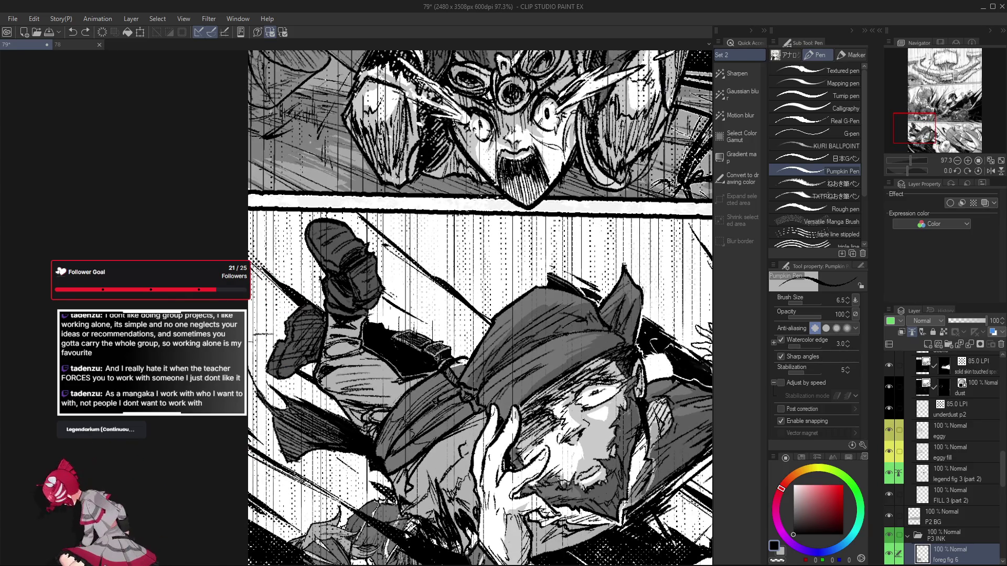
scroll(428, 323, "down", 1)
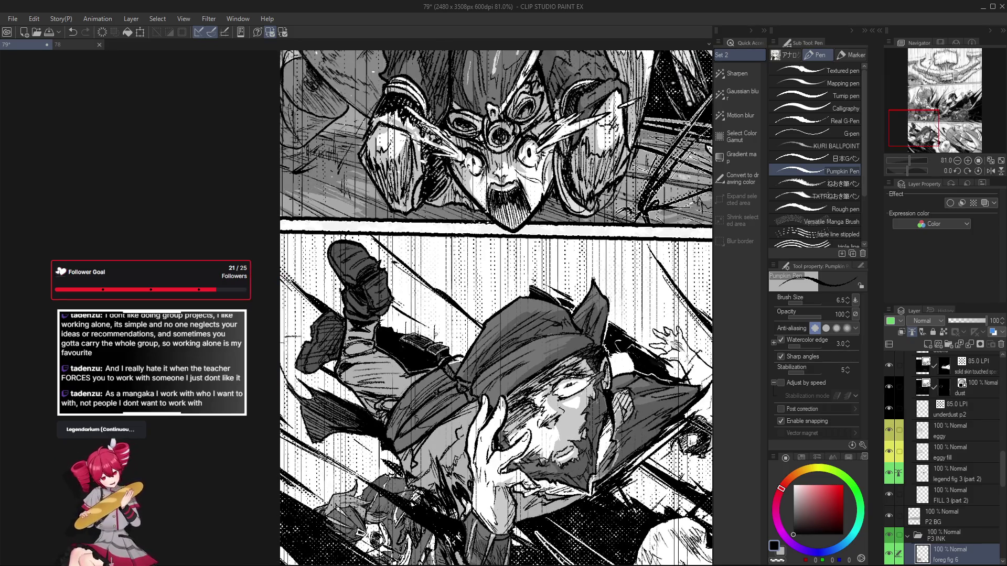
scroll(432, 332, "up", 1)
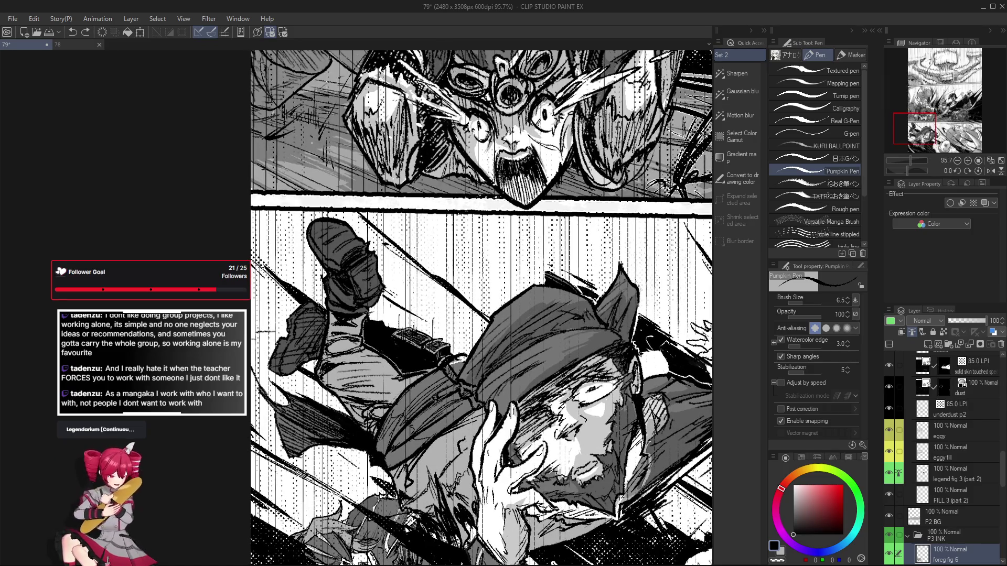
Mirror the canvas view to check the boot panel drawing, then flip it back
key("h")
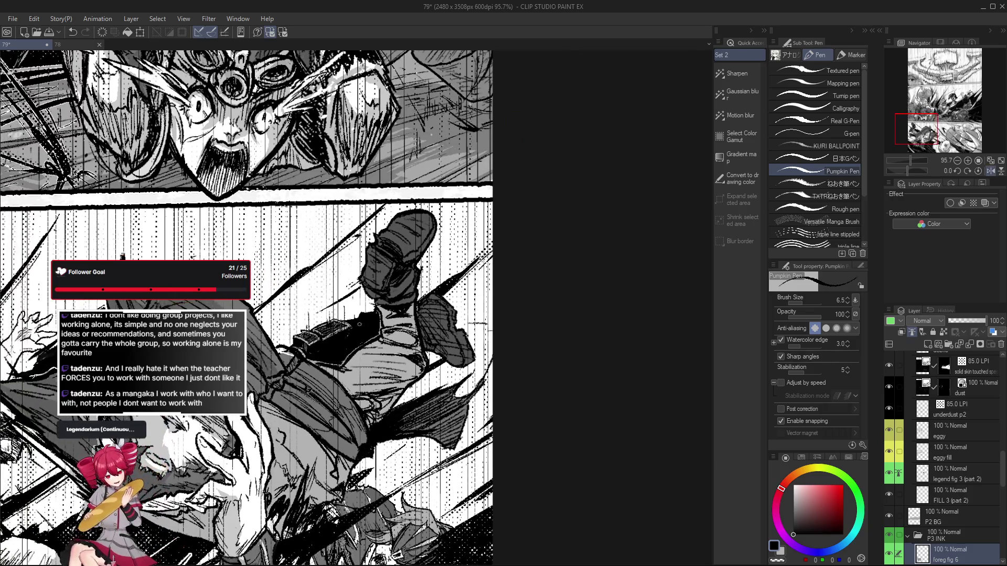
key("h")
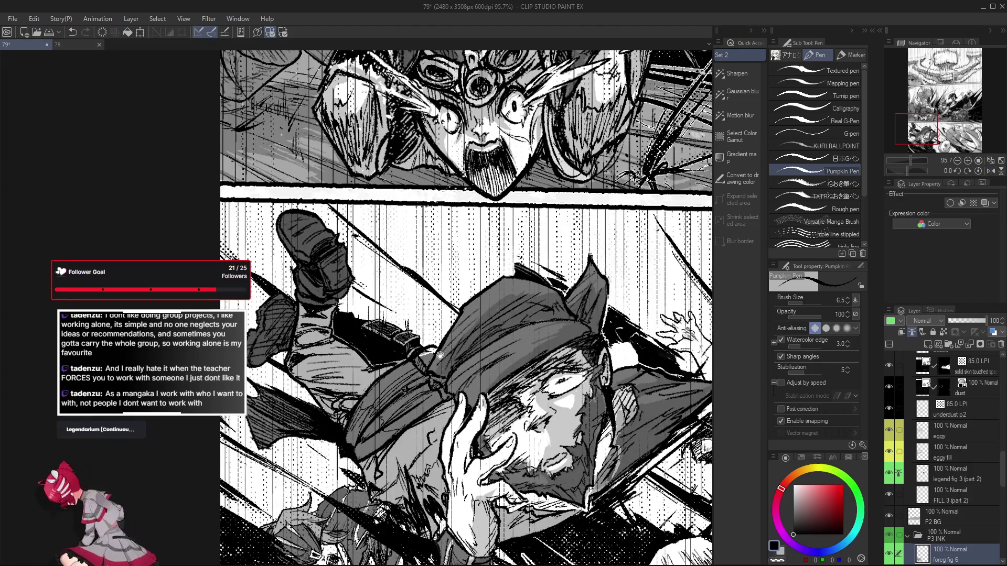
scroll(446, 357, "up", 2)
scroll(418, 339, "up", 1)
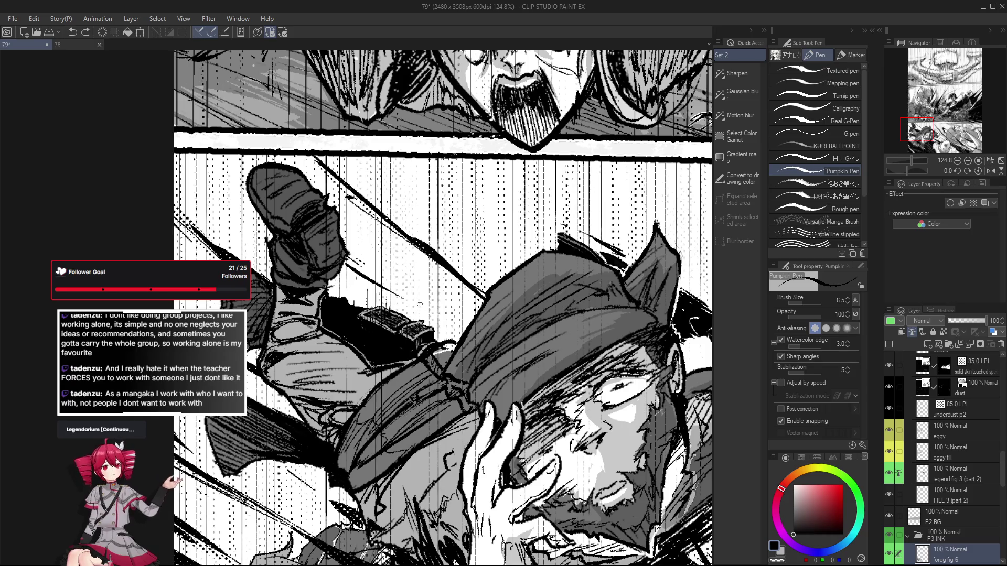
scroll(421, 314, "down", 2)
scroll(462, 346, "up", 2)
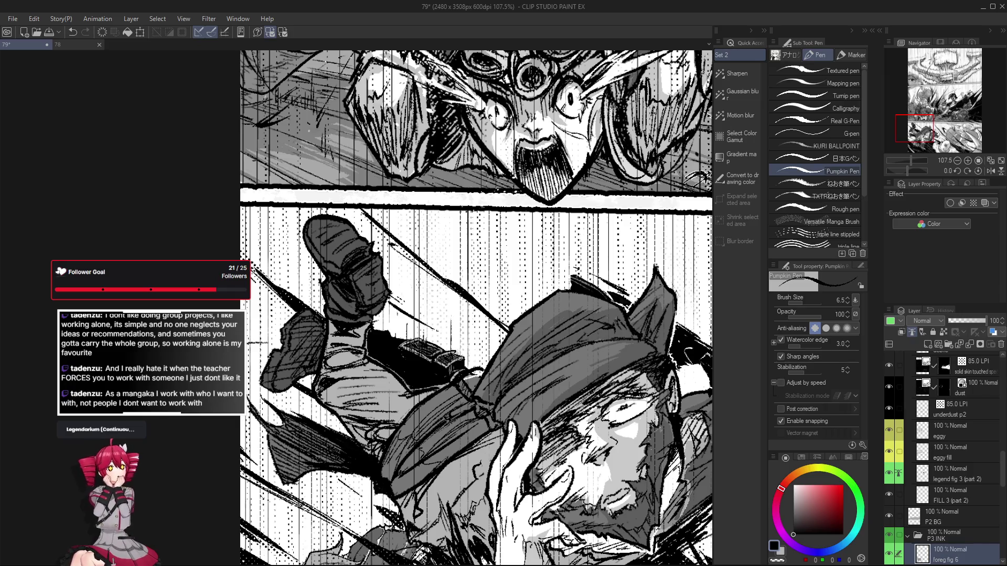
scroll(460, 357, "down", 1)
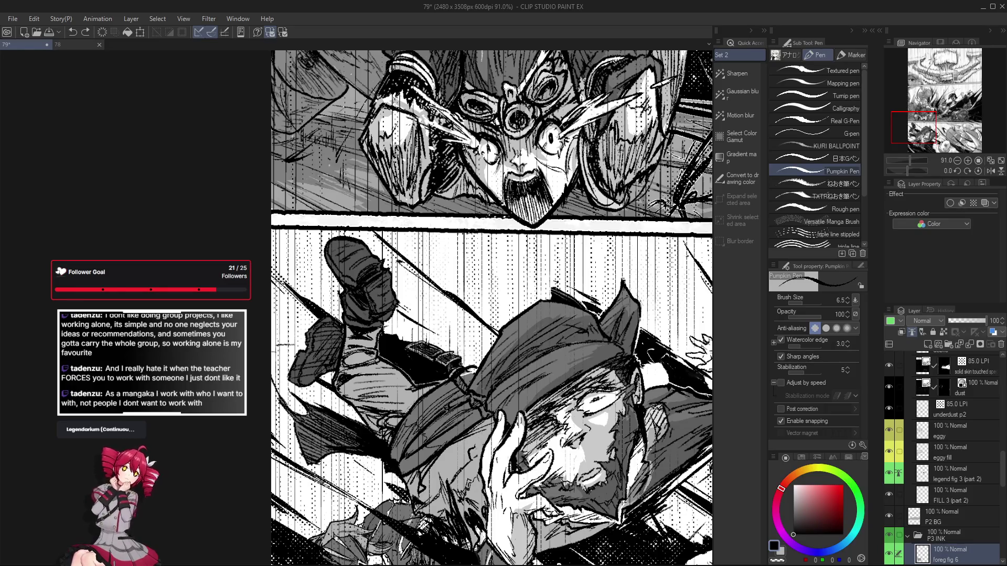
Eyedrop the mid-grey 118,118,118 from the artwork as the drawing colour
left_click_drag(465, 362, 472, 378)
left_click_drag(532, 324, 517, 321)
left_click(518, 321, "alt")
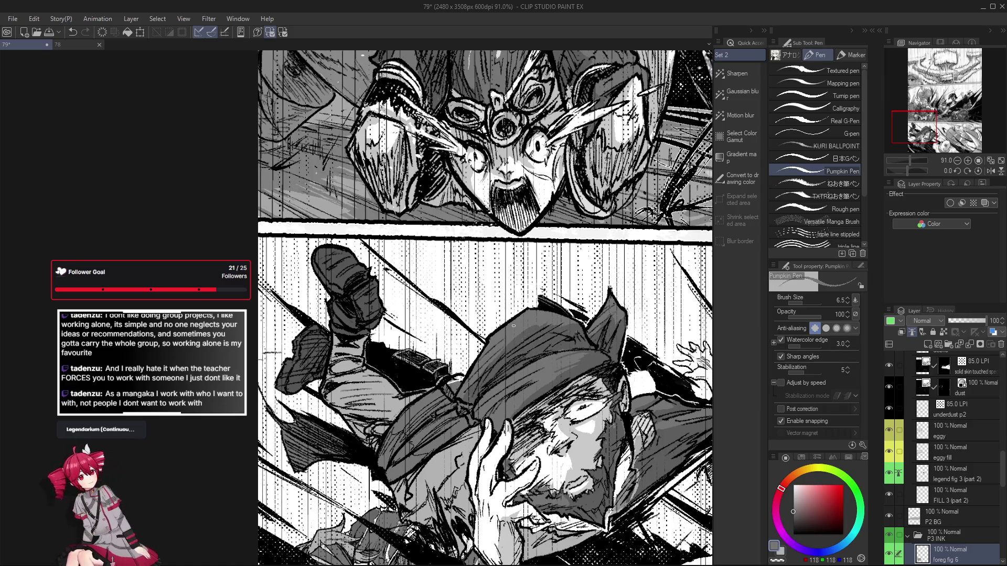
scroll(551, 326, "up", 5)
scroll(551, 326, "down", 3)
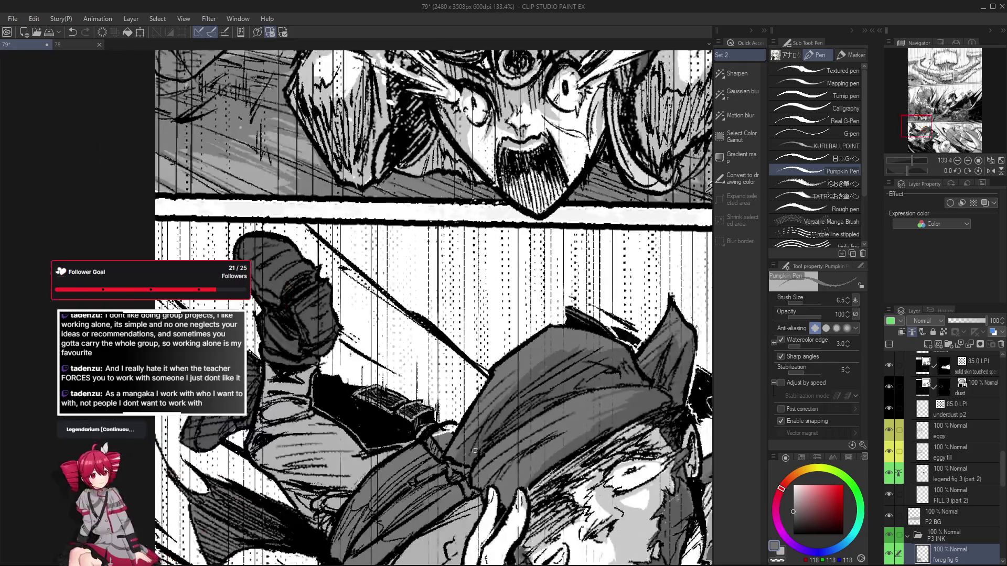
scroll(957, 504, "up", 10)
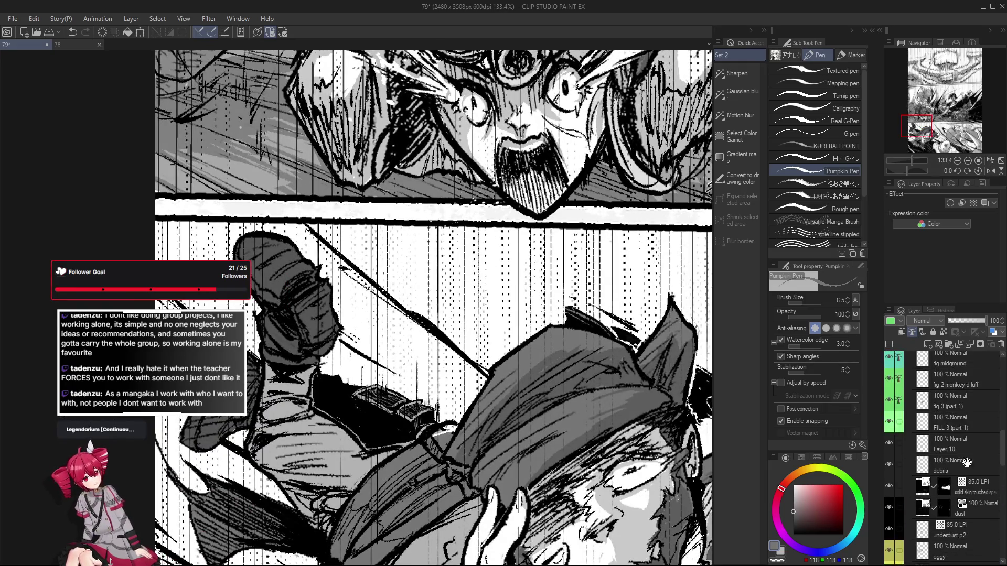
On the 40-60-90 Copy layer with Lasso fill, eyedrop black from the artwork
scroll(953, 413, "up", 5)
left_click(955, 446)
key("g")
key("g")
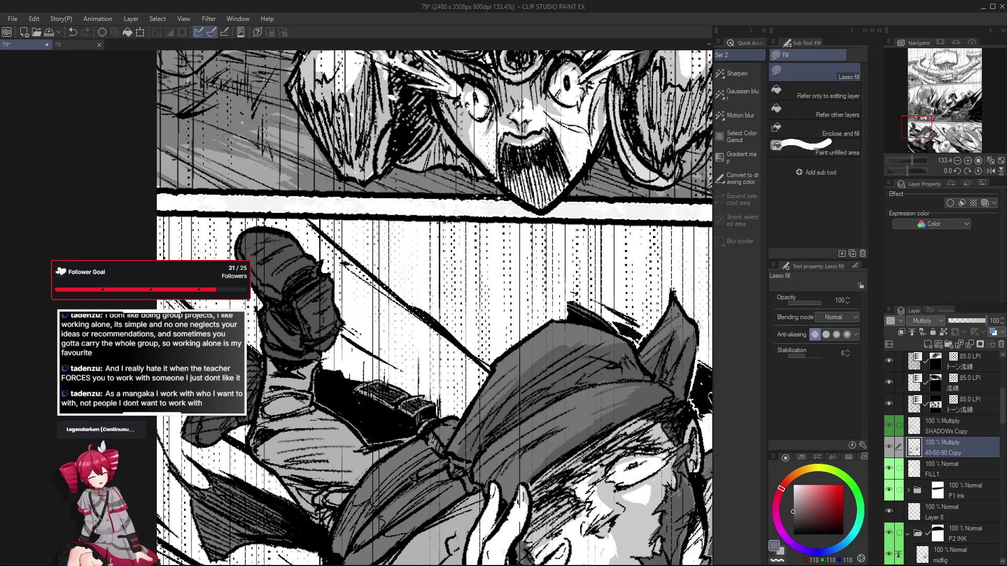
scroll(430, 453, "down", 5)
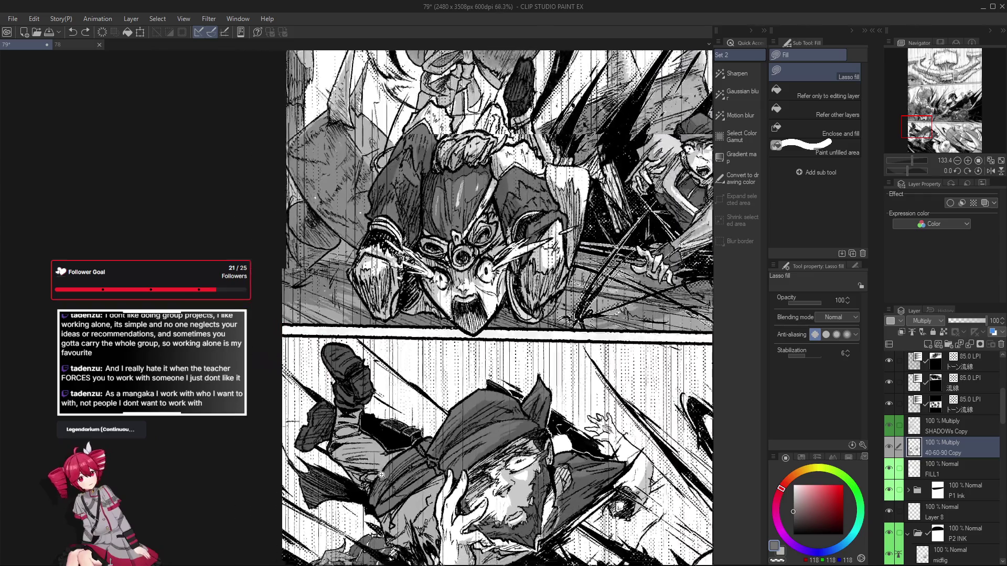
scroll(497, 308, "down", 2)
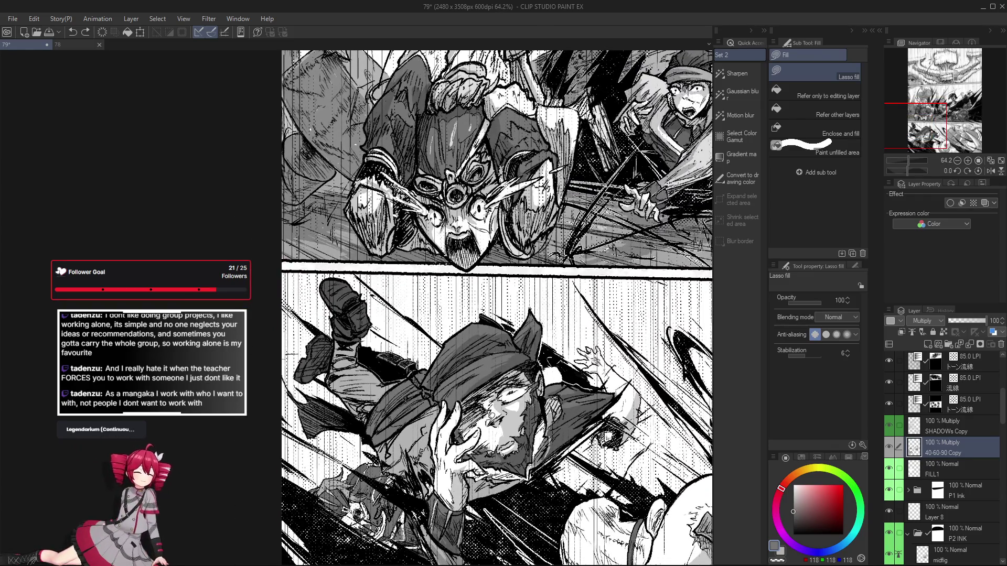
left_click(391, 369, "alt")
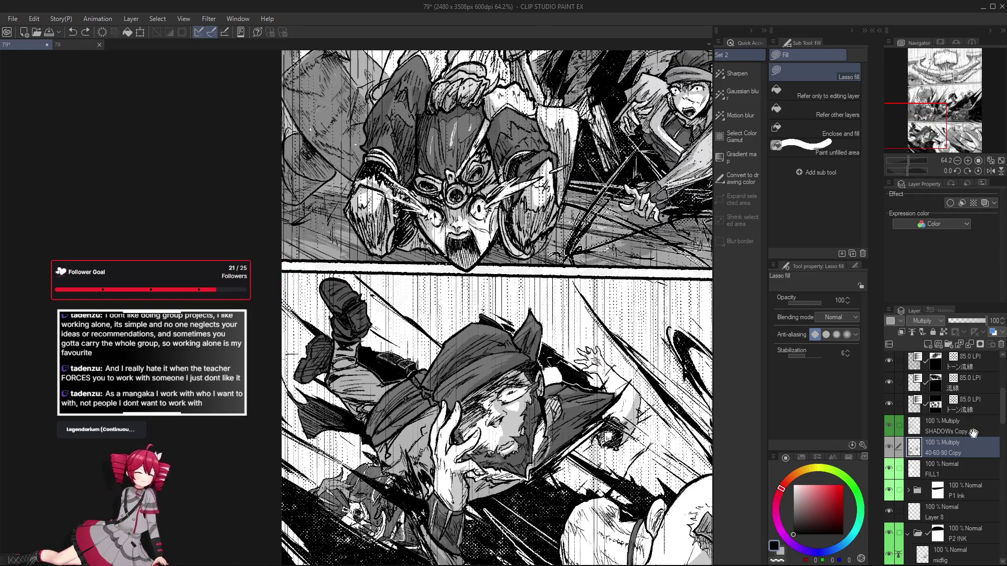
Select the foreg fig 6 ink layer in the P3 INK folder
scroll(970, 440, "down", 1)
key("o")
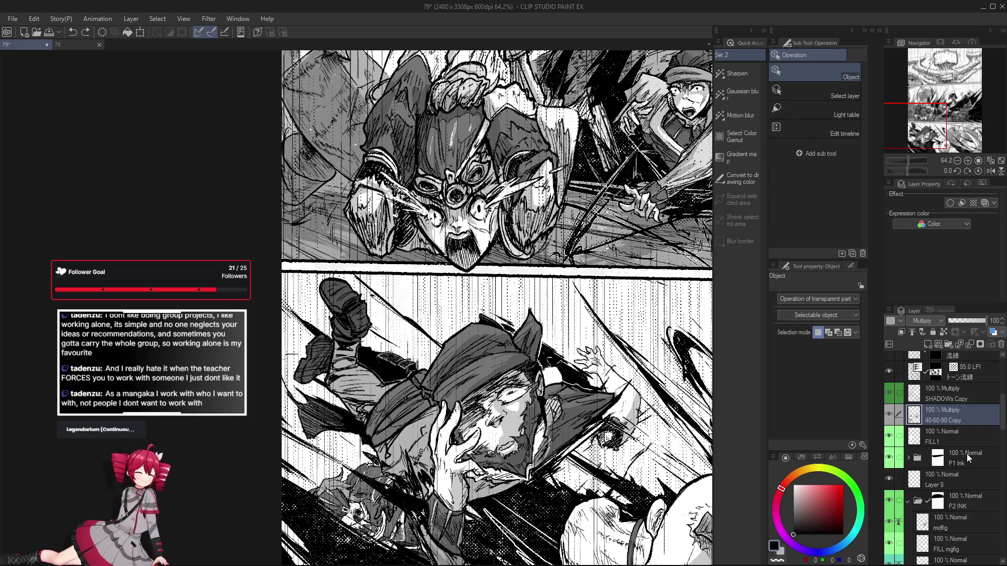
scroll(362, 328, "up", 4)
left_click(362, 257)
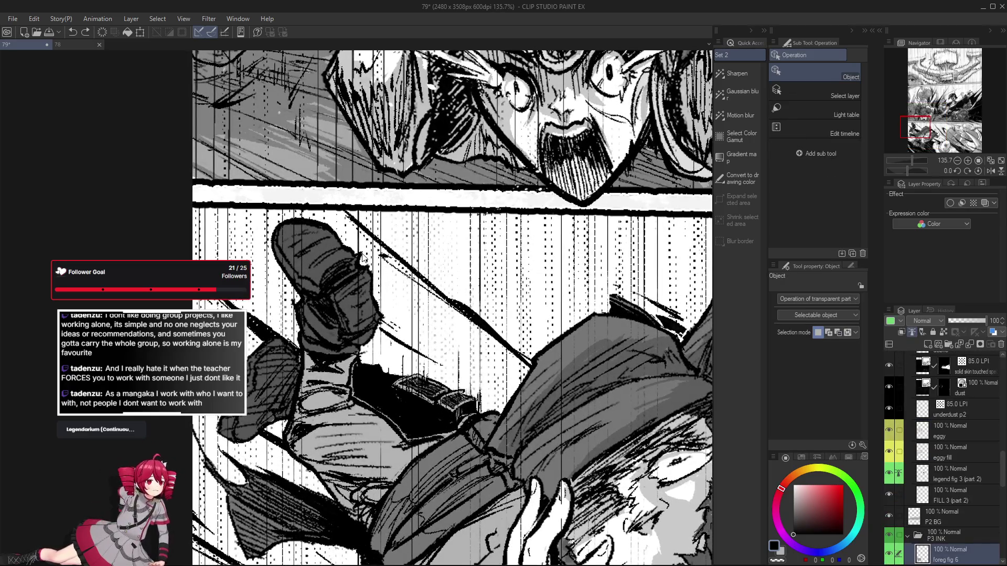
Switch to the Pumpkin Pen and review the boot panel mirrored and zoomed out
key("p")
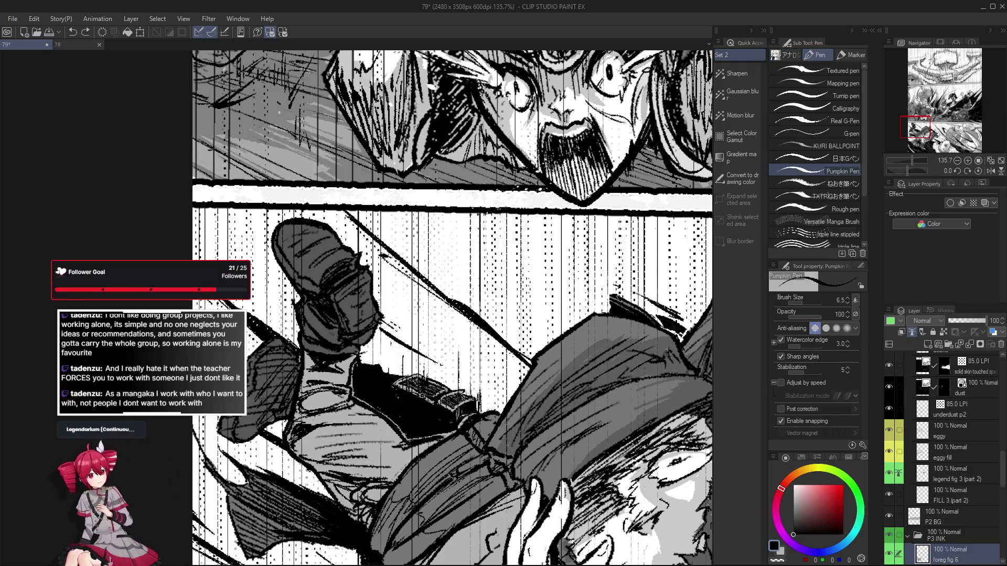
scroll(420, 433, "up", 1)
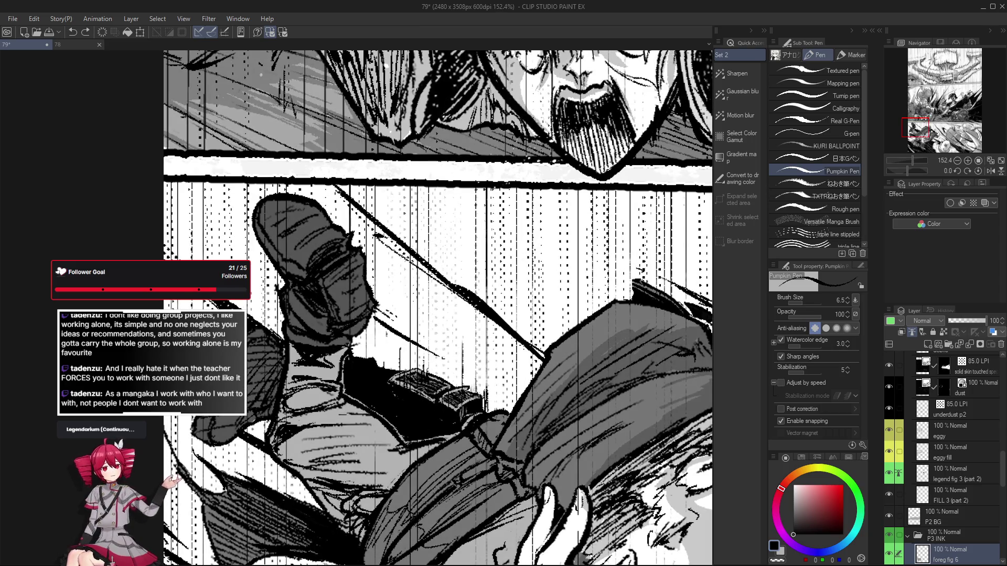
scroll(429, 412, "down", 2)
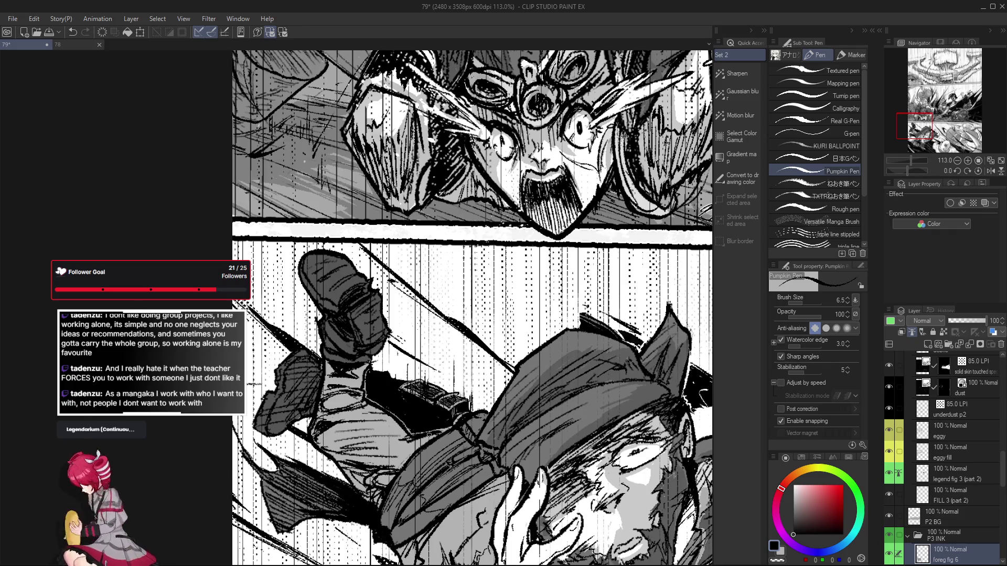
key("h")
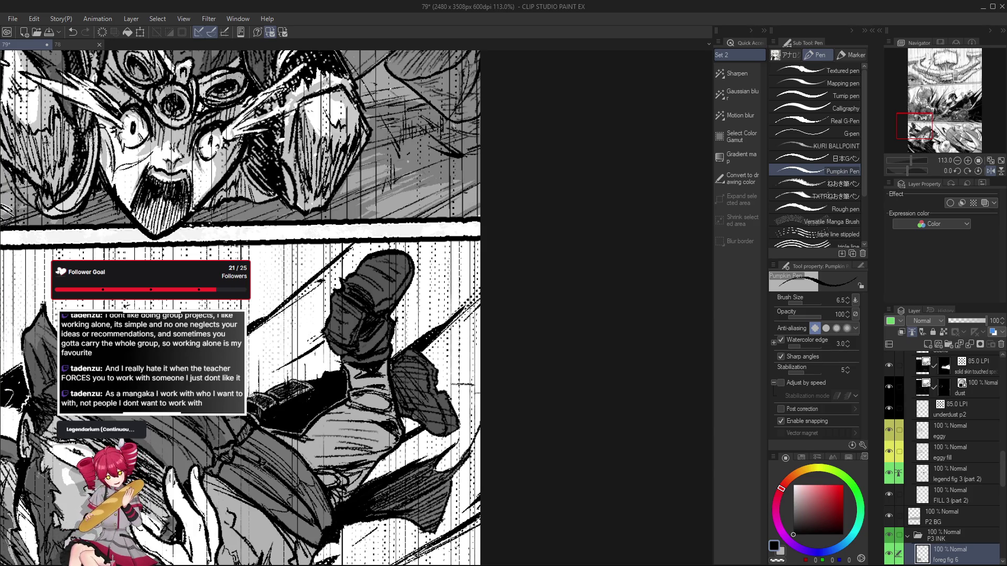
key("h")
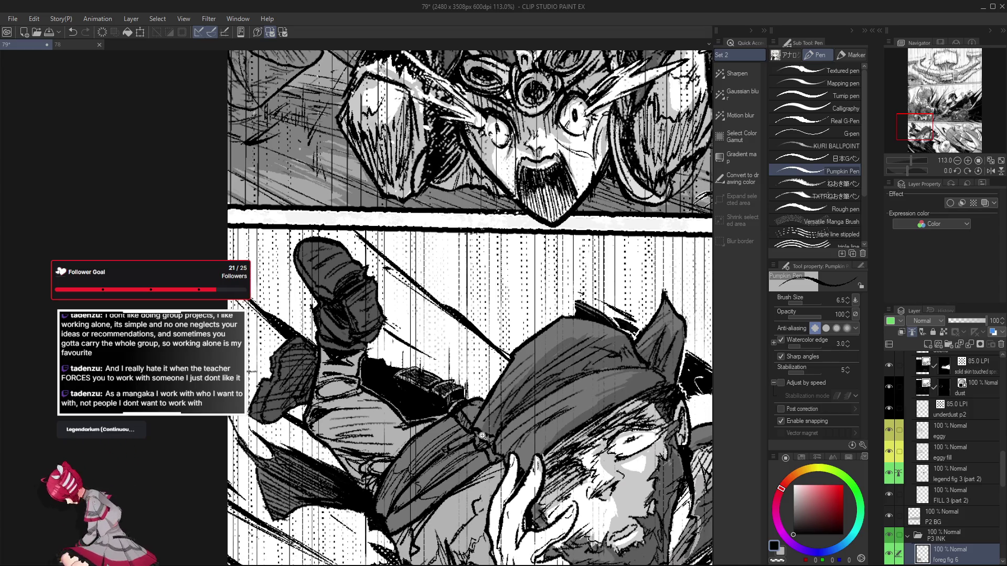
left_click_drag(482, 435, 429, 357)
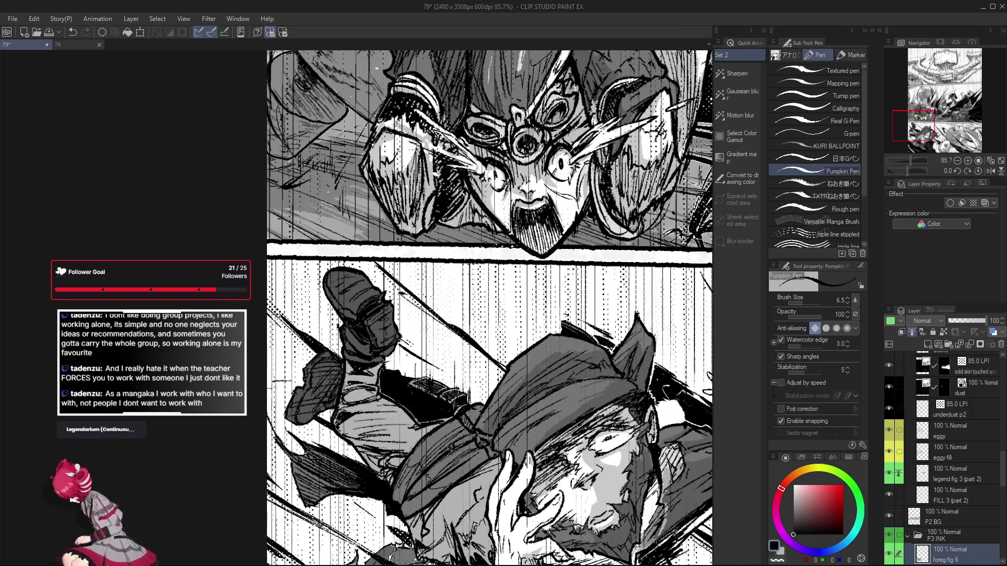
scroll(430, 357, "up", 2)
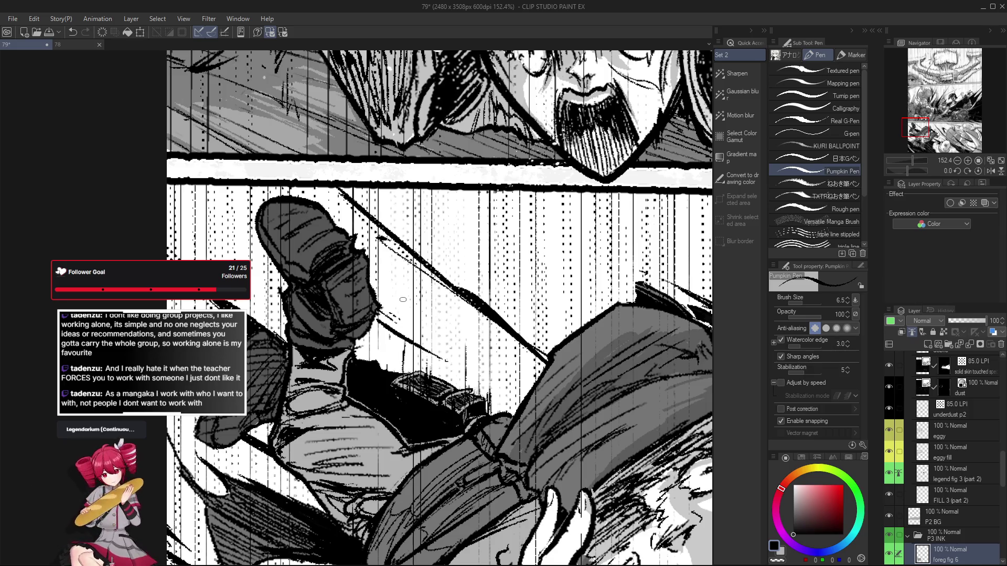
scroll(404, 343, "down", 2)
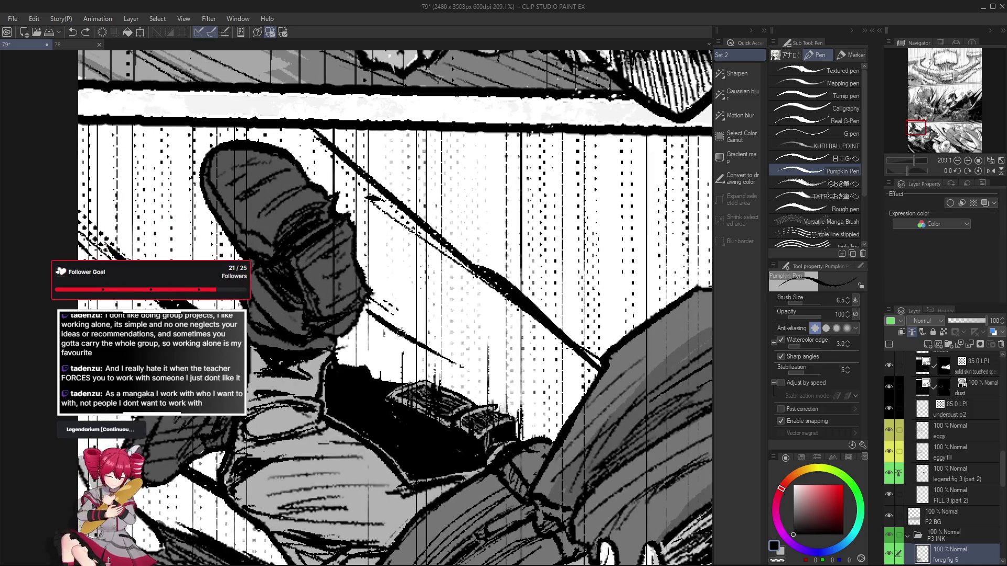
scroll(401, 383, "down", 2)
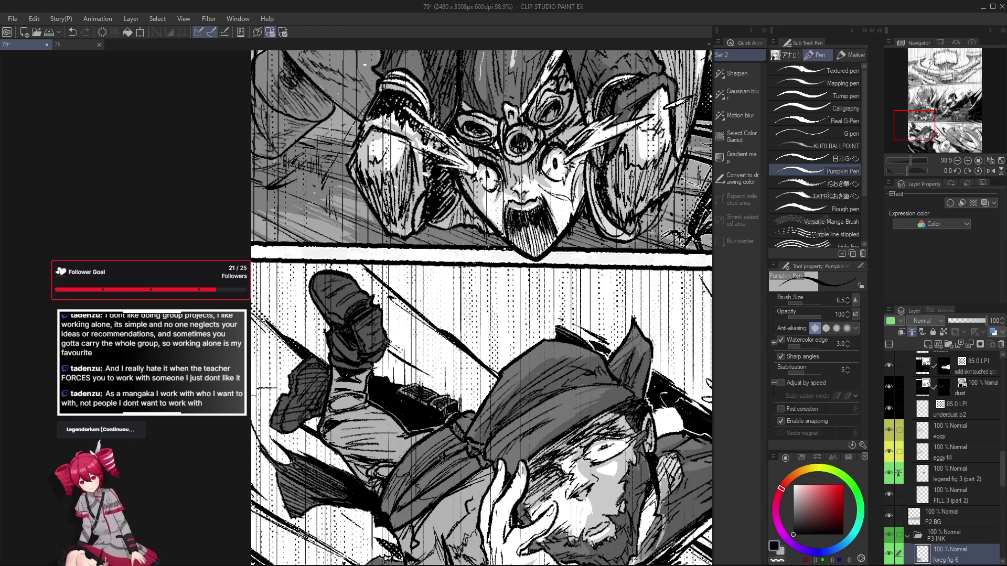
Undo the last stray stroke and check the panel again in mirrored view
key("ctrl+z")
key("h")
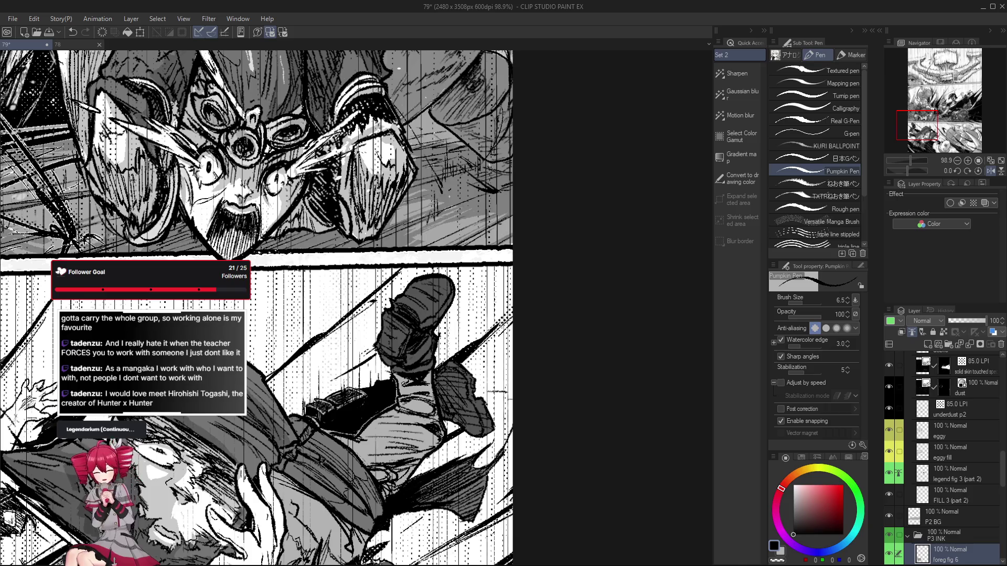
scroll(406, 383, "up", 3)
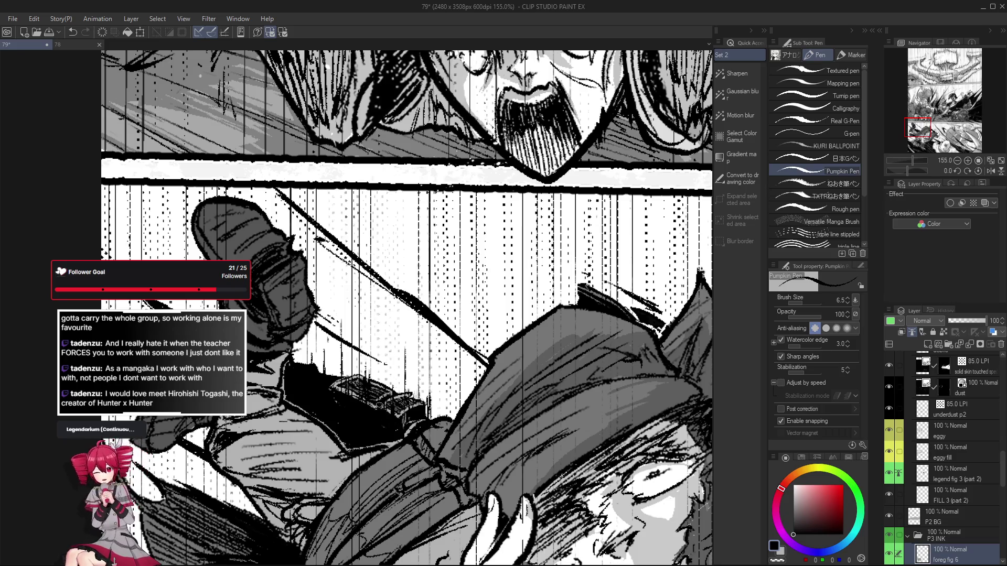
scroll(371, 409, "down", 2)
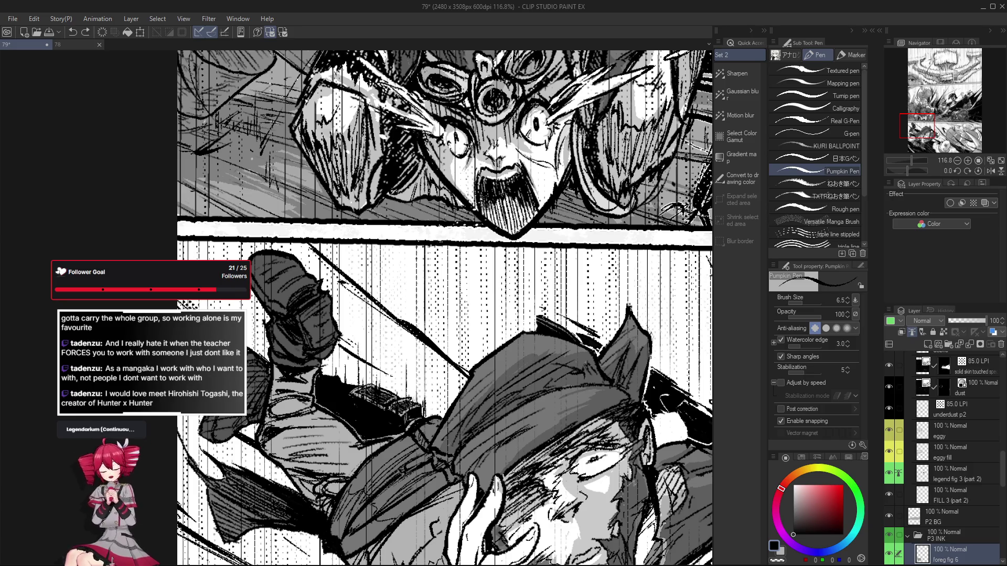
Undo the stray pen mark and a short trial stroke on the falling figure
key("ctrl+z")
left_click_drag(350, 385, 350, 372)
key("ctrl+z")
scroll(362, 395, "up", 3)
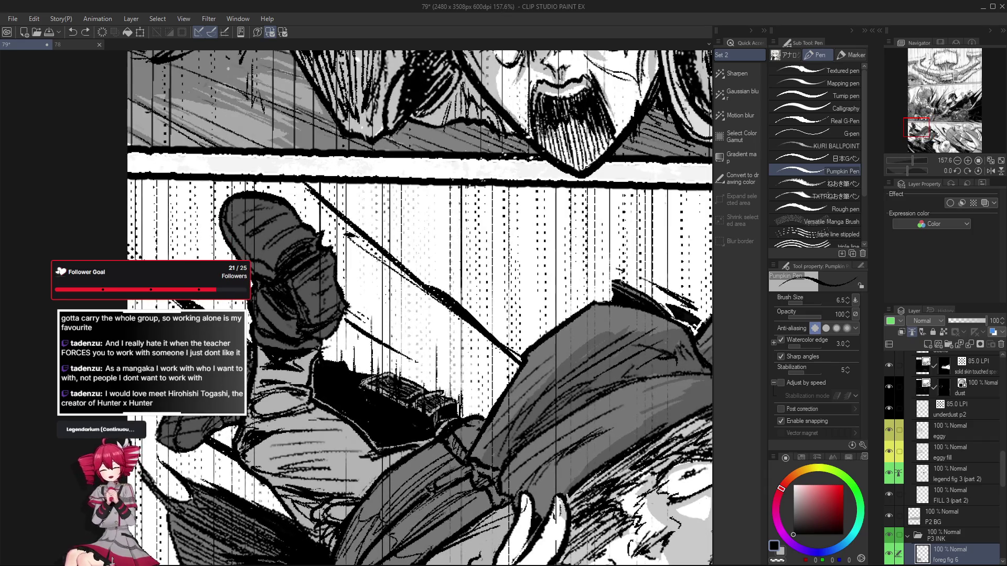
left_click_drag(373, 372, 383, 369)
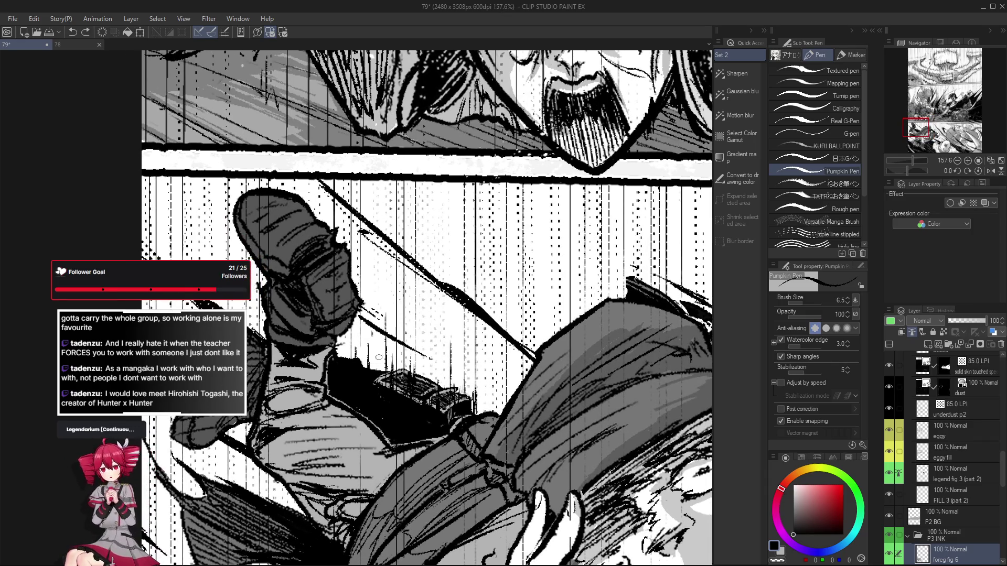
scroll(377, 376, "down", 3)
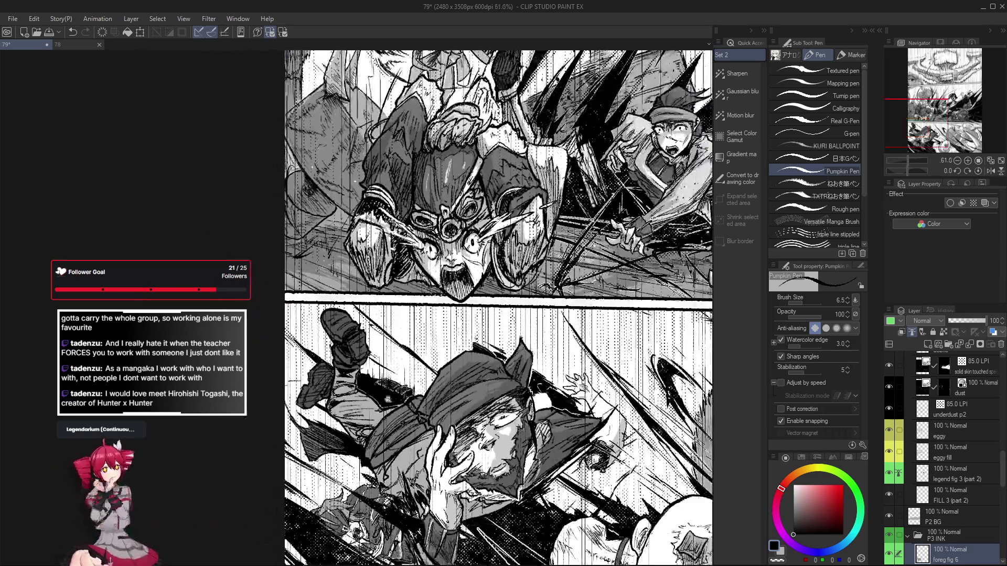
scroll(395, 334, "up", 1)
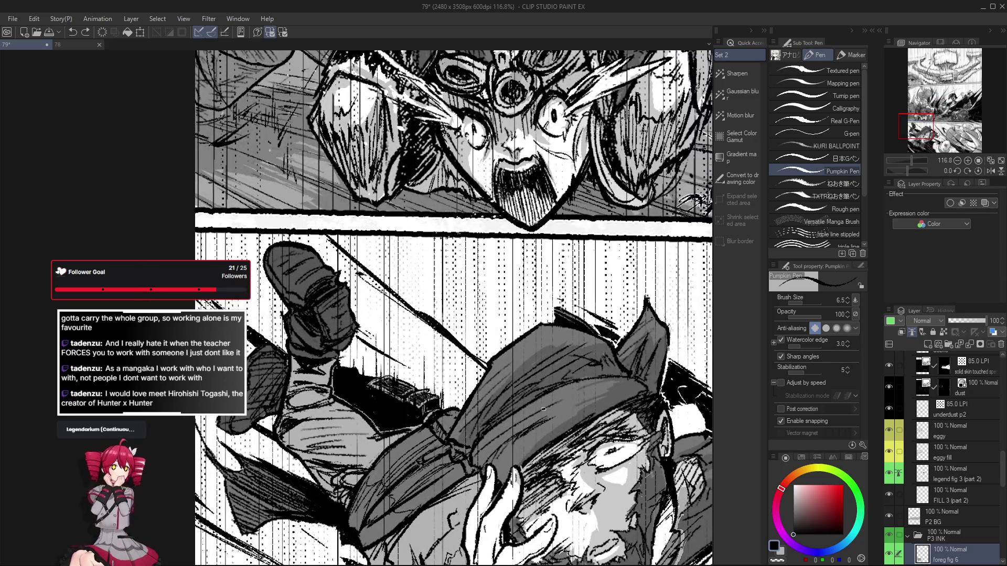
Alternate between Pumpkin Pen Eraser and Pumpkin Pen while mirroring the view to check the leg
key("e")
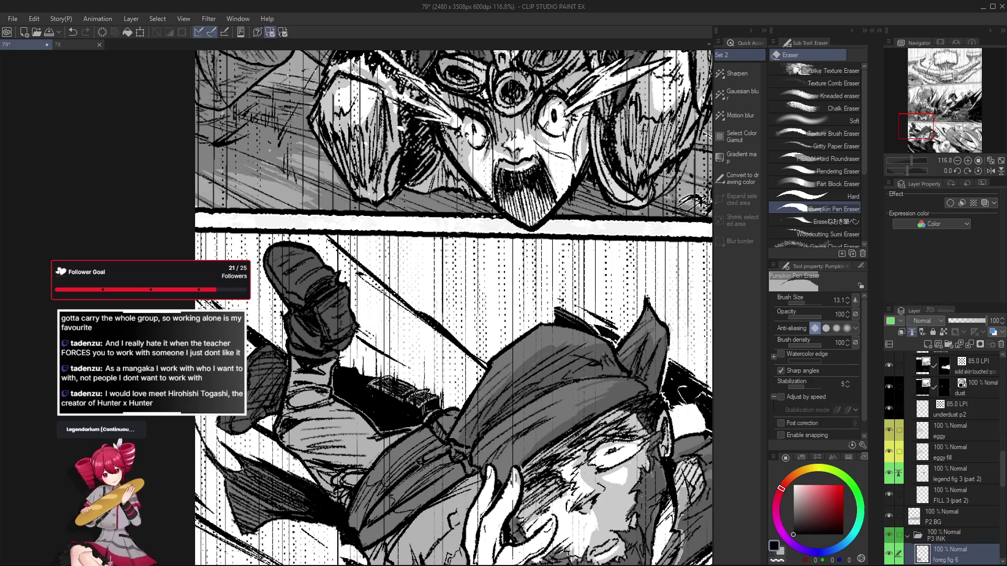
key("p")
scroll(376, 364, "down", 3)
scroll(376, 364, "up", 4)
key("e")
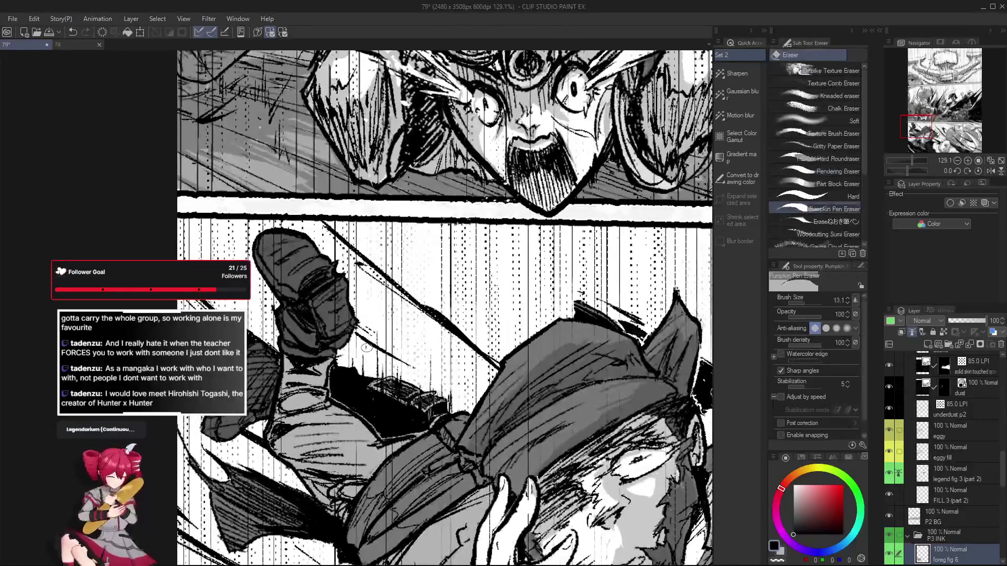
key("h")
scroll(365, 381, "up", 2)
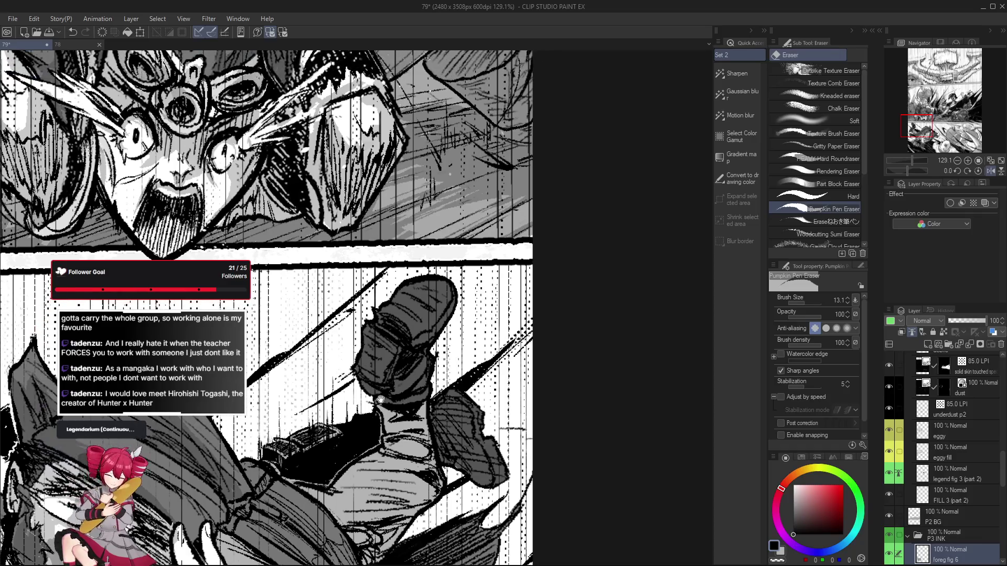
key("p")
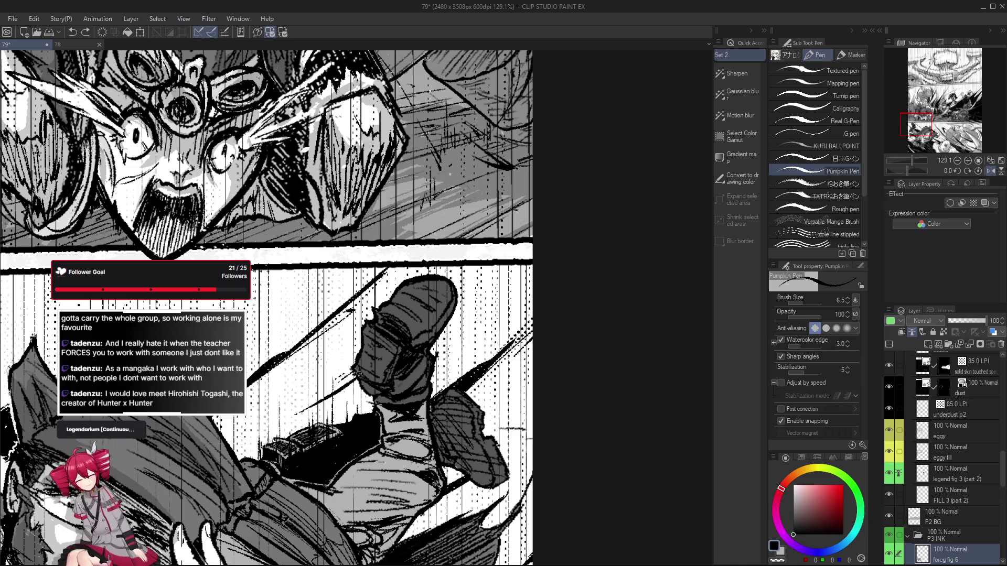
key("h")
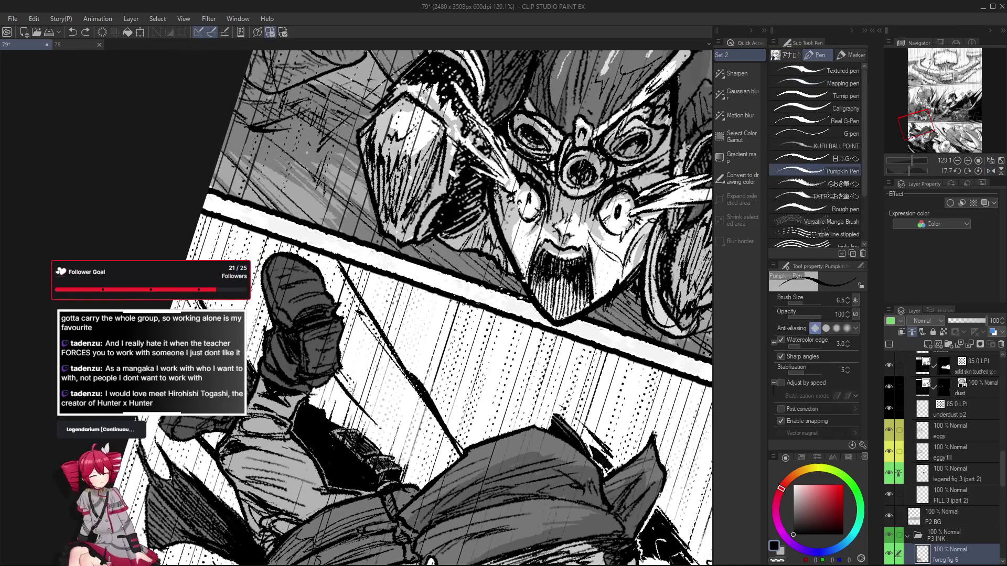
key("e")
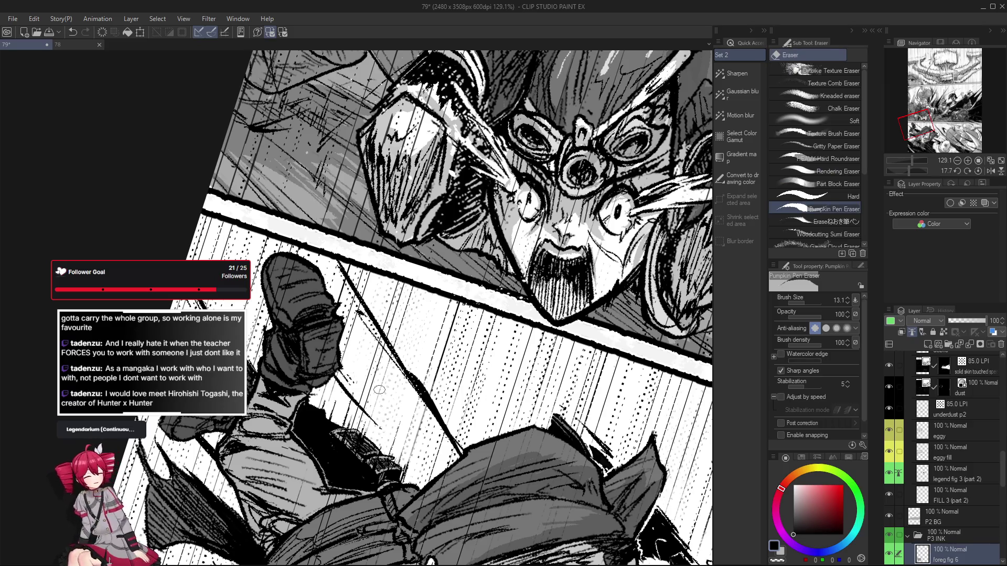
key("p")
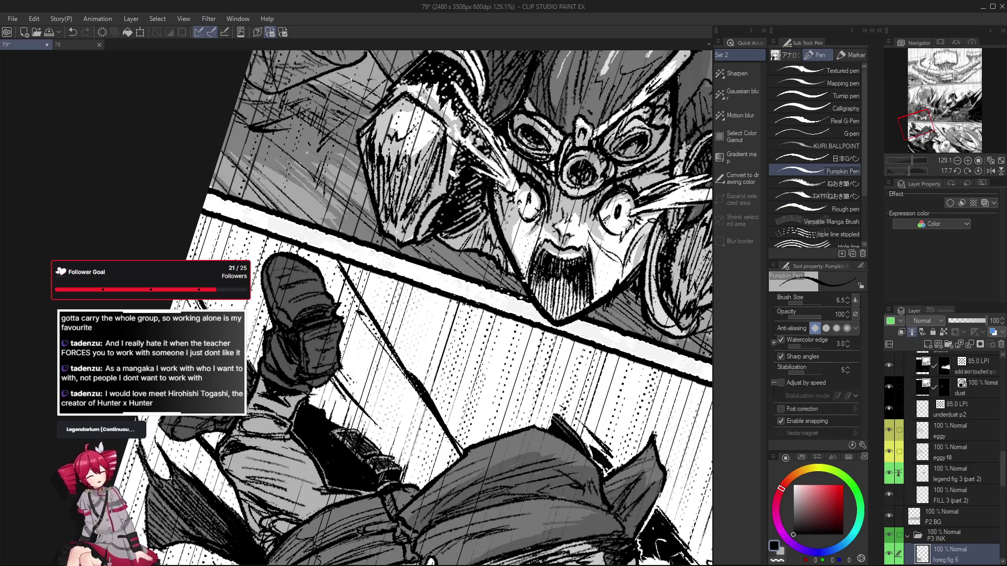
key("h")
Ink a stroke on the figure's leg, then undo the misplaced mark
mouse_move(385, 376)
left_mouse_down()
mouse_move(368, 399)
mouse_move(388, 366)
mouse_move(369, 367)
mouse_move(466, 475)
left_mouse_up()
key("ctrl+z")
key("ctrl+z")
key("ctrl+z")
key("ctrl+z")
scroll(471, 477, "up", 2)
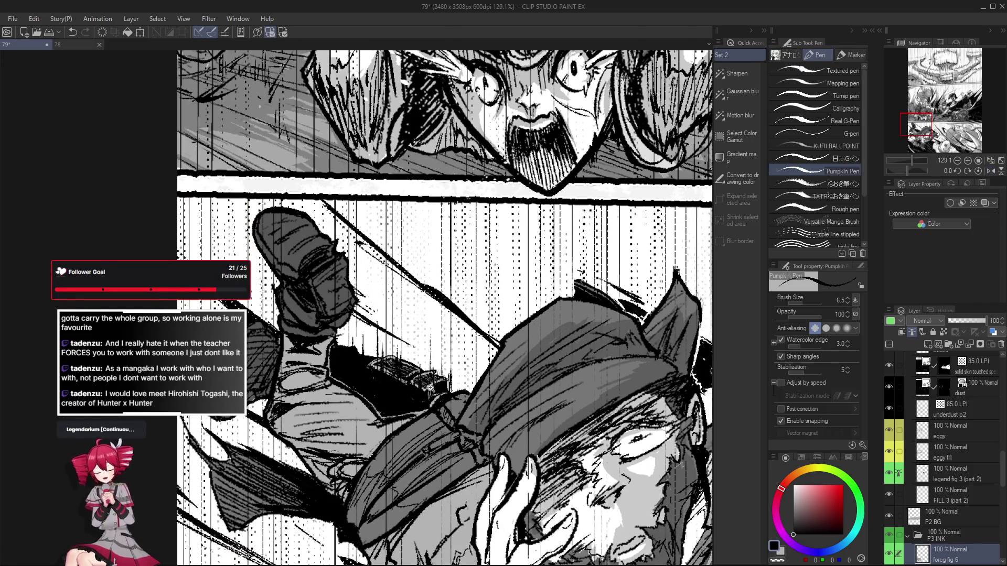
left_click_drag(407, 422, 409, 455)
left_click(305, 299, "alt")
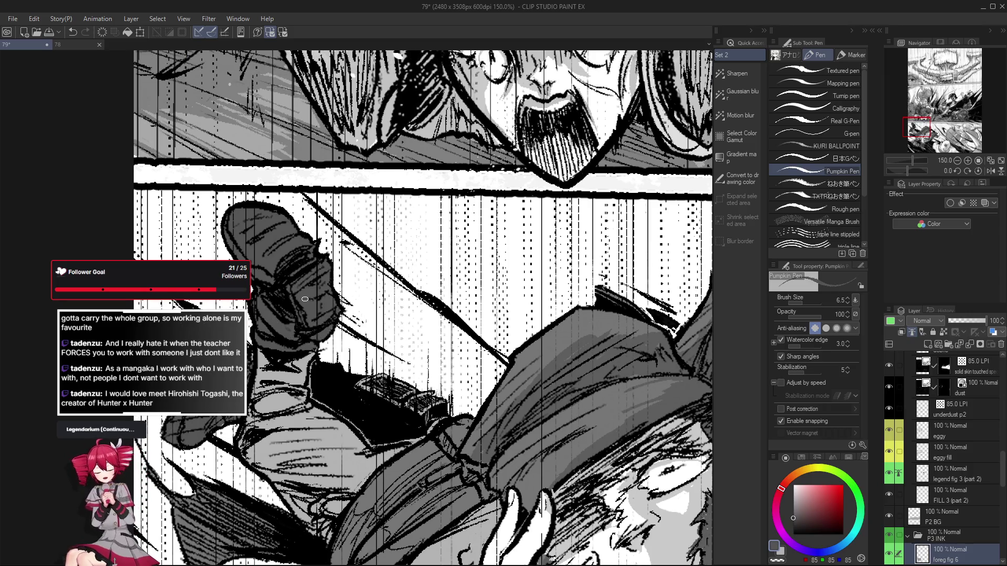
scroll(958, 504, "down", 5)
left_click(971, 378)
scroll(950, 512, "up", 10)
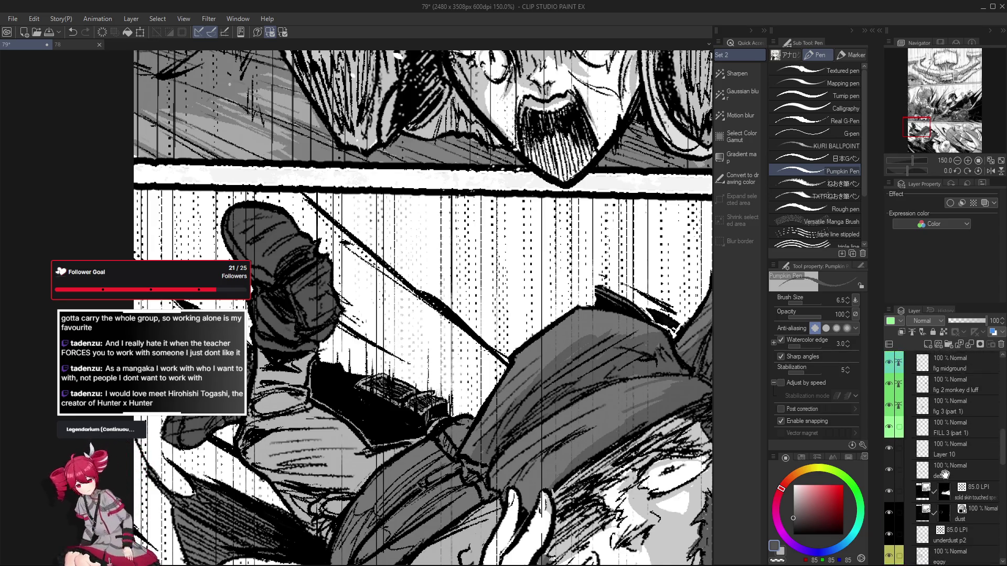
scroll(949, 430, "up", 3)
left_click(953, 416)
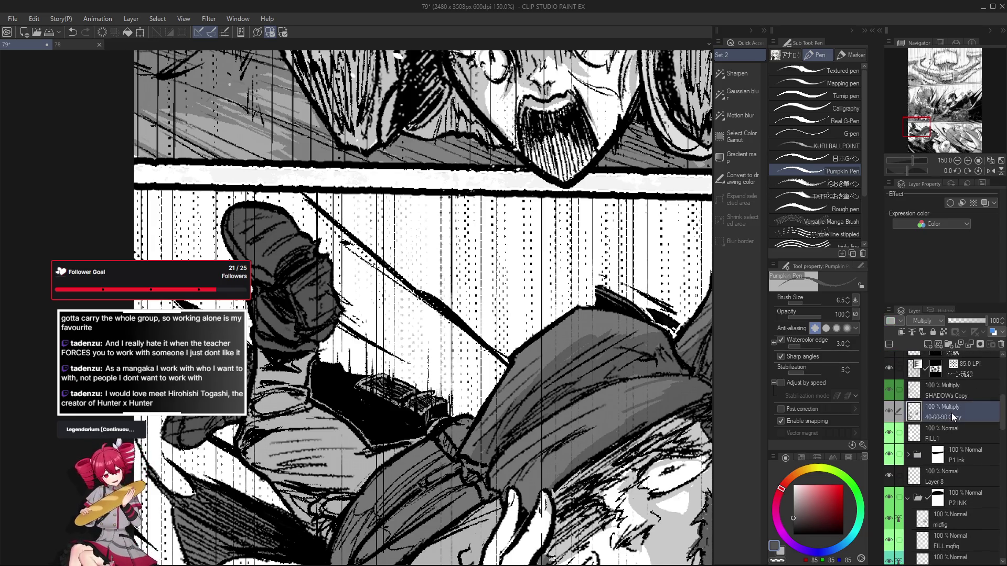
key("g")
key("g")
scroll(335, 291, "right", 2)
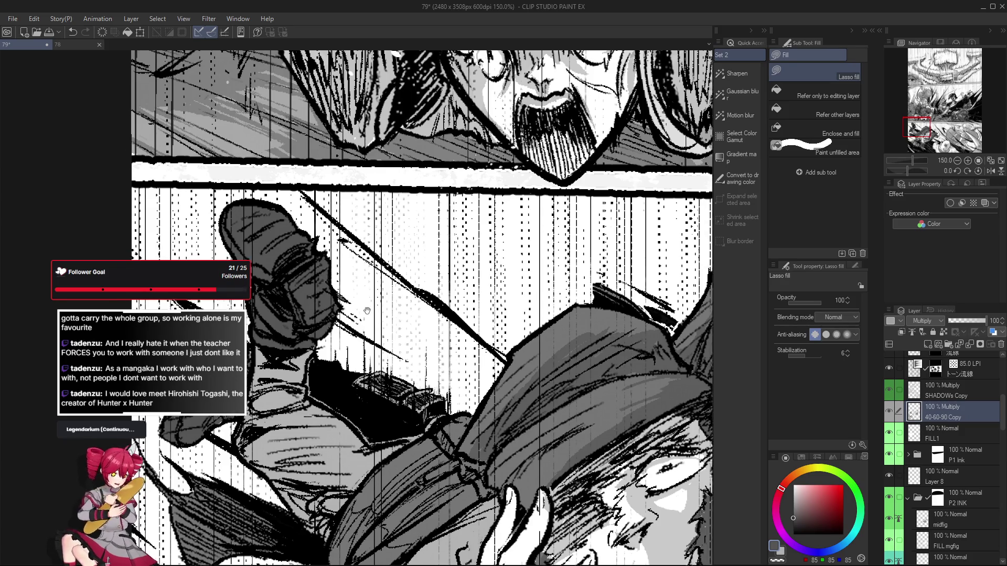
scroll(330, 283, "up", 2)
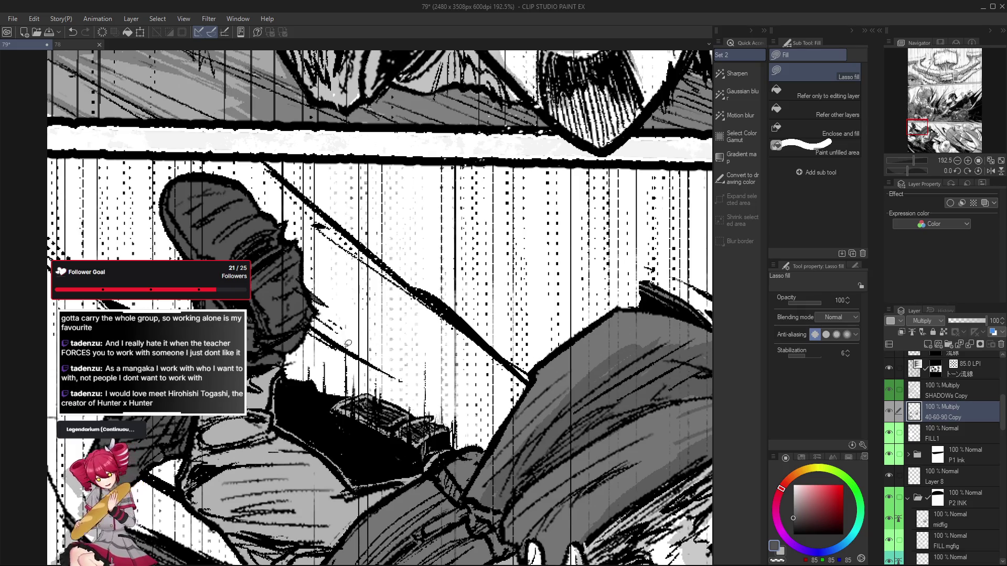
left_click(348, 351, "alt")
left_click(349, 348, "ctrl")
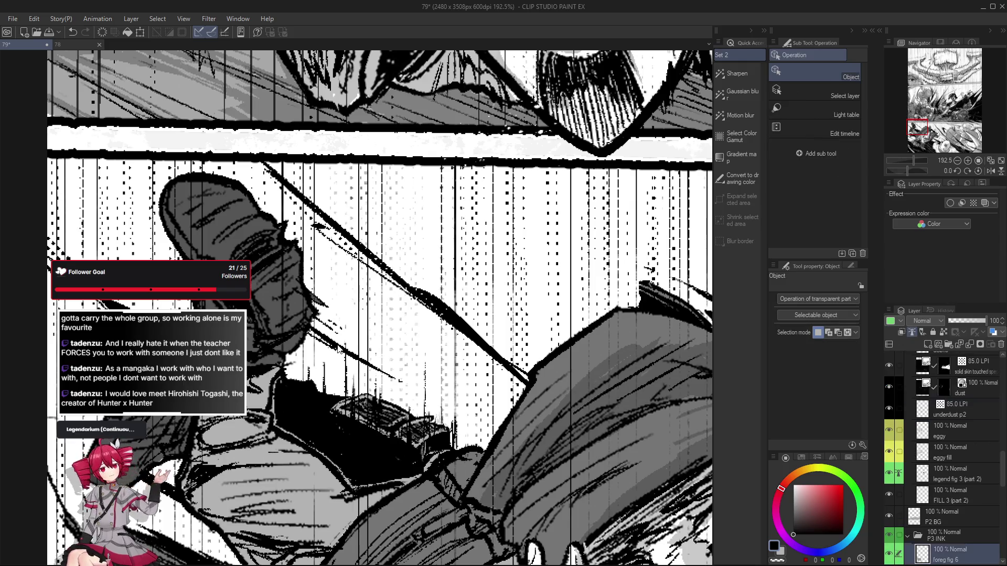
scroll(940, 496, "down", 3)
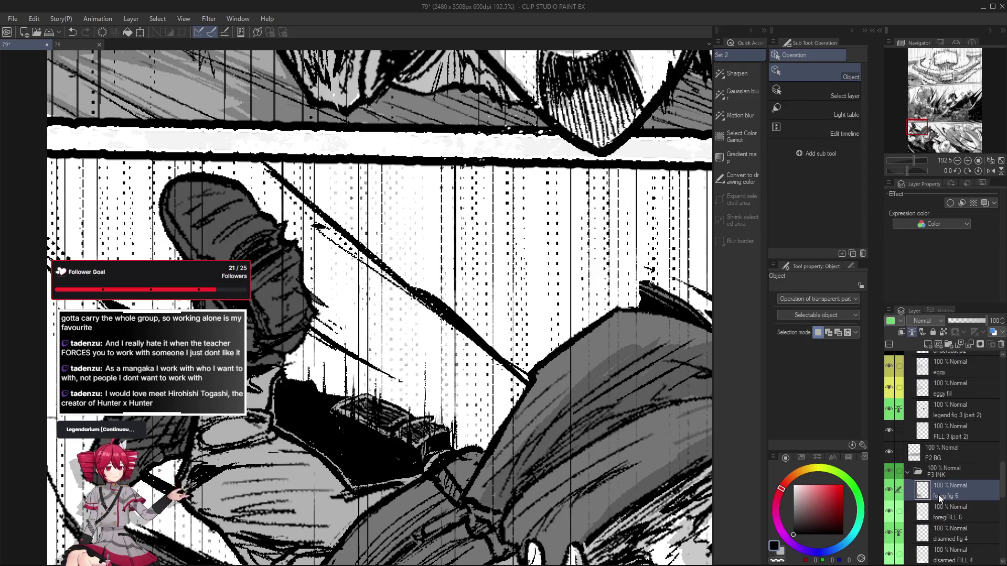
key("e")
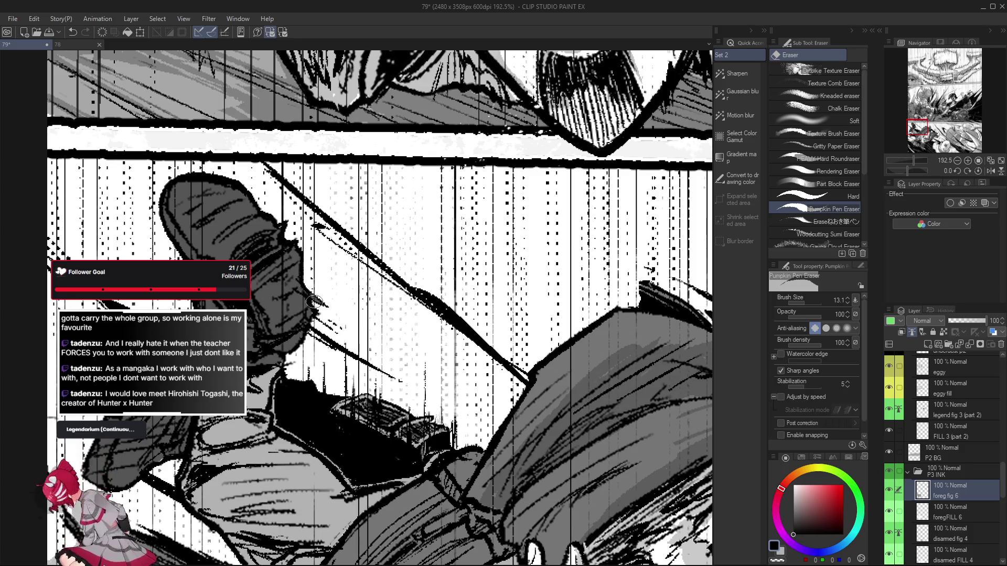
key("ctrl+z")
mouse_move(297, 283)
left_mouse_down()
mouse_move(315, 300)
mouse_move(293, 276)
mouse_move(313, 305)
left_mouse_up()
key("ctrl+z")
key("ctrl+z")
scroll(315, 304, "down", 2)
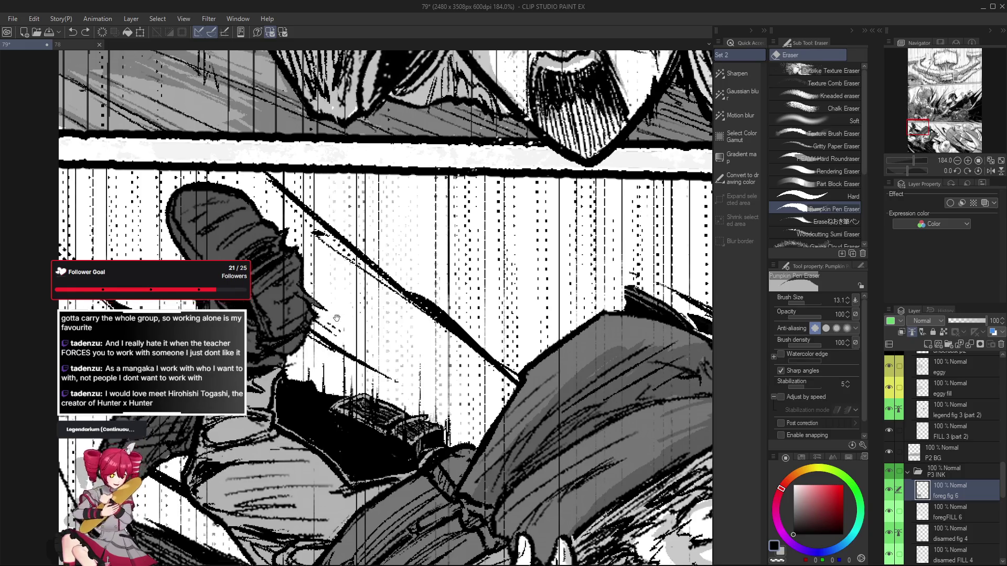
key("p")
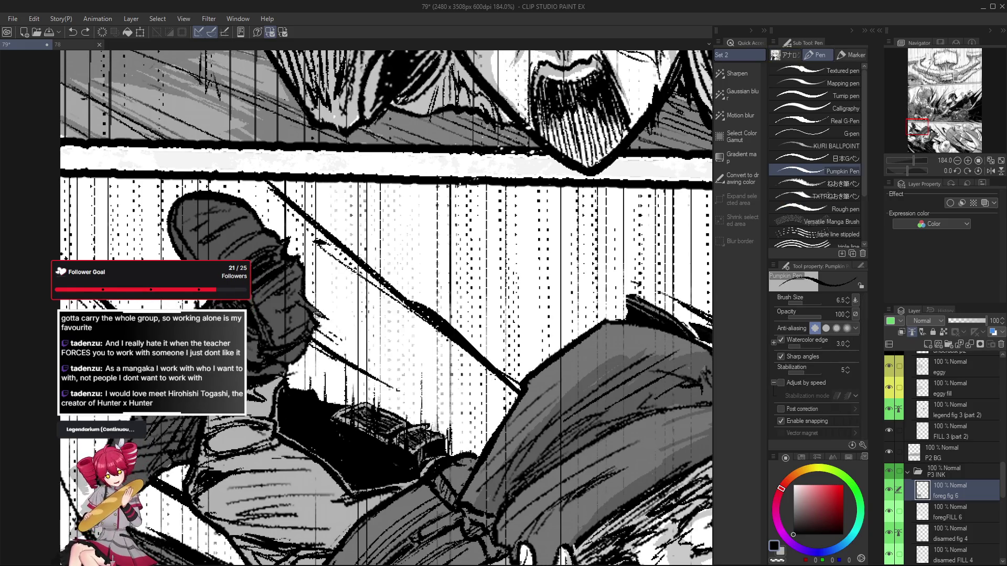
scroll(329, 346, "up", 1)
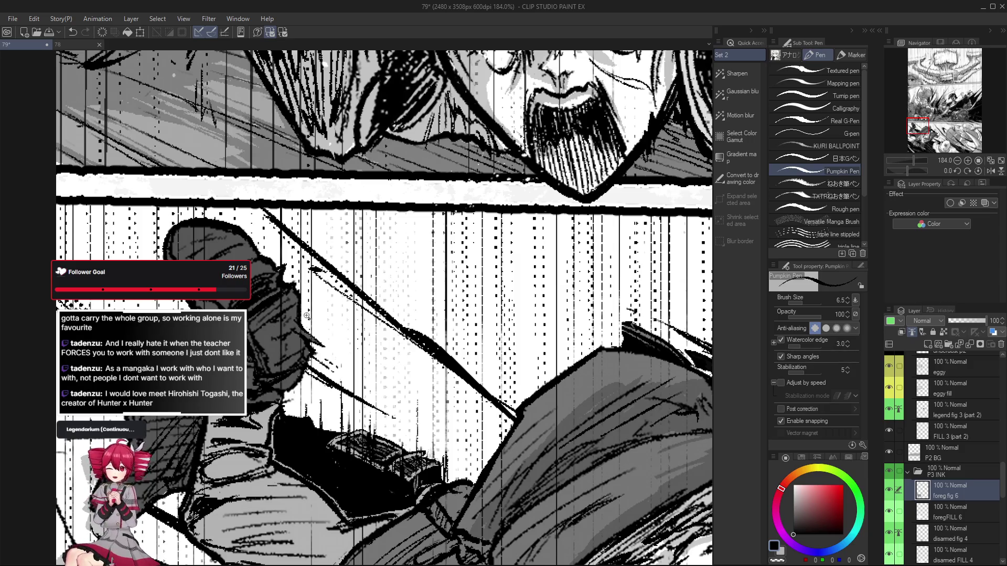
scroll(308, 312, "down", 3)
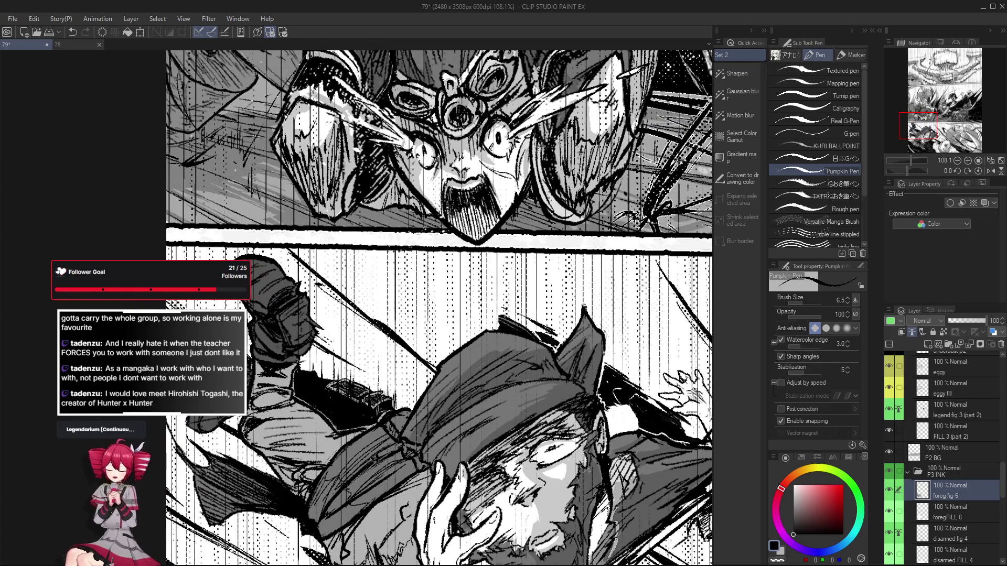
Check the figure mirrored, then ink and redo short strokes on it
key("h")
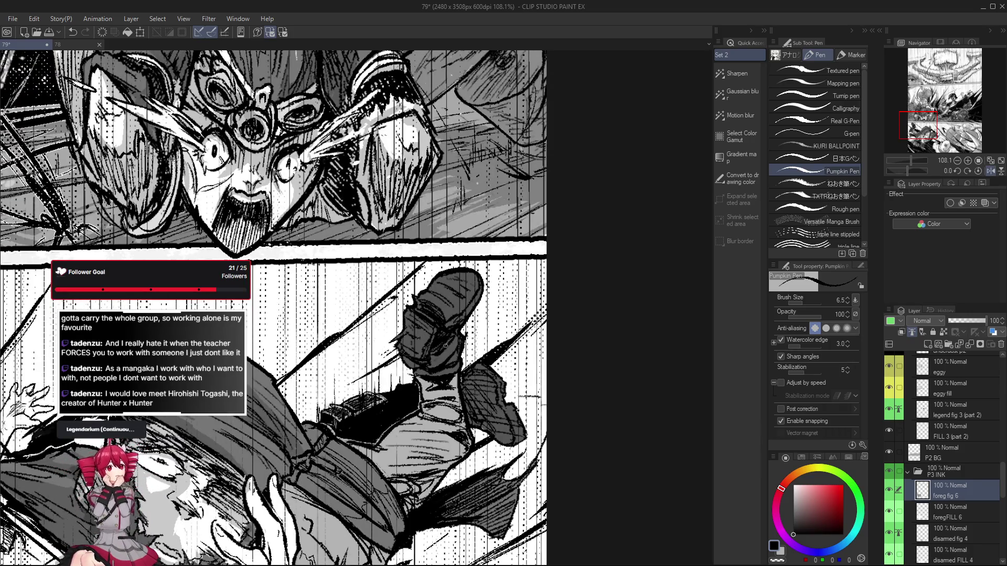
key("h")
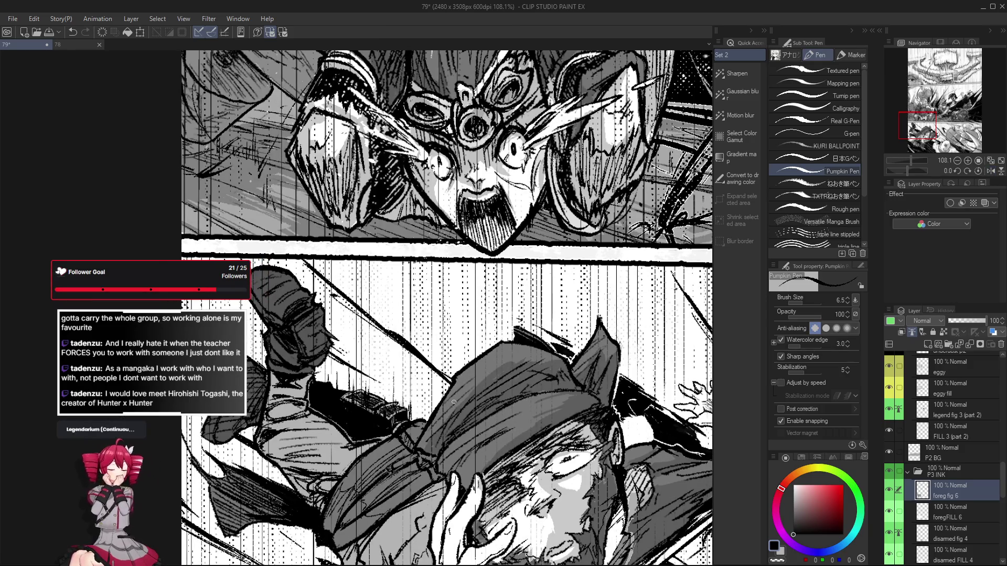
key("ctrl+z")
left_click_drag(262, 307, 268, 317)
key("ctrl+z")
key("h")
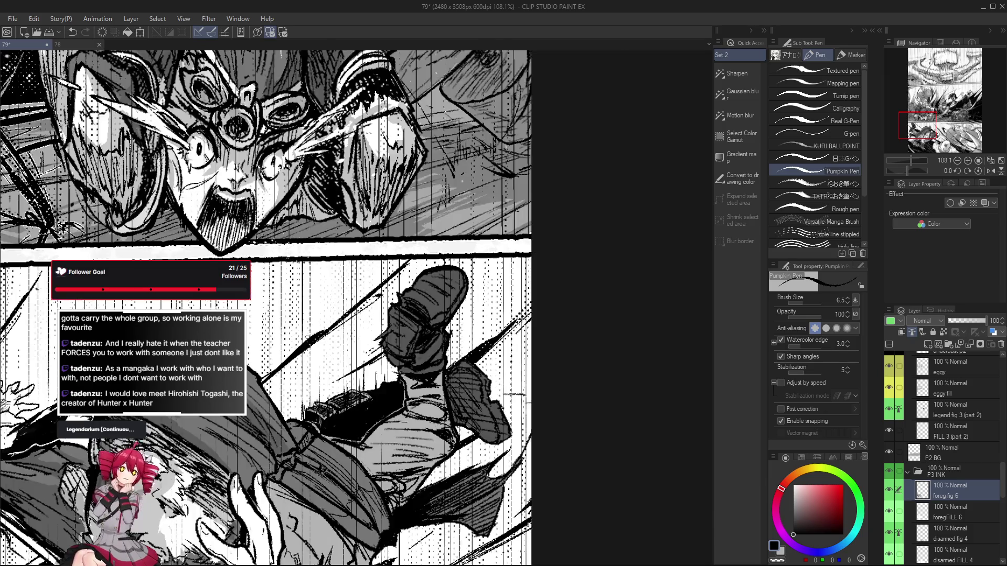
key("ctrl+z")
left_click_drag(443, 320, 457, 305)
key("ctrl+z")
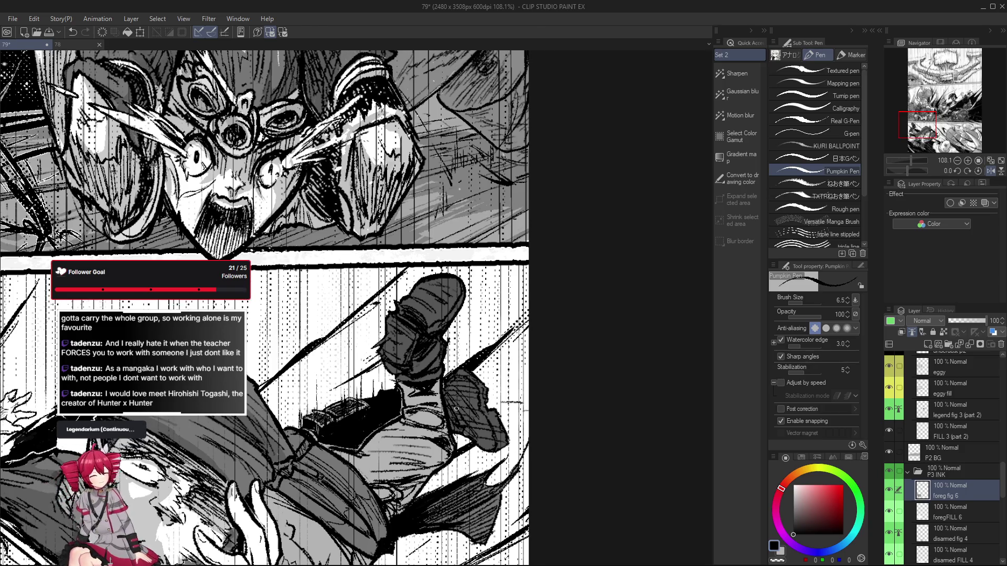
Add a final short ink stroke to the figure in the mirrored view, redrawing as needed
key("h")
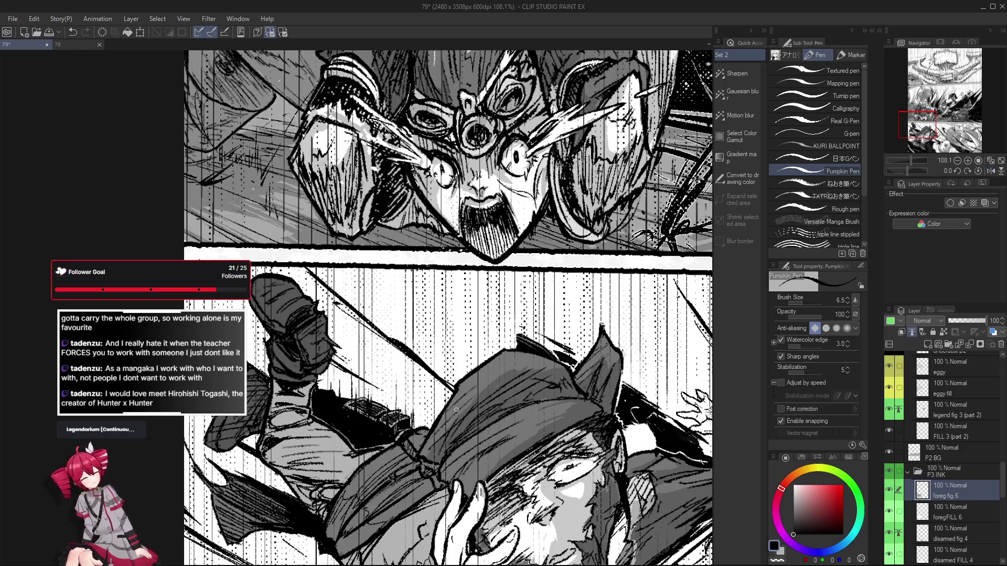
mouse_move(285, 366)
left_mouse_down()
mouse_move(283, 351)
mouse_move(291, 363)
left_mouse_up()
key("ctrl+z")
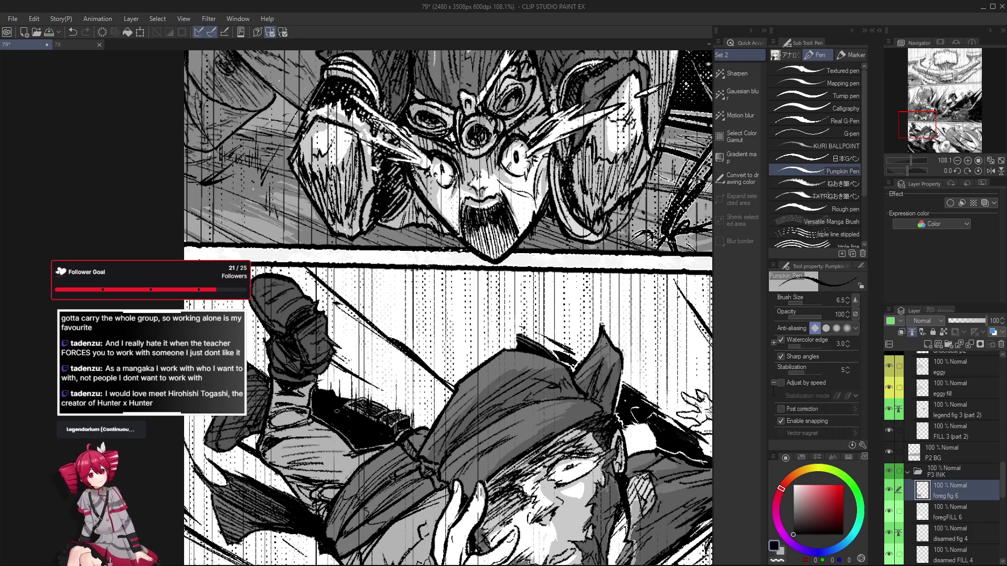
key("h")
key("ctrl+z")
left_click_drag(431, 373, 412, 360)
scroll(422, 377, "down", 4)
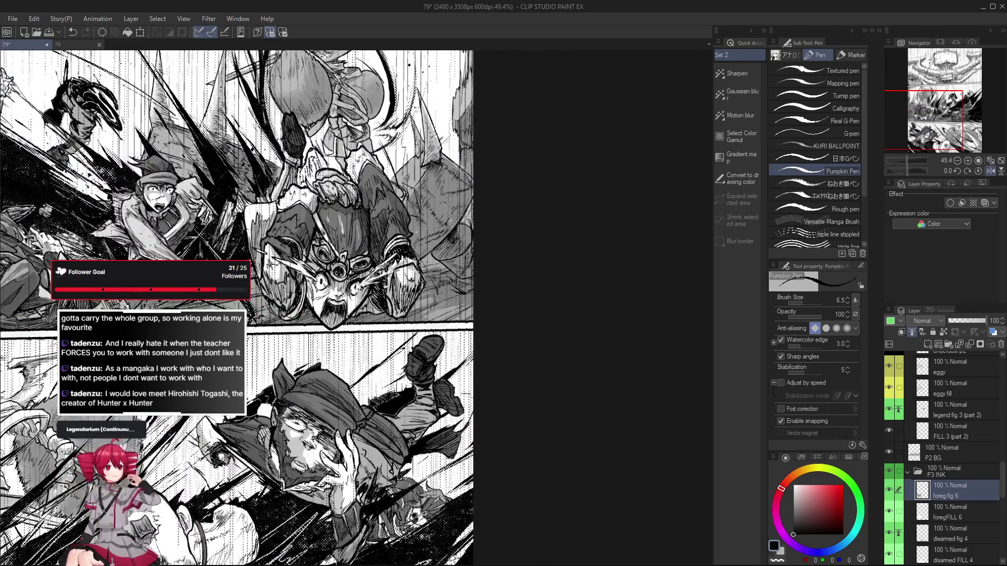
Draw and extend a short ink line on the lower panel figure in mirrored view
key("h")
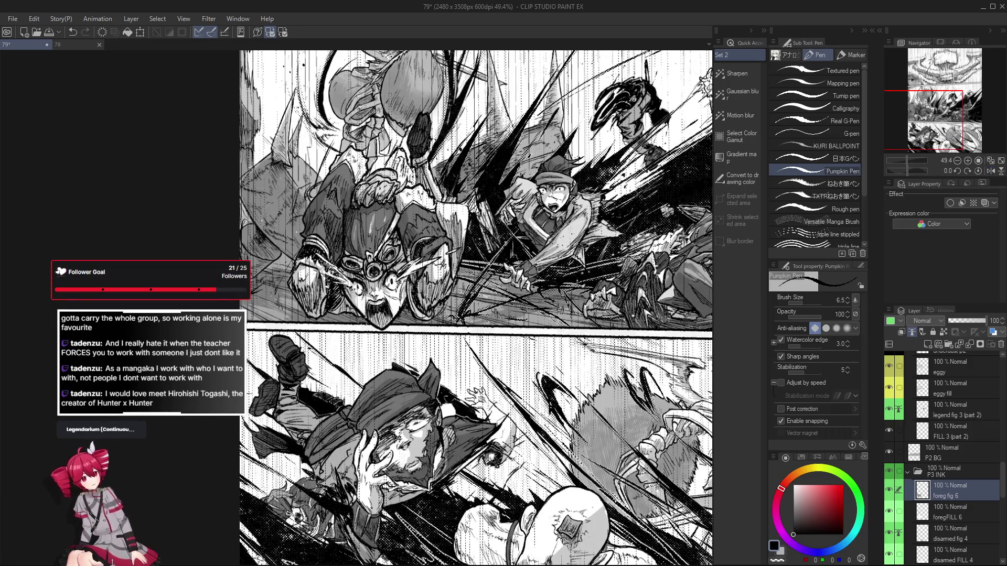
scroll(452, 406, "up", 4)
key("h")
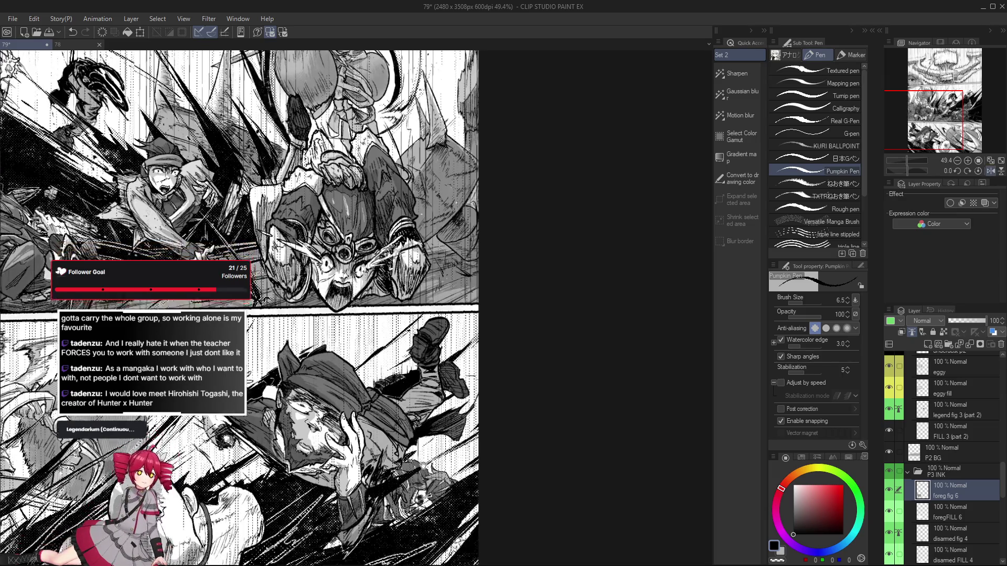
mouse_move(378, 400)
left_mouse_down()
mouse_move(424, 434)
mouse_move(424, 422)
mouse_move(373, 397)
left_mouse_up()
key("ctrl+z")
key("ctrl+z")
left_click_drag(419, 438, 369, 405)
scroll(388, 409, "down", 3)
left_click_drag(473, 504, 461, 496)
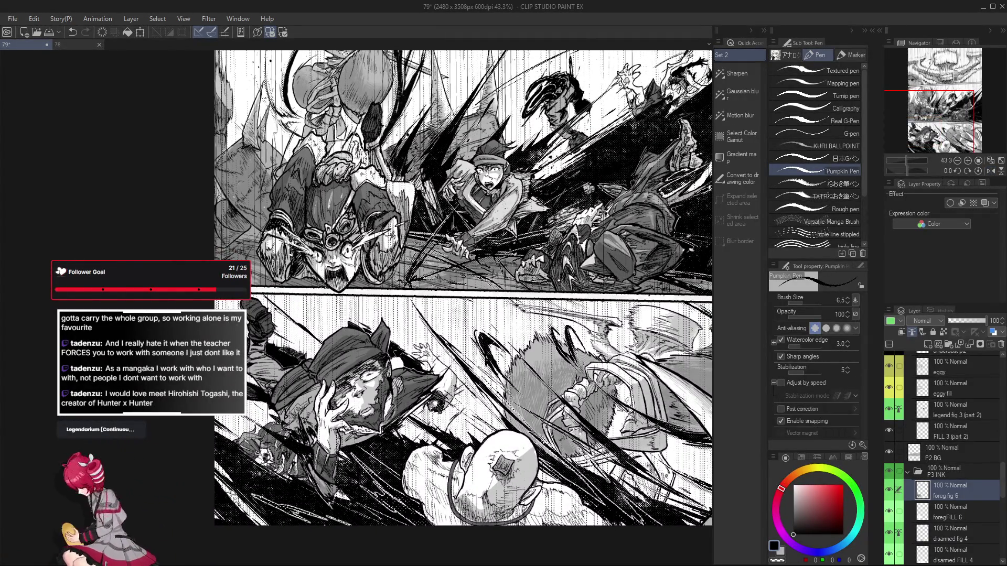
scroll(375, 396, "up", 3)
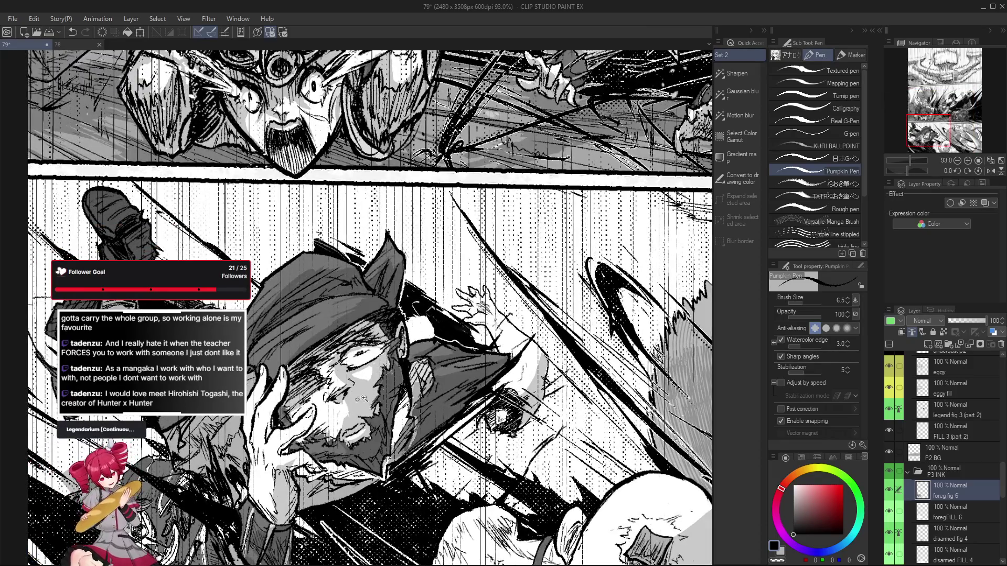
scroll(355, 400, "down", 2)
Tilt the view about 36°, add a short dark ink stroke, then straighten the view
left_click_drag(354, 400, 303, 374)
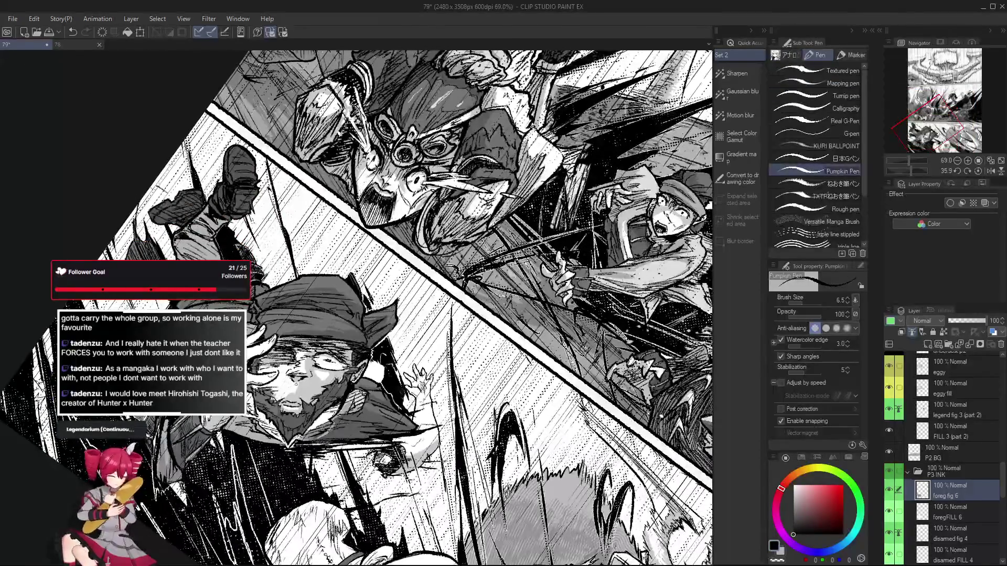
mouse_move(305, 379)
left_mouse_down()
mouse_move(312, 394)
mouse_move(309, 382)
mouse_move(357, 370)
left_mouse_up()
scroll(357, 370, "down", 5)
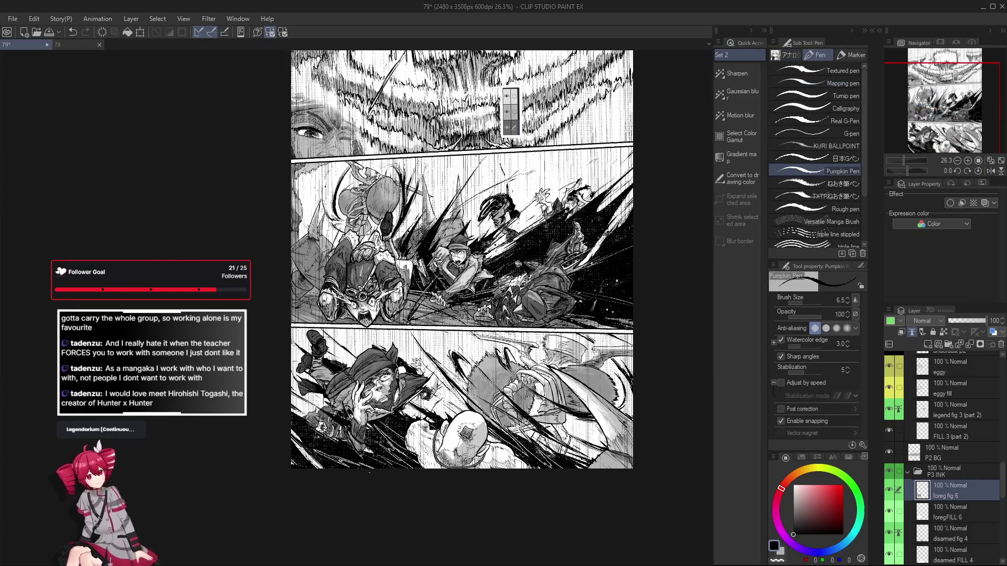
scroll(475, 445, "up", 3)
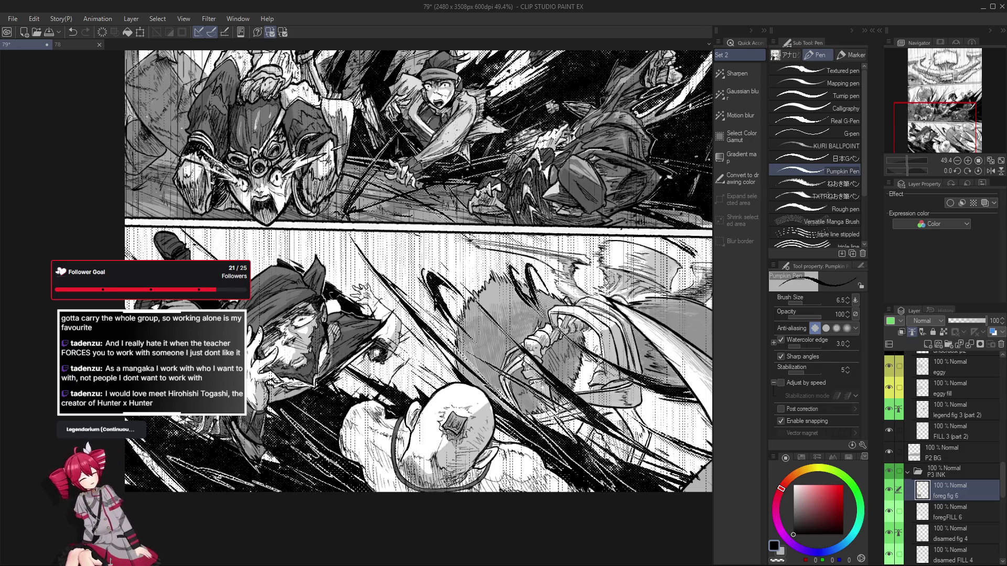
scroll(486, 423, "down", 5)
scroll(502, 484, "up", 3)
scroll(442, 439, "up", 2)
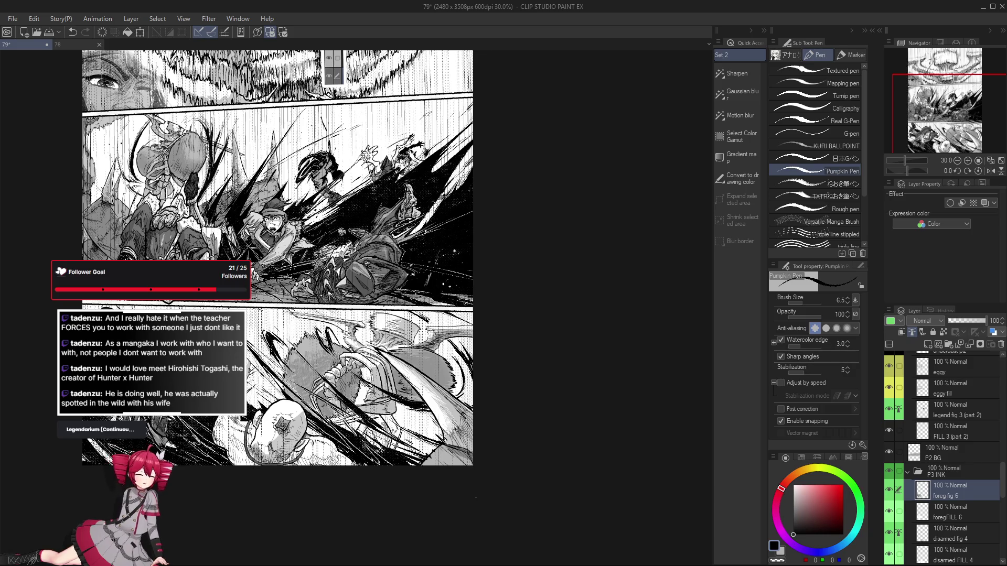
scroll(525, 428, "up", 3)
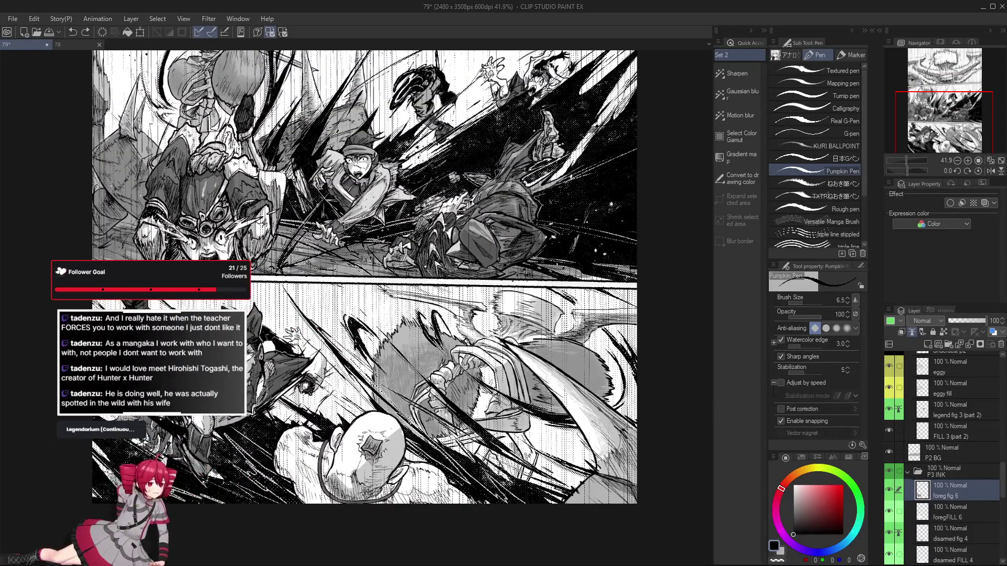
scroll(356, 283, "up", 4)
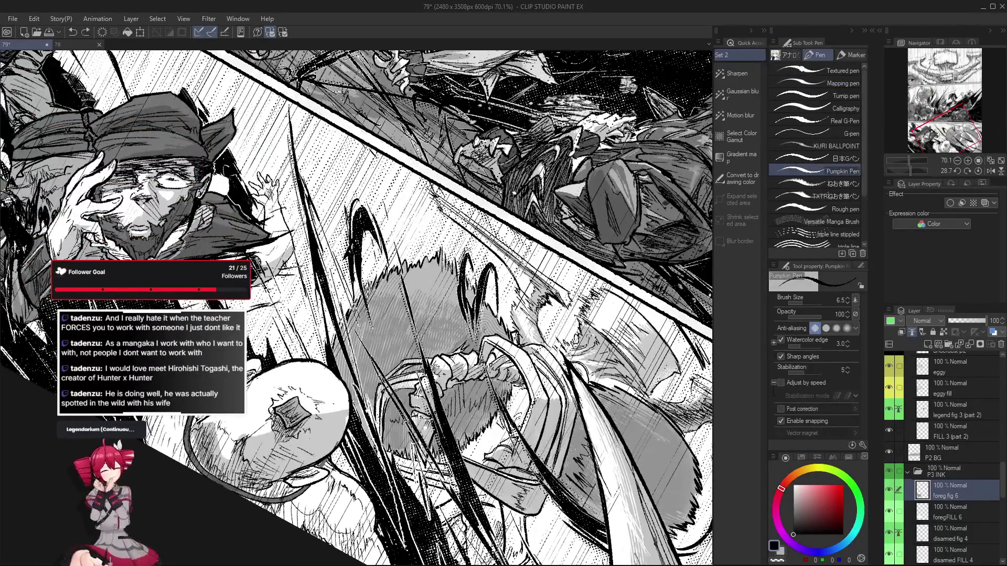
scroll(314, 451, "down", 3)
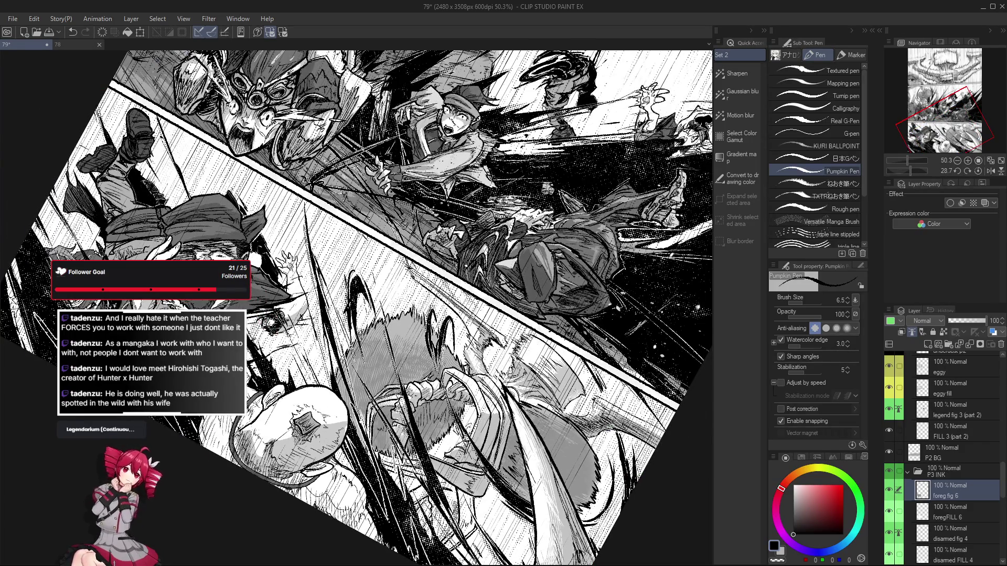
key("ctrl+asciicircum")
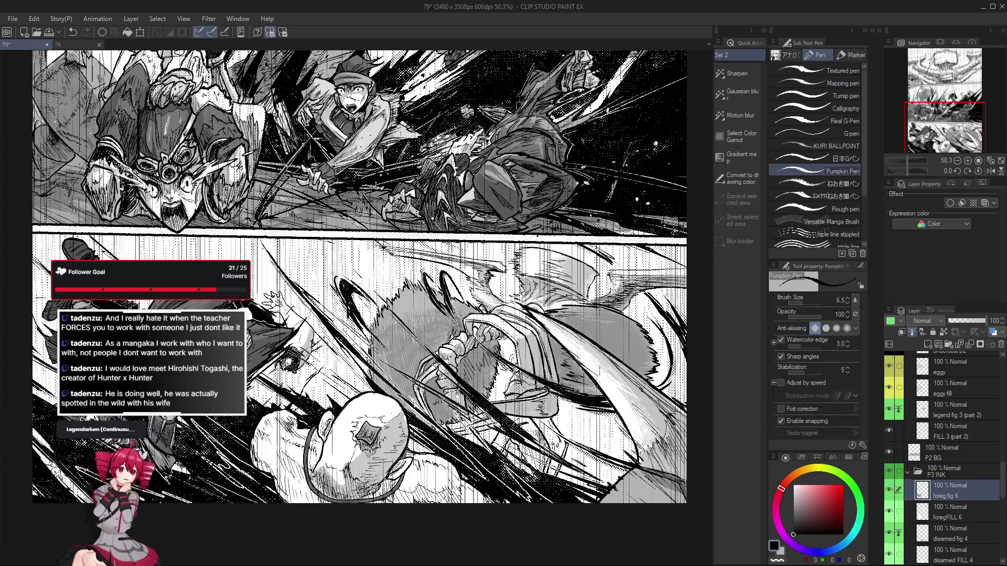
scroll(406, 435, "up", 1)
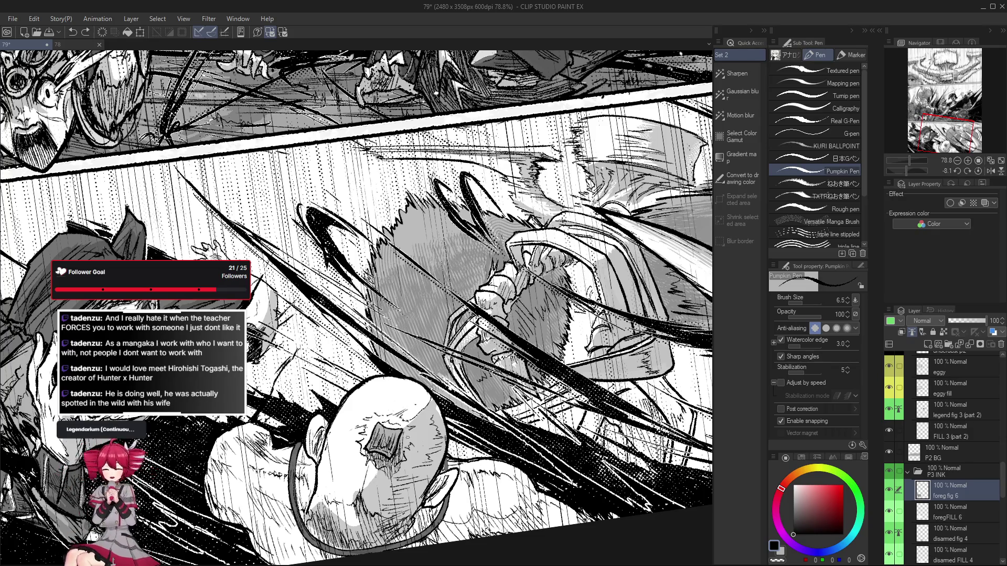
Tilt the view about 12.8° over the fist and add small dark Pumpkin Pen marks
left_click_drag(405, 443, 406, 437)
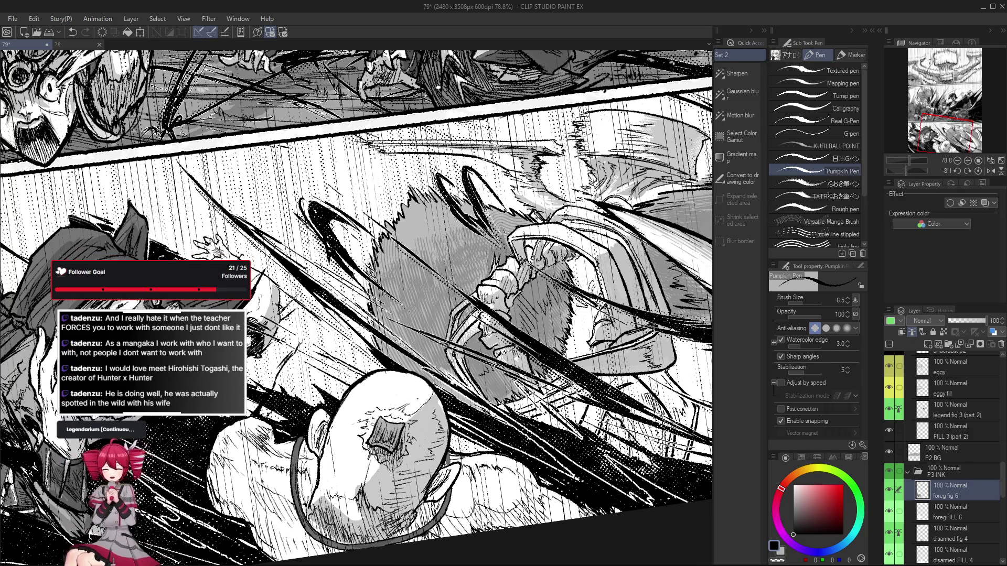
left_click_drag(409, 480, 535, 498)
left_click_drag(381, 452, 383, 446)
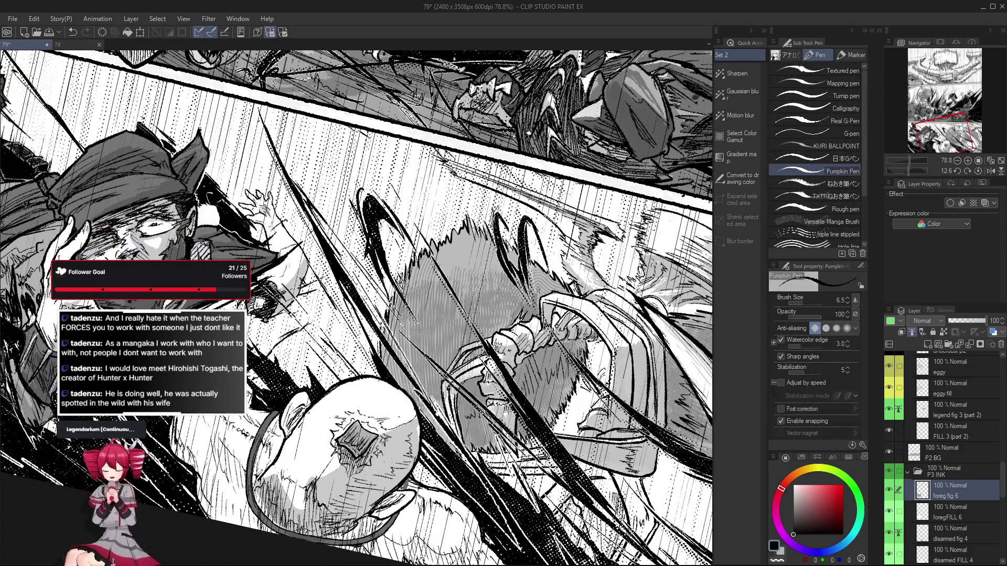
scroll(406, 466, "down", 5)
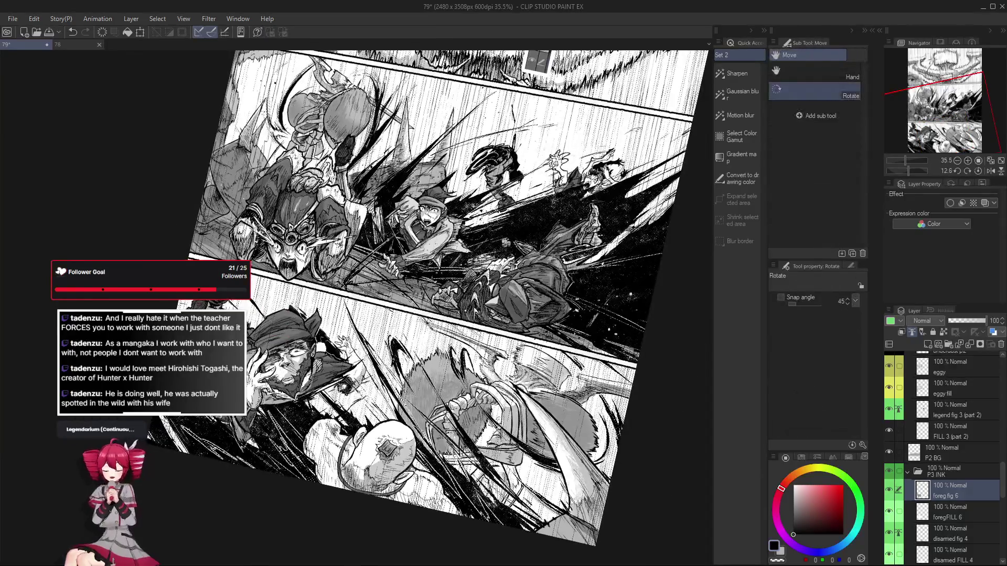
key("p")
scroll(374, 467, "up", 5)
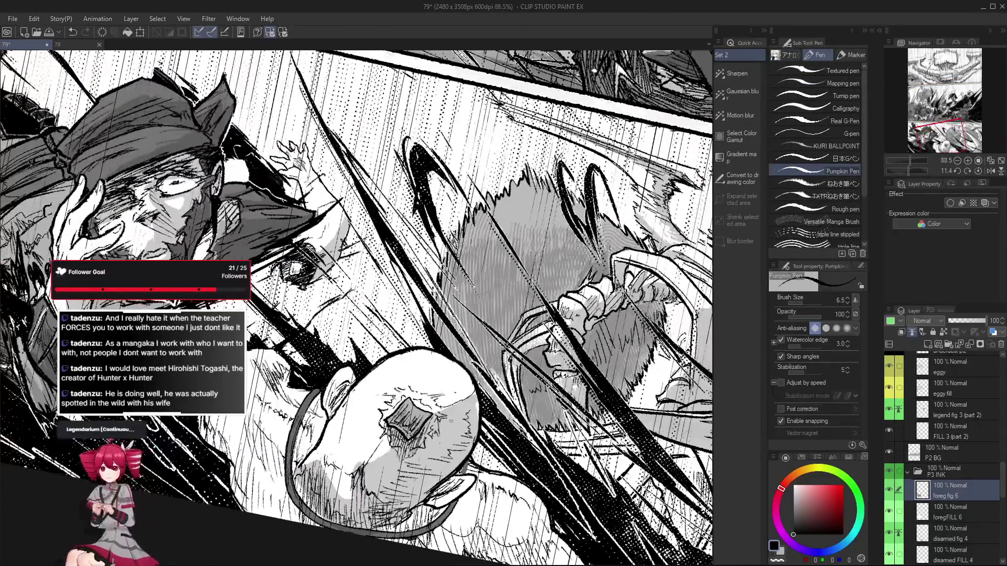
left_click_drag(450, 420, 450, 408)
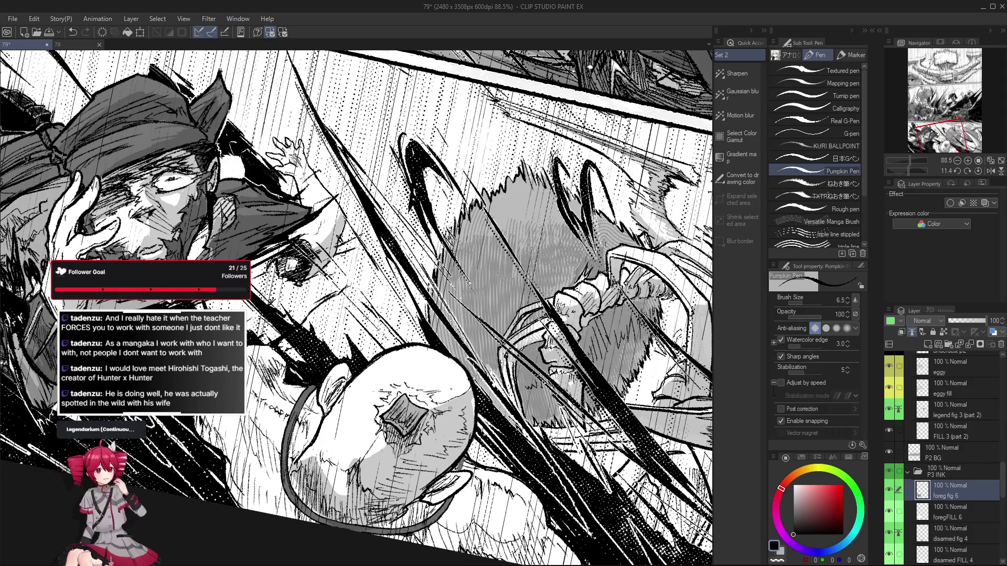
scroll(409, 386, "down", 1)
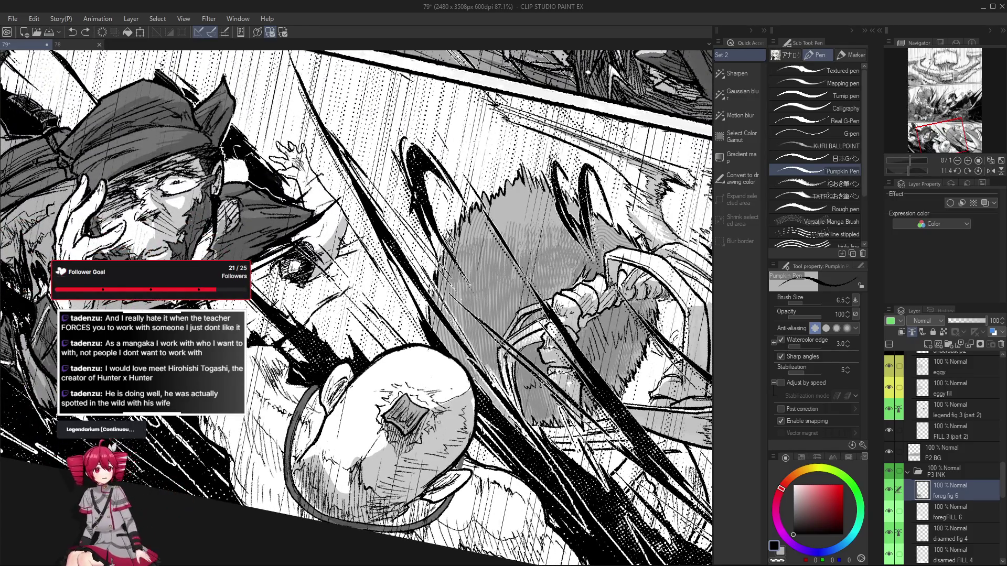
left_click_drag(470, 448, 505, 430)
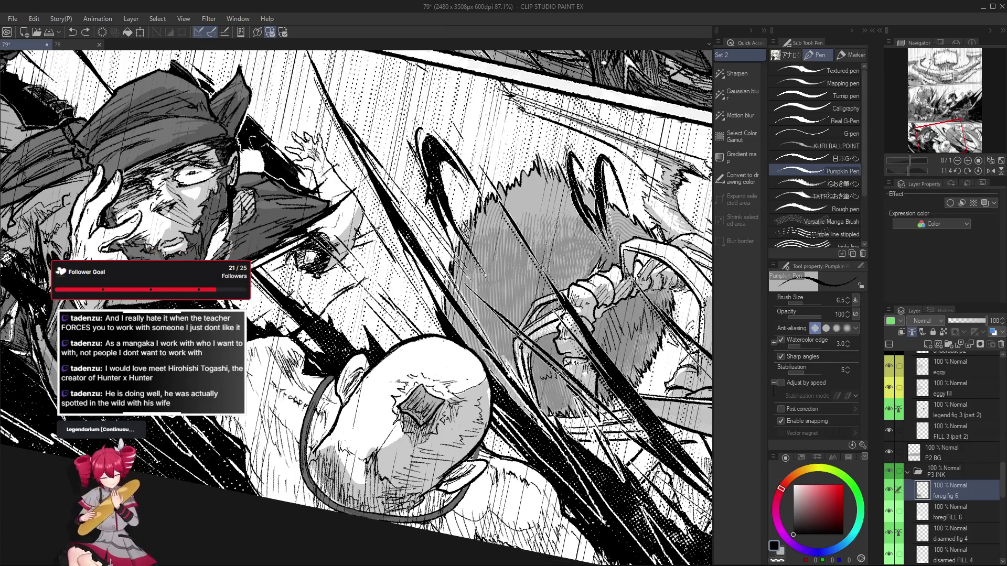
mouse_move(415, 424)
left_mouse_down()
mouse_move(419, 433)
mouse_move(455, 422)
left_mouse_up()
At an 18° tilt, hatch shading strokes across the fist, redrawing one stray stroke
scroll(420, 425, "up", 2)
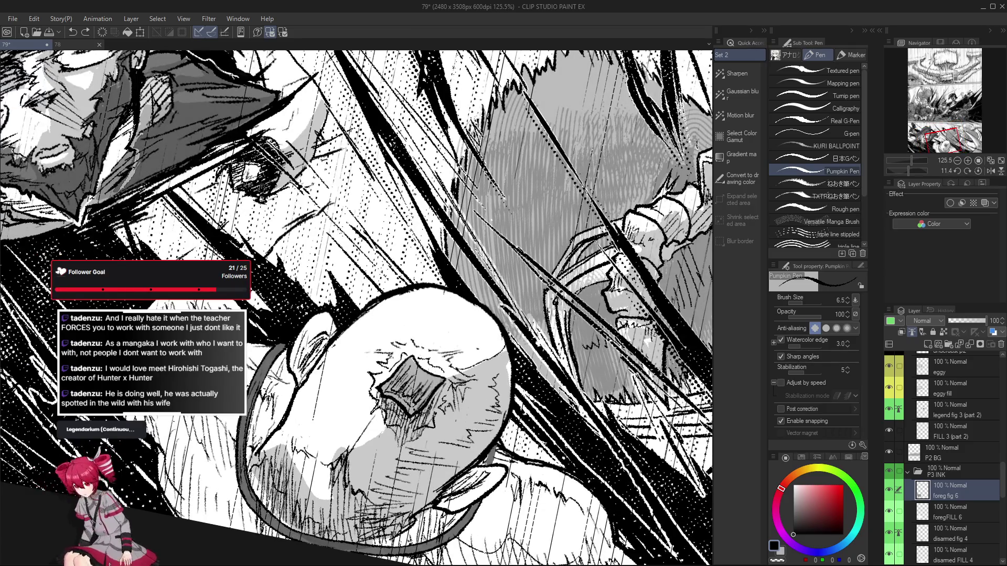
scroll(418, 422, "down", 2)
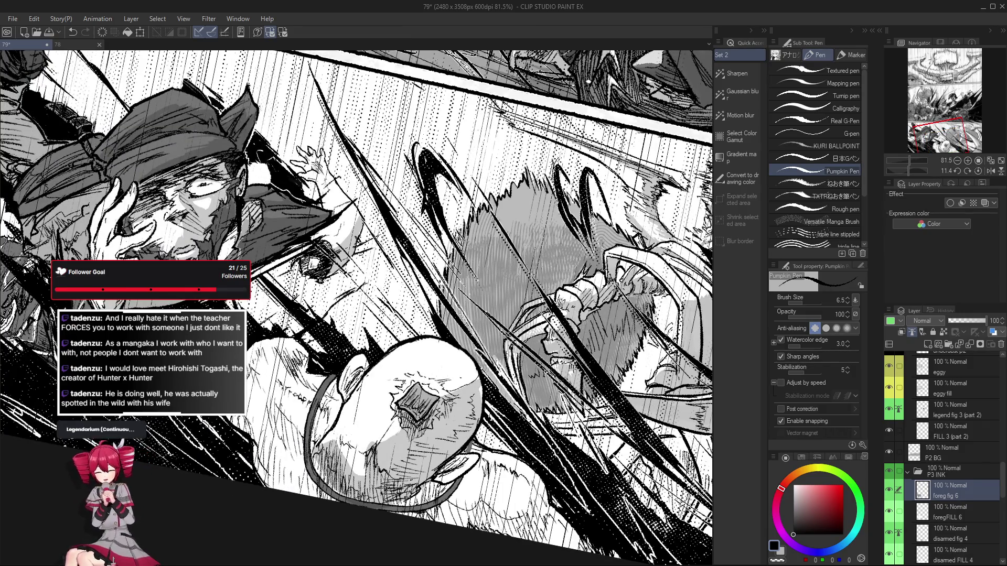
left_click_drag(419, 424, 440, 398)
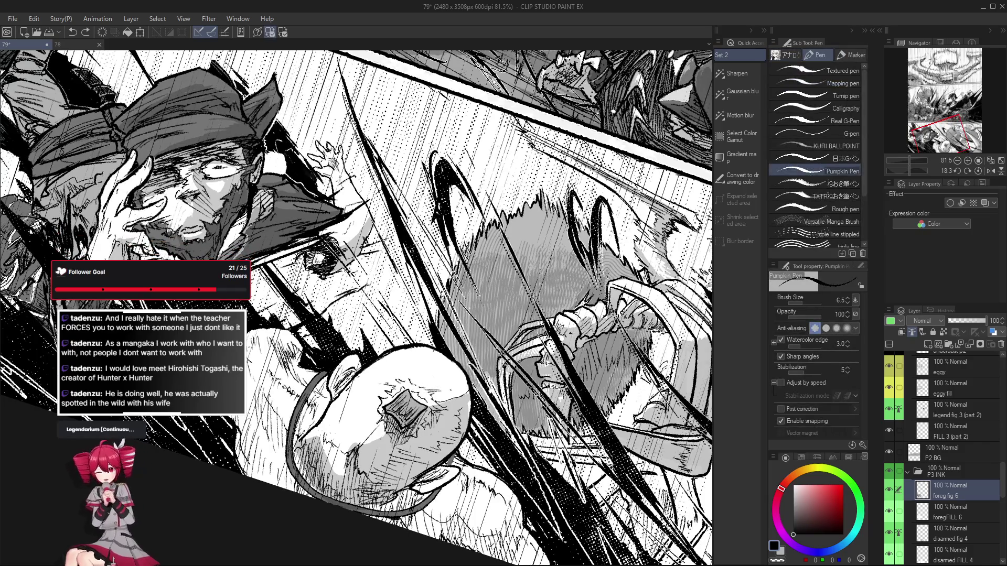
scroll(419, 422, "down", 2)
scroll(420, 420, "up", 3)
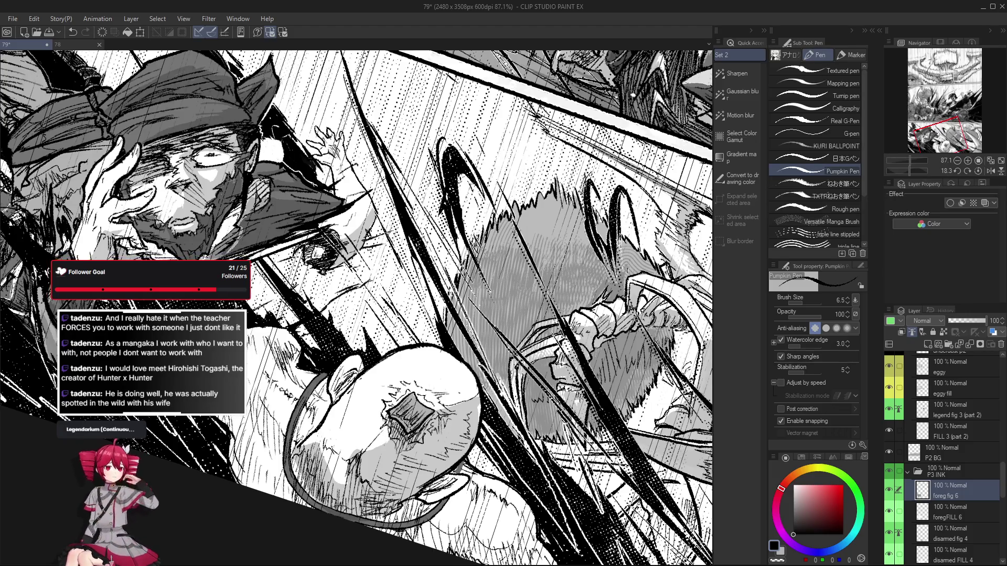
left_click_drag(401, 441, 399, 463)
mouse_move(405, 444)
left_mouse_down()
mouse_move(401, 458)
mouse_move(415, 459)
left_mouse_up()
key("ctrl+z")
left_click_drag(418, 444, 414, 461)
left_click_drag(423, 440, 419, 460)
mouse_move(428, 433)
left_mouse_down()
mouse_move(423, 450)
mouse_move(428, 440)
left_mouse_up()
left_click_drag(433, 430, 430, 453)
mouse_move(442, 427)
left_mouse_down()
mouse_move(433, 449)
mouse_move(442, 439)
left_mouse_up()
left_click_drag(457, 415, 443, 509)
Straighten the view and undo a stray touch-up stroke in the lower panel
scroll(443, 509, "down", 8)
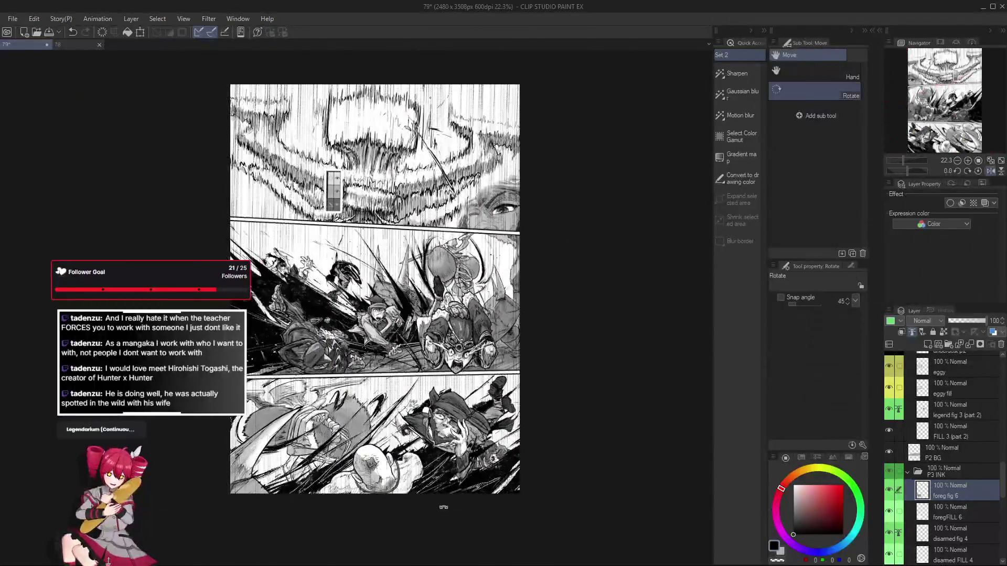
key("ctrl+at")
scroll(436, 483, "up", 4)
left_click_drag(335, 489, 327, 504)
key("ctrl+z")
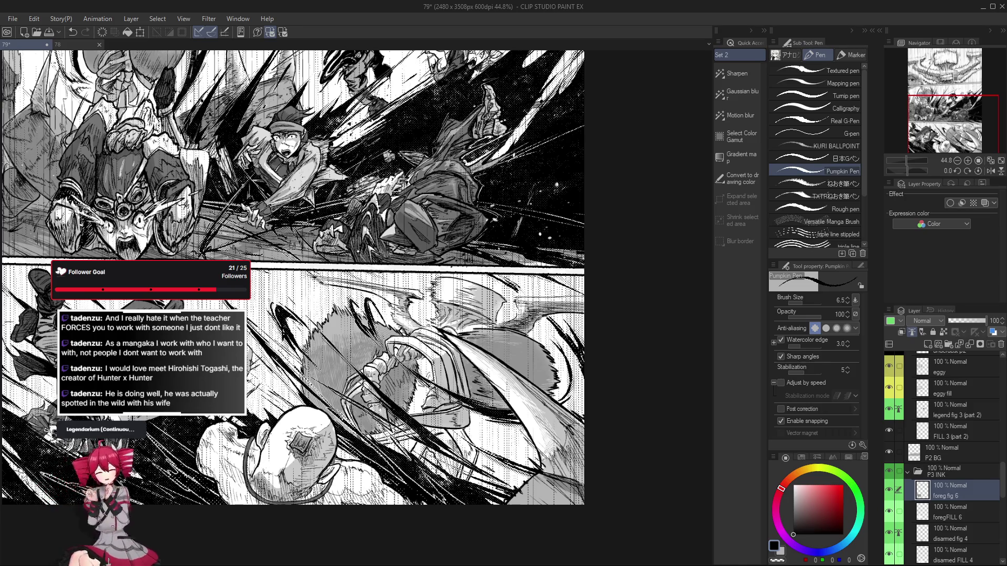
scroll(356, 482, "up", 3)
scroll(957, 518, "down", 1)
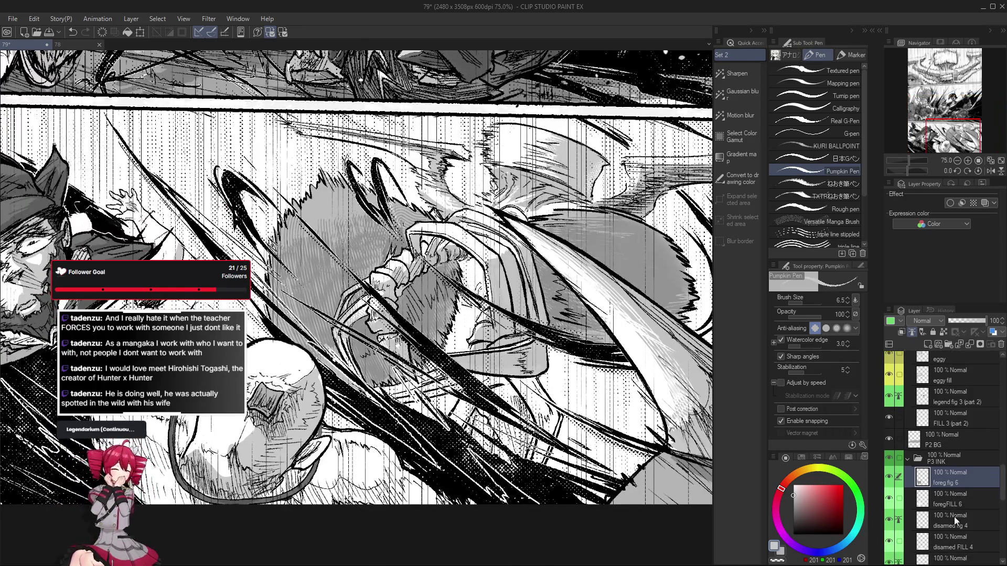
scroll(957, 517, "down", 3)
Switch from the fig 3 (part 1) layer to the 40-60-90 Copy layer
left_click(949, 424)
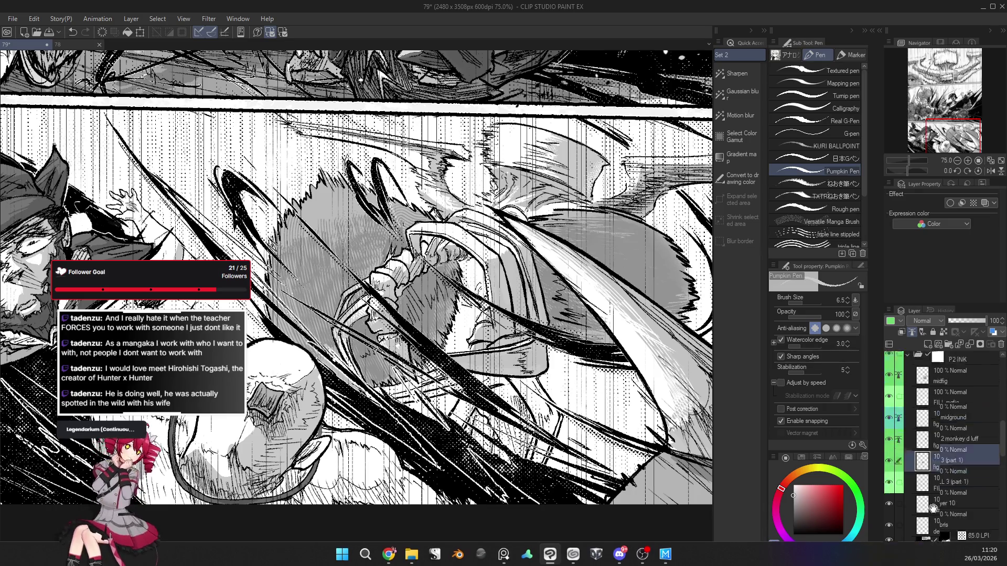
scroll(958, 403, "up", 10)
left_click(966, 374)
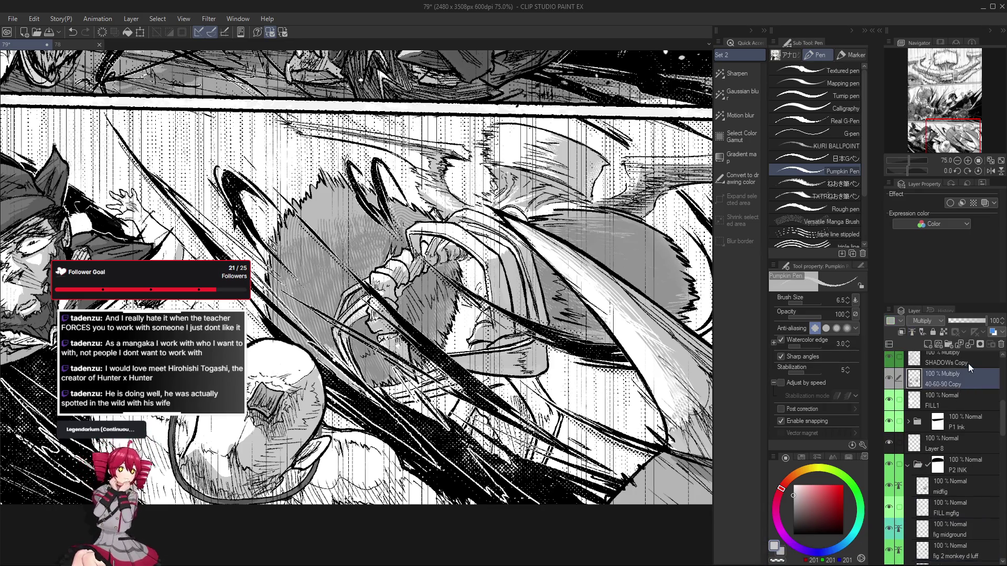
Select the SHADOWs Copy layer, switch to Lasso fill, frame the fist panel, and undo the last edit
left_click(968, 363)
key("g")
key("g")
scroll(357, 262, "up", 1)
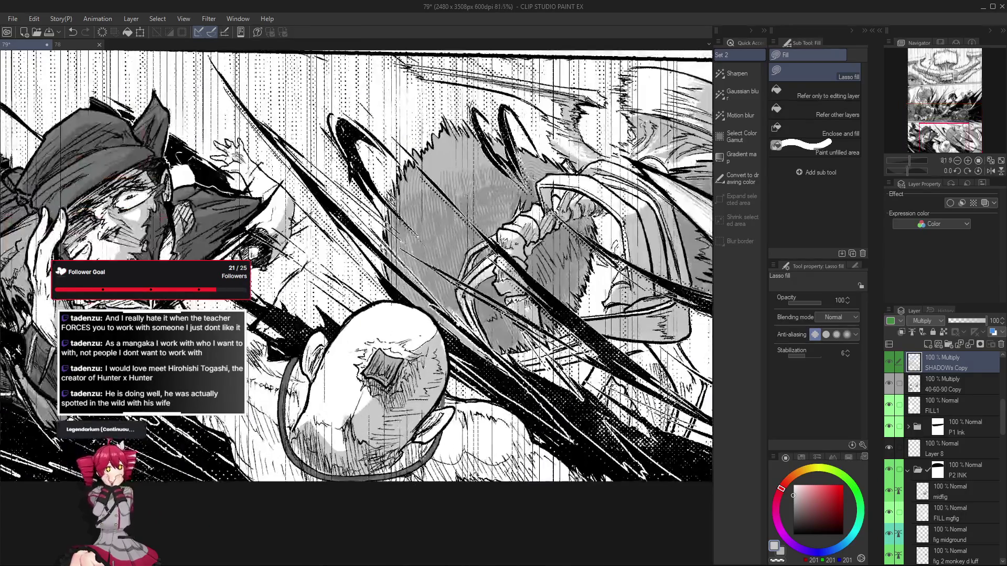
scroll(402, 498, "down", 4)
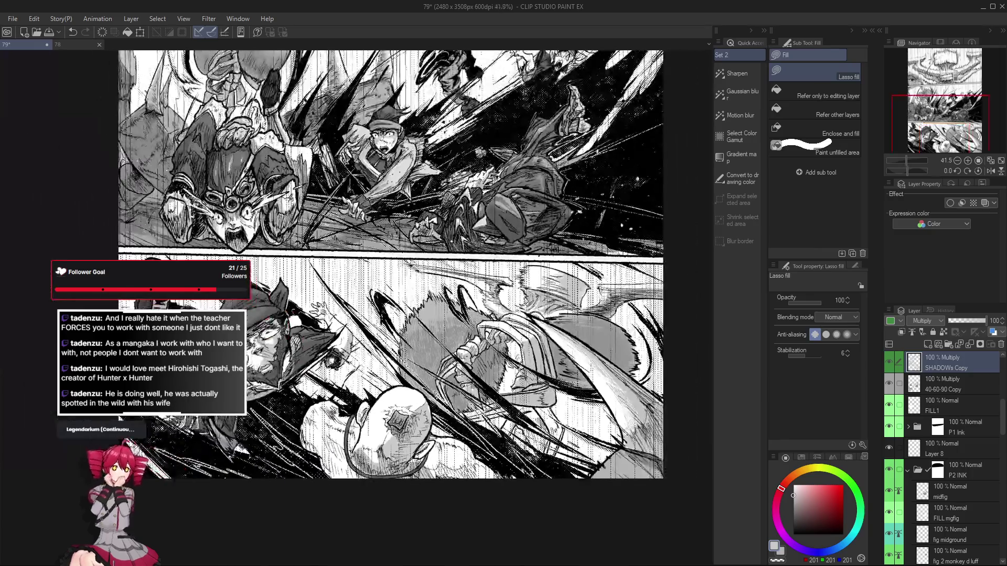
scroll(404, 471, "up", 2)
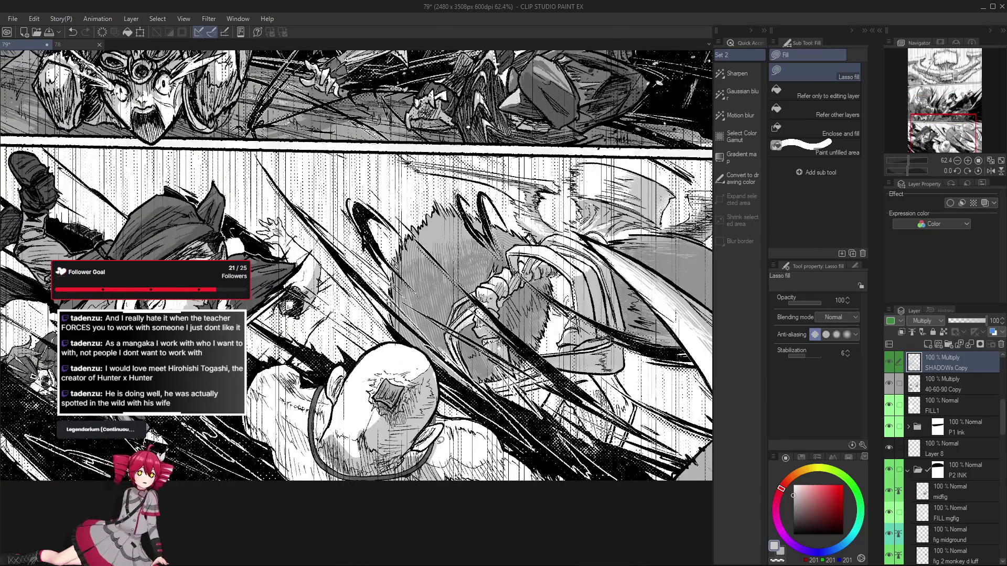
mouse_move(421, 457)
left_mouse_down()
mouse_move(418, 464)
mouse_move(461, 432)
left_mouse_up()
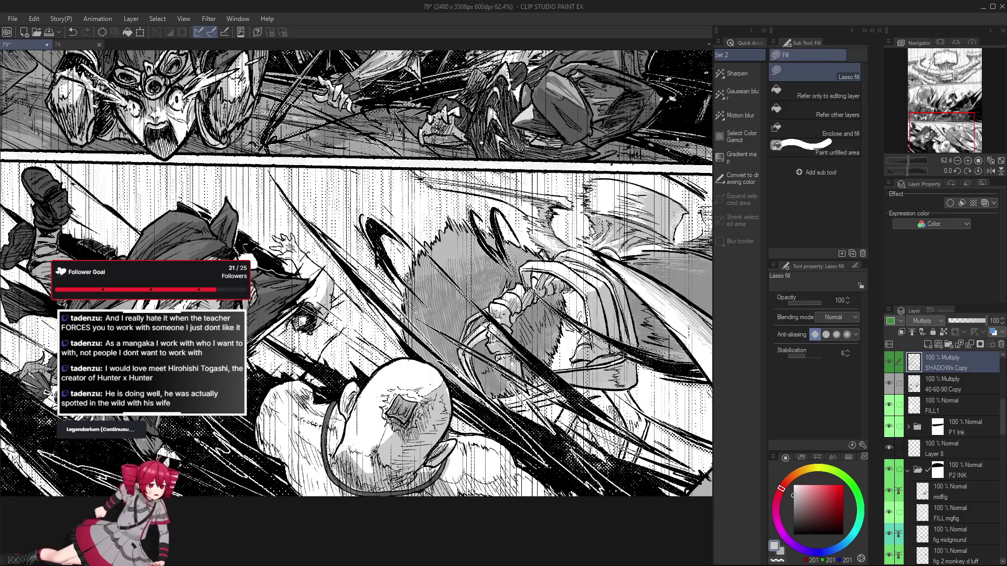
left_click_drag(352, 457, 374, 465)
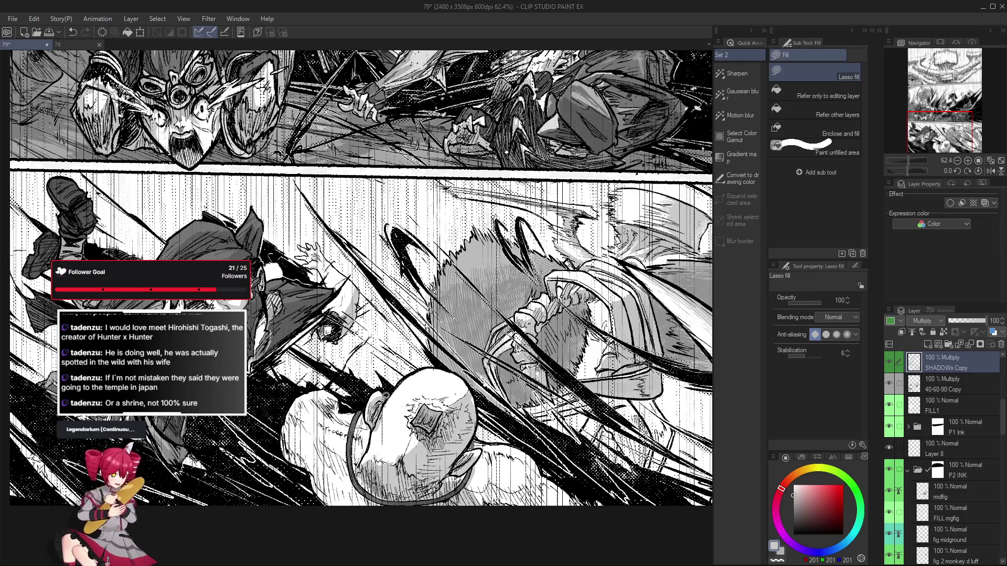
scroll(374, 435, "down", 1)
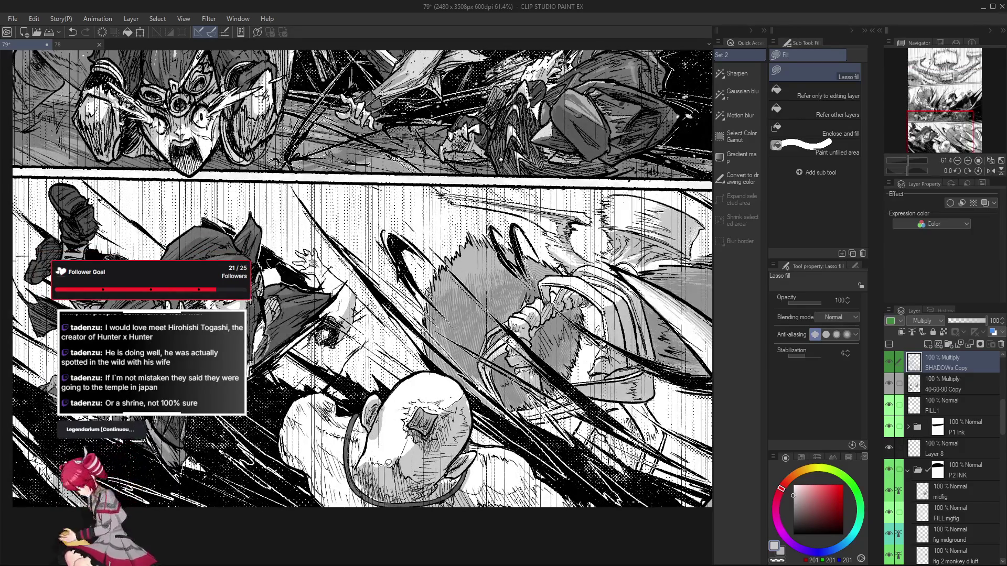
key("ctrl+z")
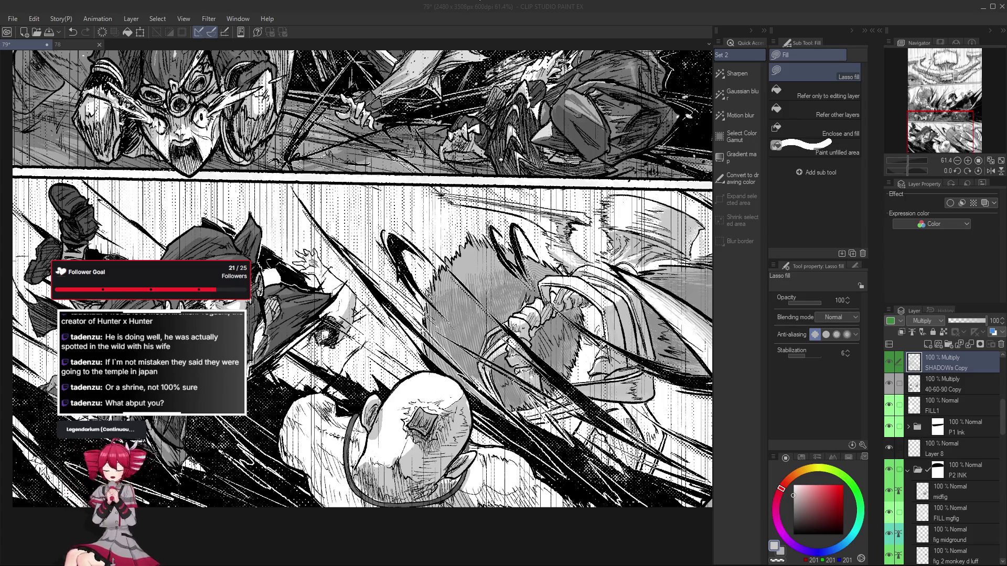
Scroll the canvas view over the full manga page
scroll(399, 282, "down", 5)
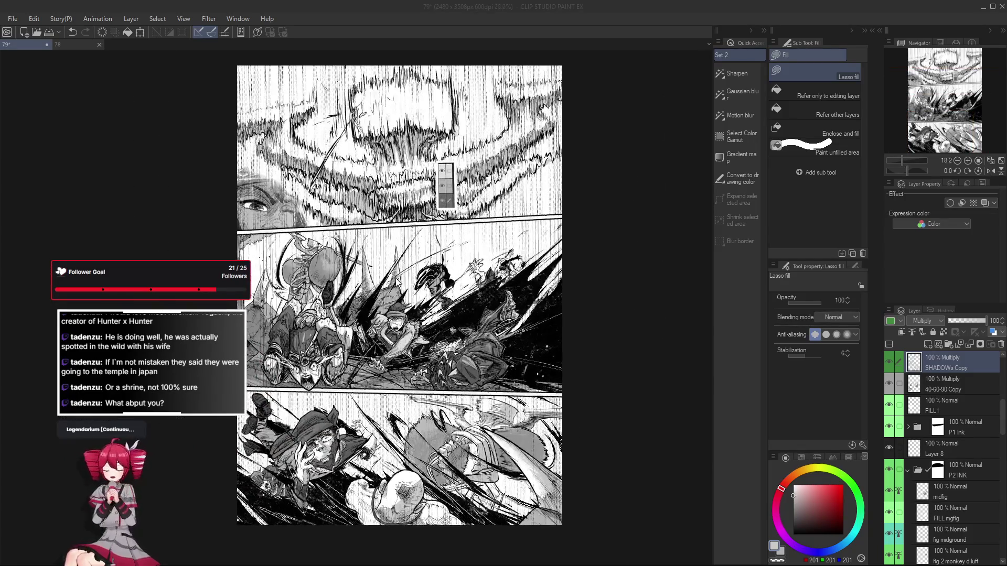
scroll(385, 296, "up", 2)
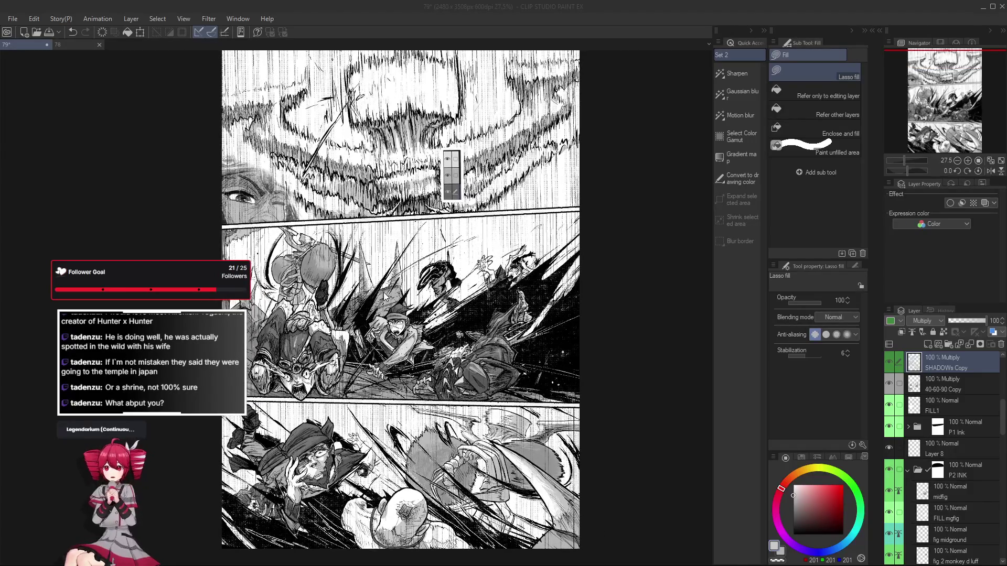
scroll(385, 295, "up", 3)
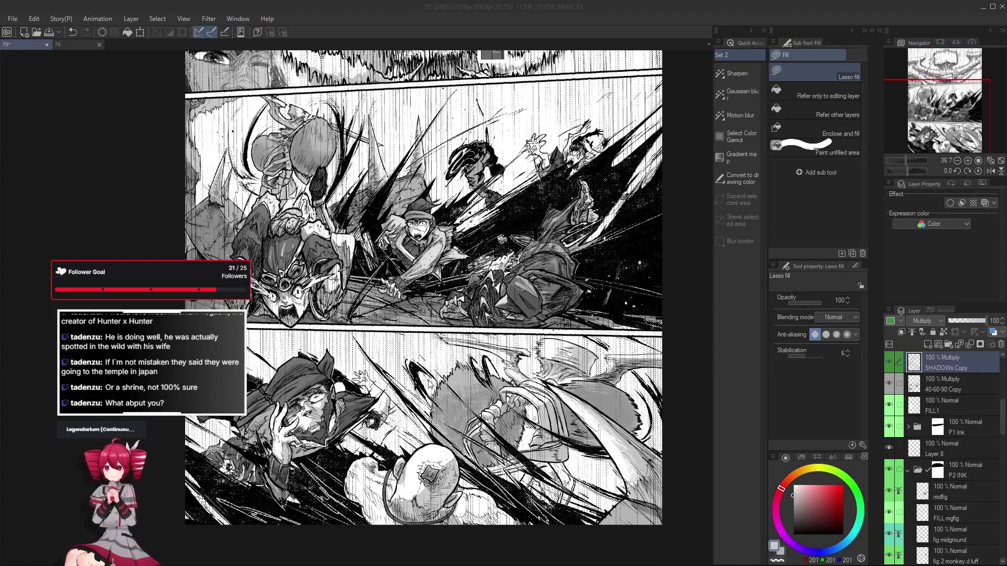
scroll(398, 294, "down", 3)
scroll(378, 236, "up", 3)
scroll(371, 215, "down", 3)
scroll(370, 214, "up", 2)
scroll(403, 333, "up", 1)
scroll(401, 338, "down", 2)
scroll(398, 329, "down", 2)
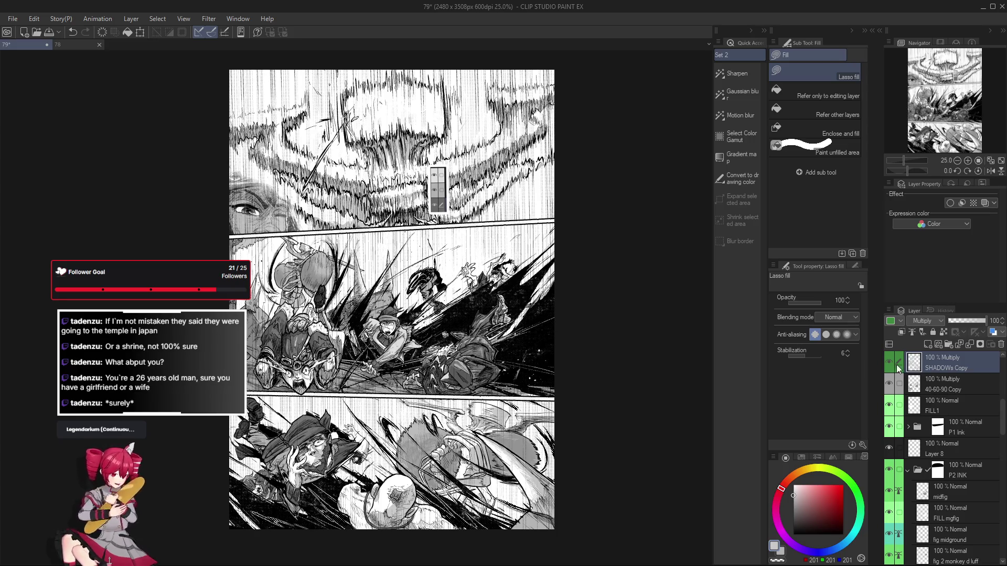
scroll(381, 488, "up", 5)
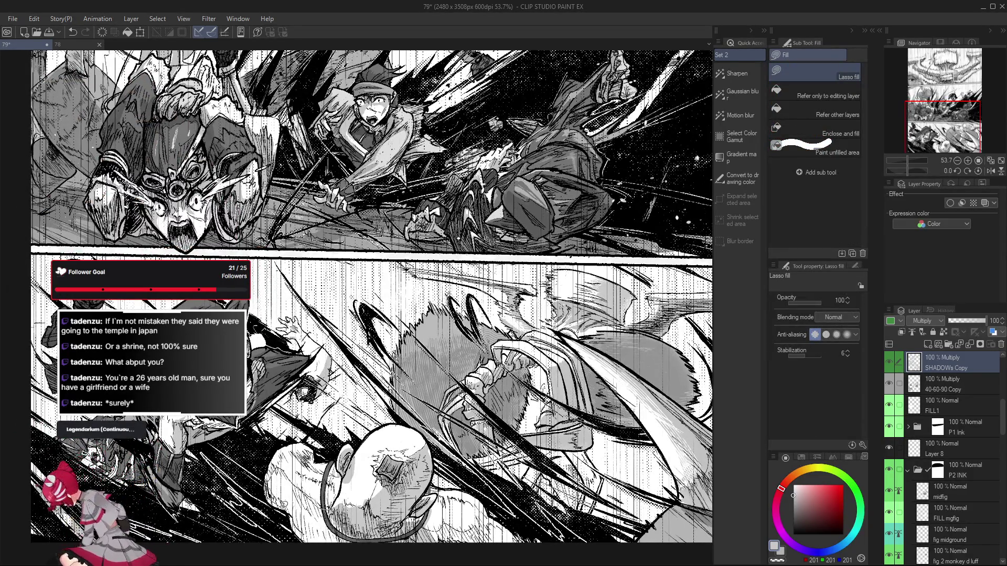
Frame the lower panel and set the Pumpkin Pen size to about 26
scroll(305, 540, "left", 2)
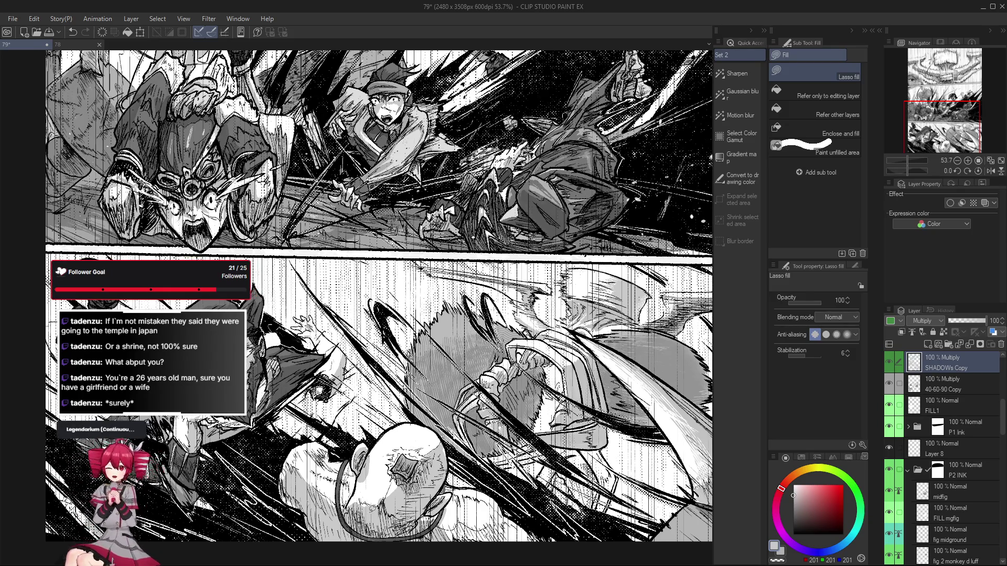
scroll(349, 503, "up", 1)
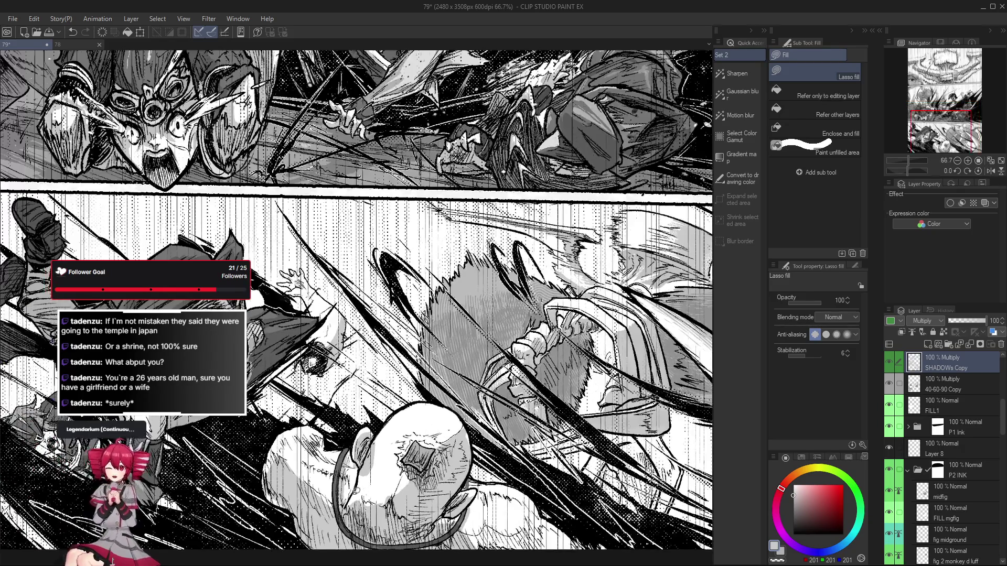
left_click_drag(357, 489, 379, 481)
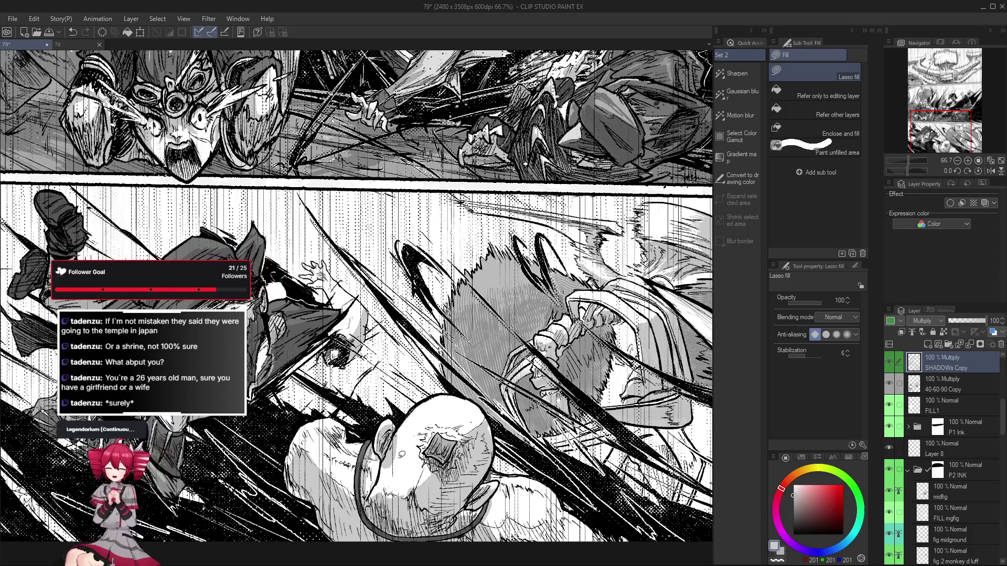
key("e")
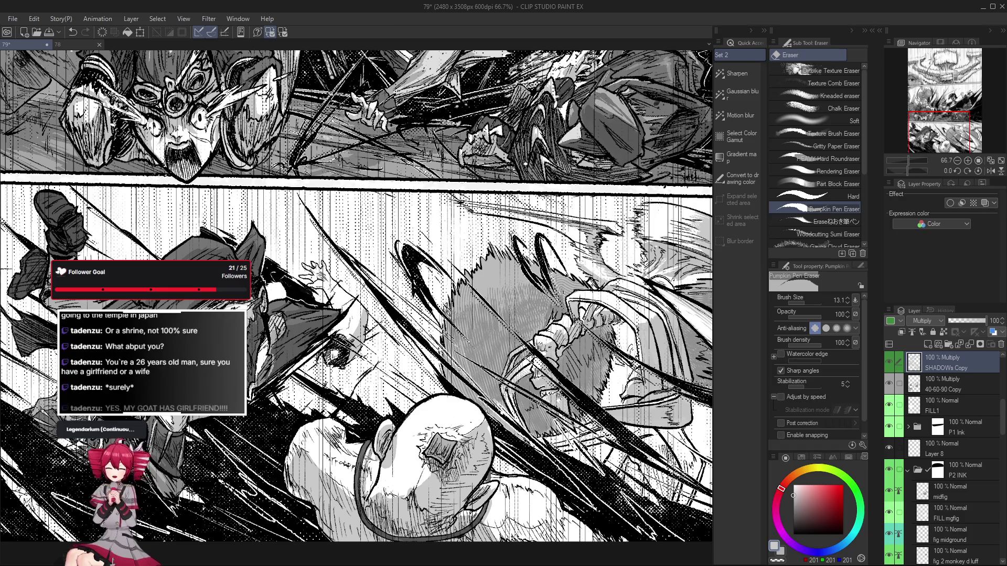
left_click_drag(365, 466, 369, 456)
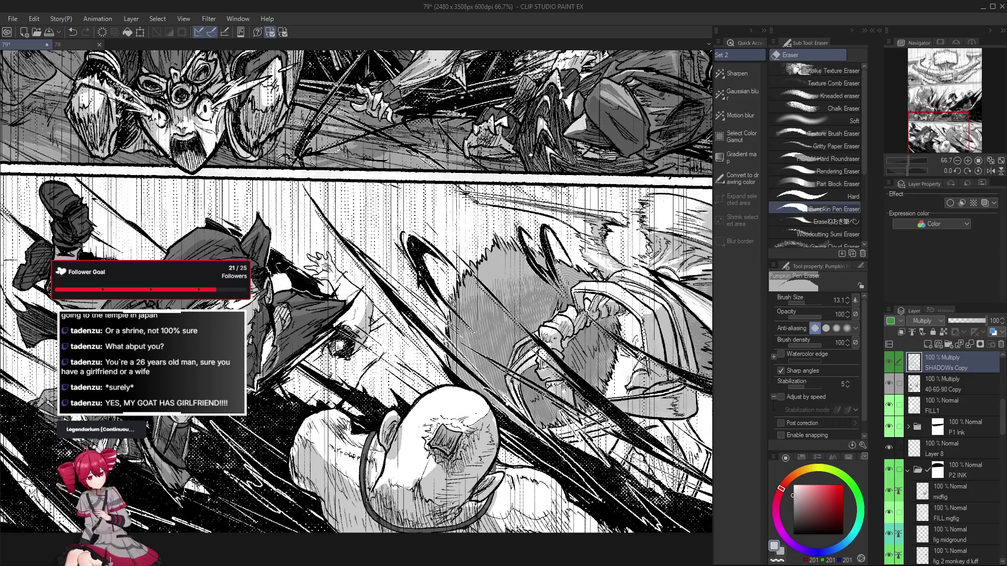
key("p")
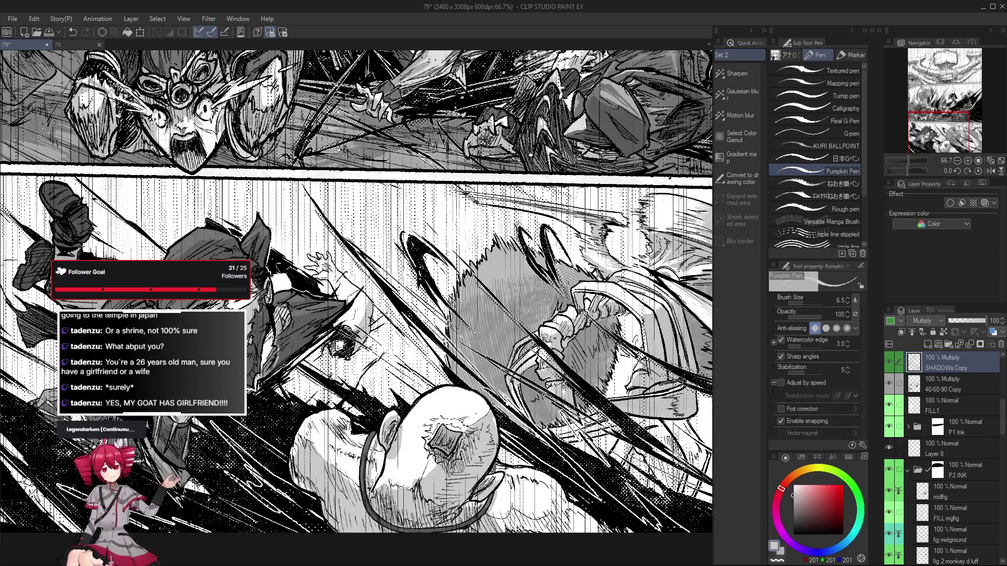
left_click_drag(376, 485, 388, 471)
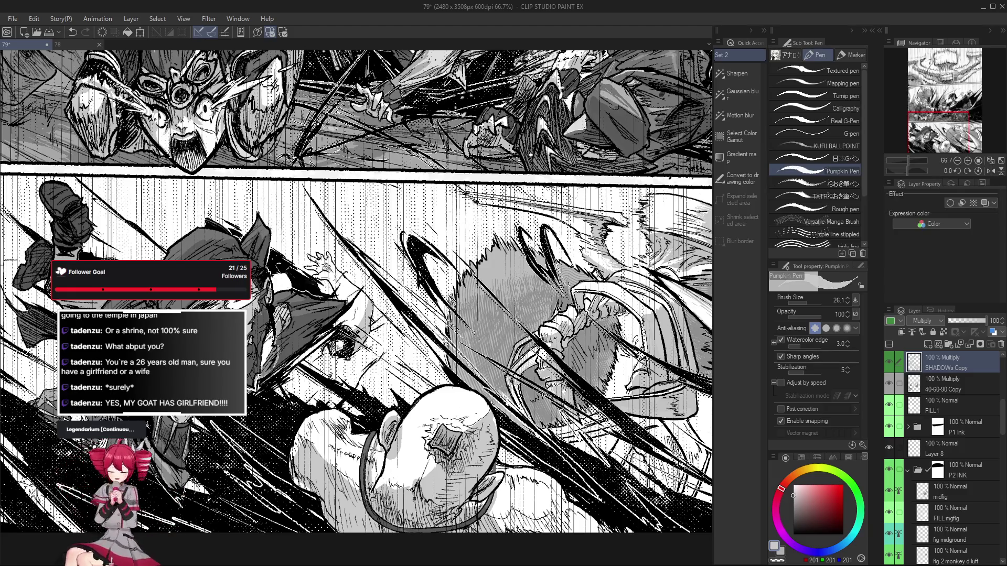
left_click_drag(388, 472, 404, 465)
Shade the figure's shoulder with a grey Lasso fill
key("g")
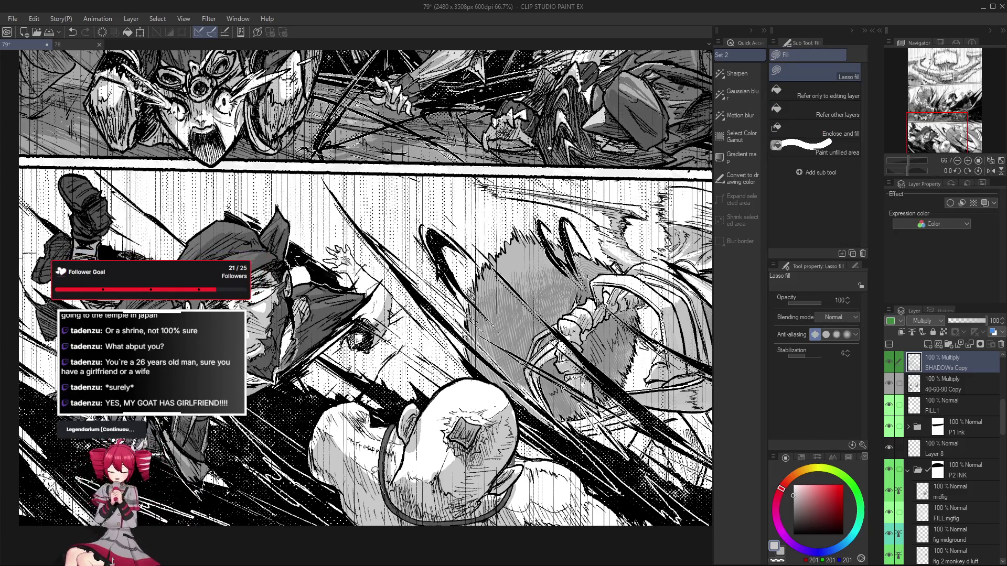
mouse_move(321, 422)
left_mouse_down()
mouse_move(312, 456)
mouse_move(331, 478)
mouse_move(385, 494)
mouse_move(340, 481)
left_mouse_up()
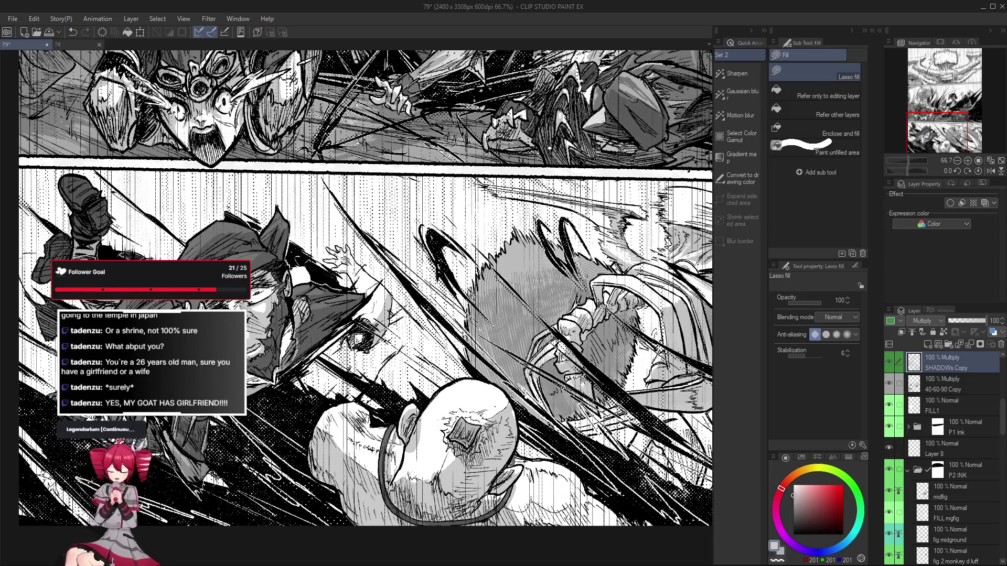
scroll(347, 482, "down", 1)
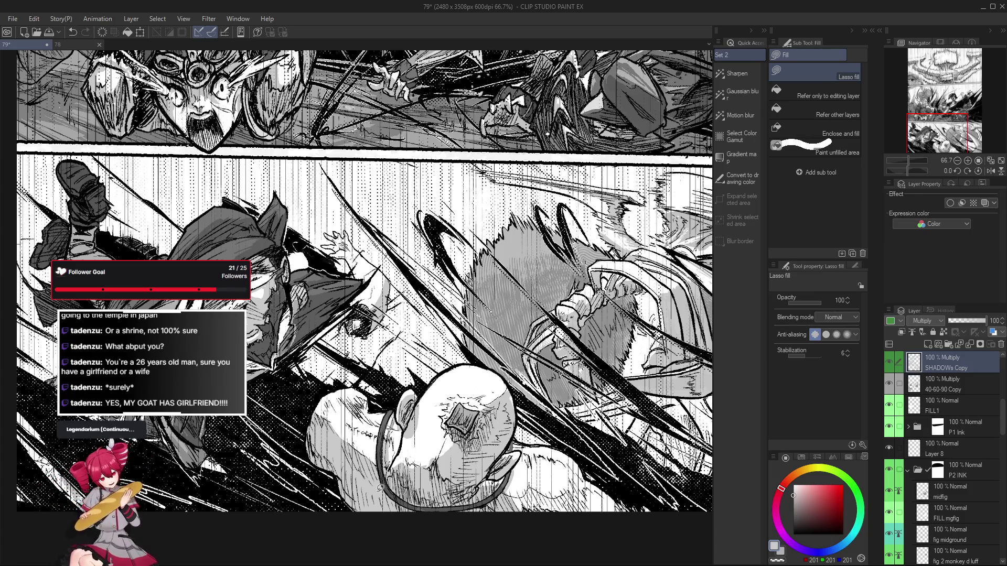
scroll(380, 487, "up", 1)
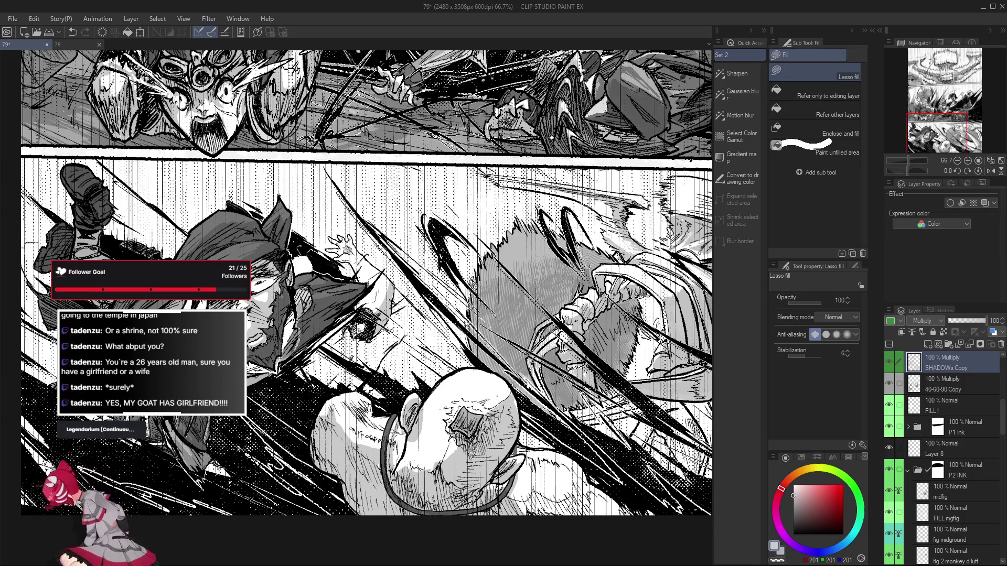
scroll(468, 445, "down", 2)
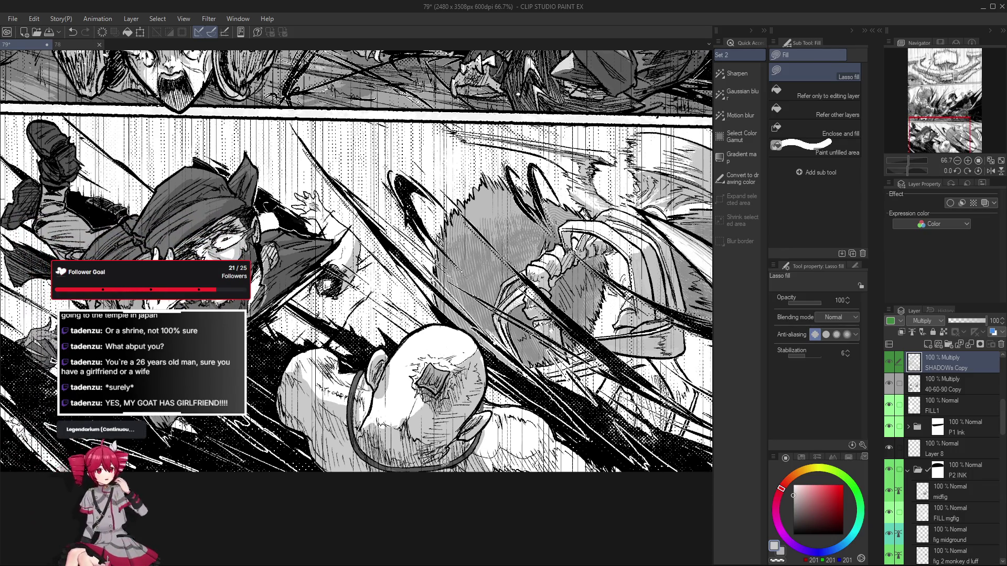
scroll(468, 443, "down", 2)
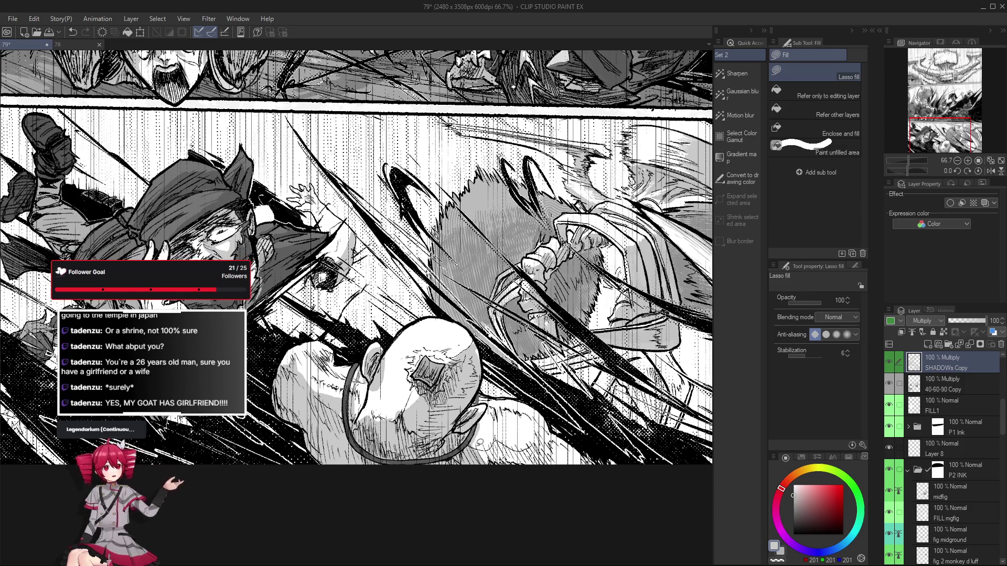
scroll(474, 441, "down", 1)
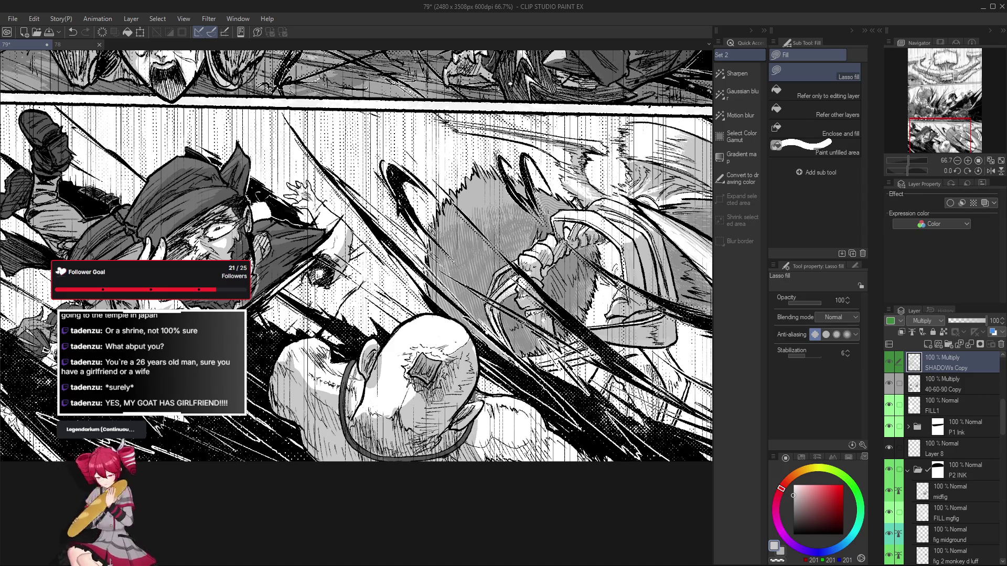
Outline another grey shadow area, checking the page mirrored before and after
key("h")
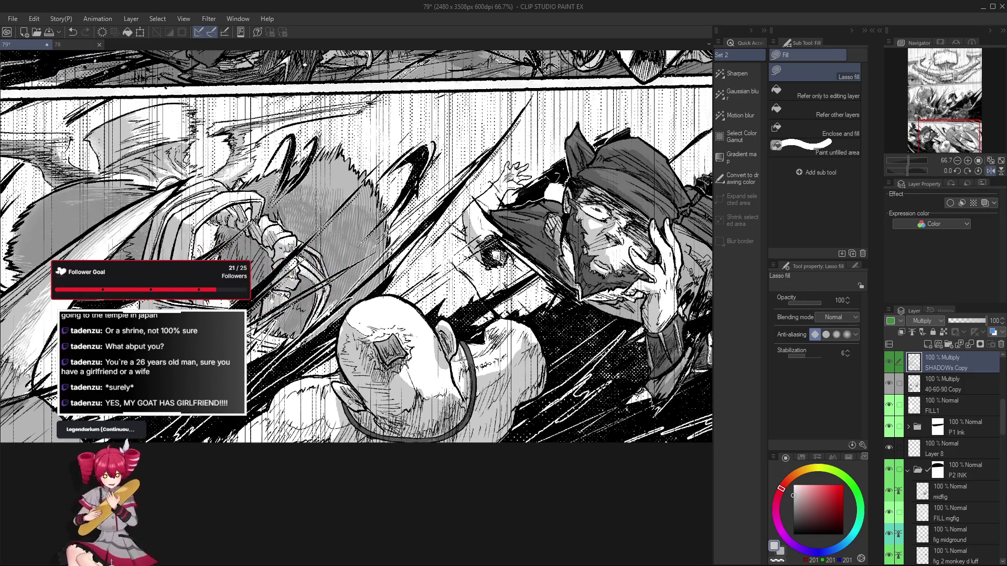
key("h")
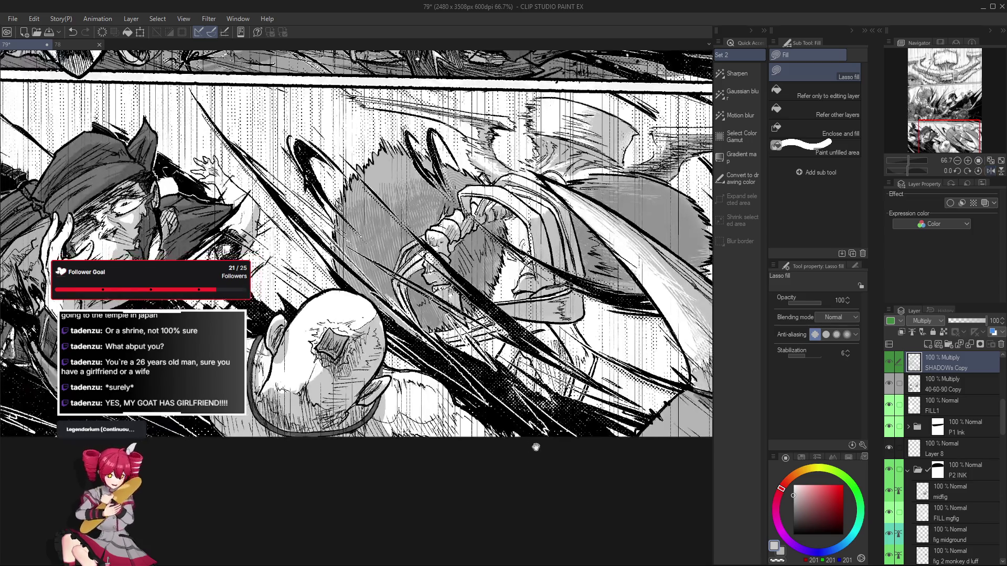
mouse_move(449, 407)
left_mouse_down()
mouse_move(488, 428)
mouse_move(459, 451)
mouse_move(404, 395)
mouse_move(495, 401)
left_mouse_up()
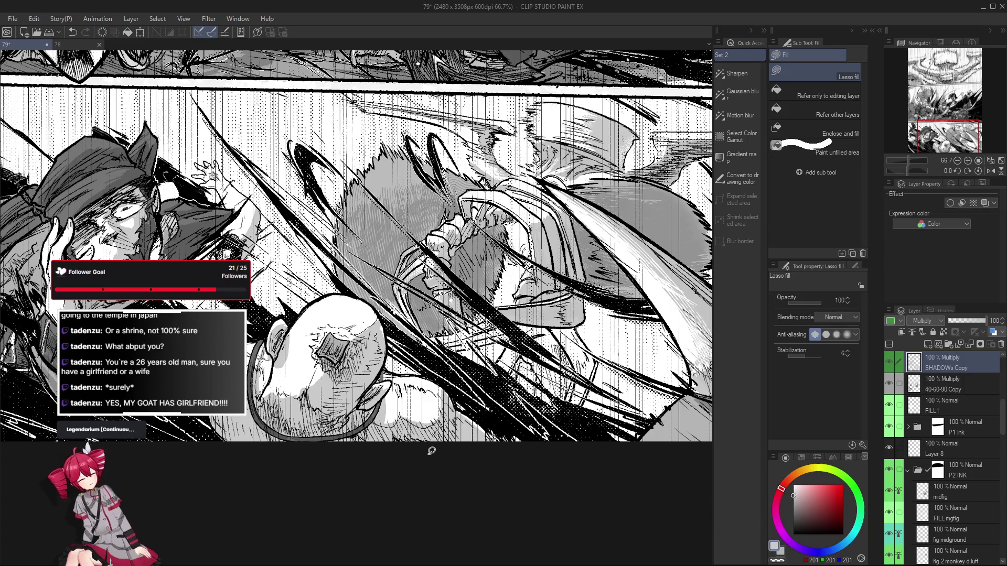
key("h")
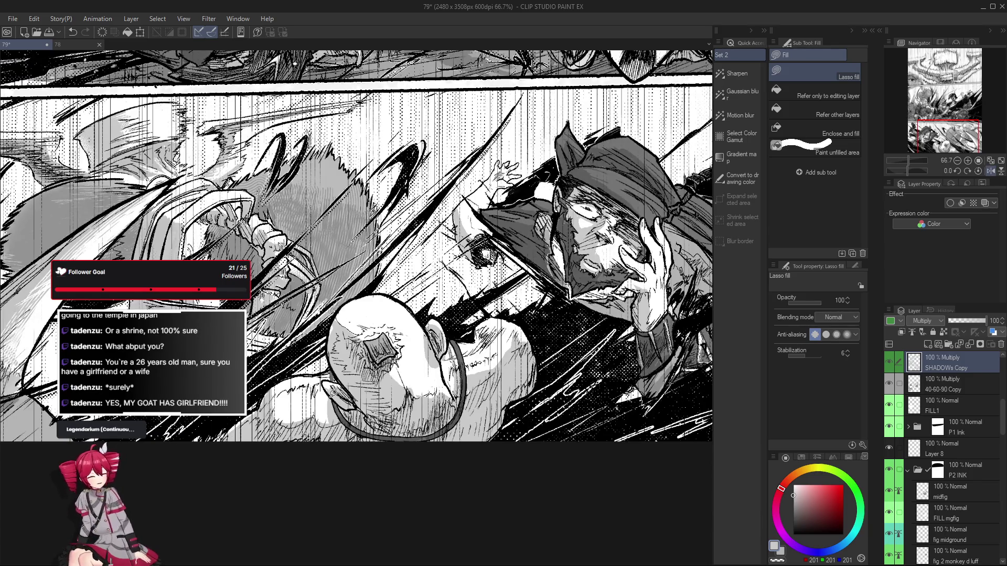
key("h")
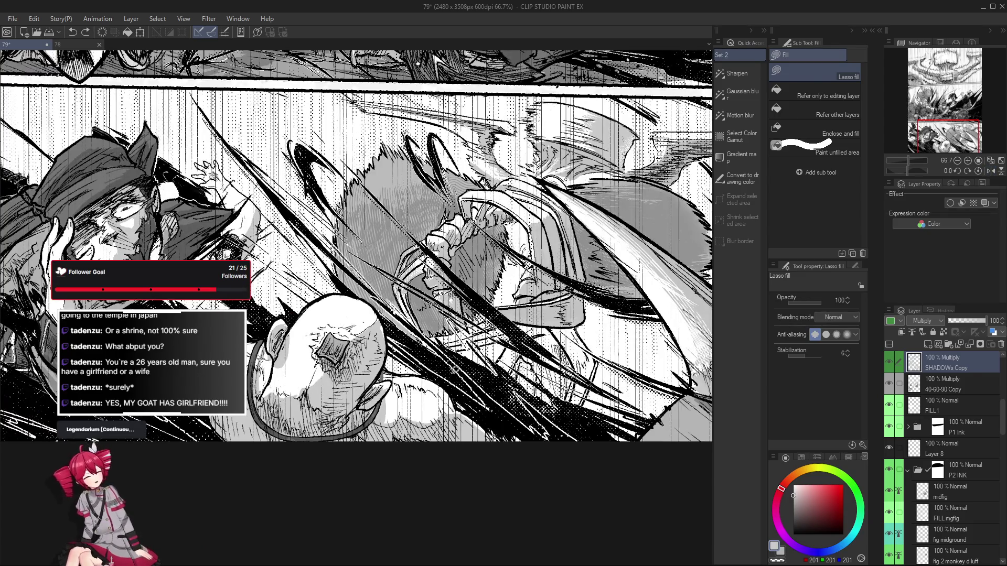
key("p")
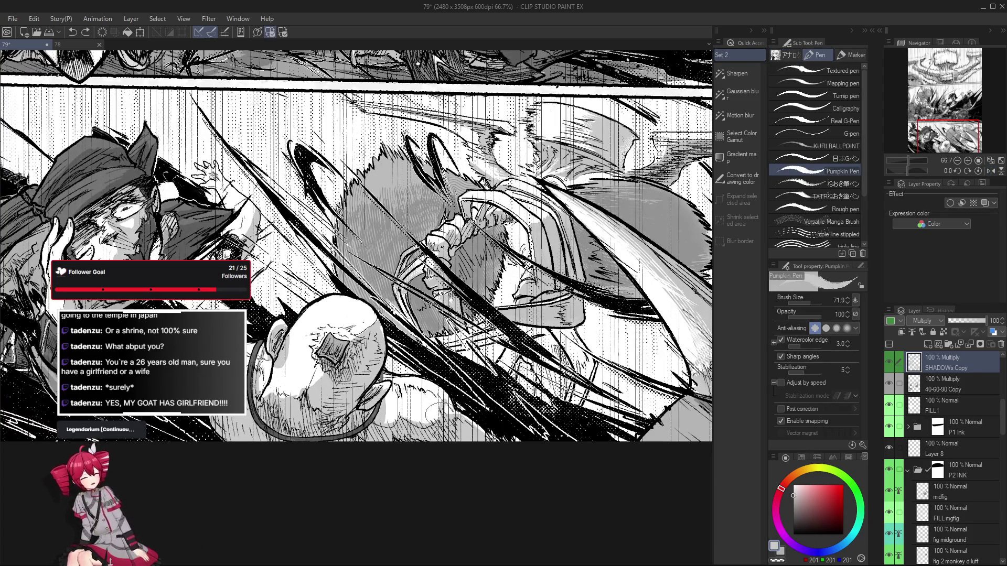
Paint a grey shading stroke on the fist, check it mirrored, and halve the pen size
left_click_drag(464, 420, 475, 426)
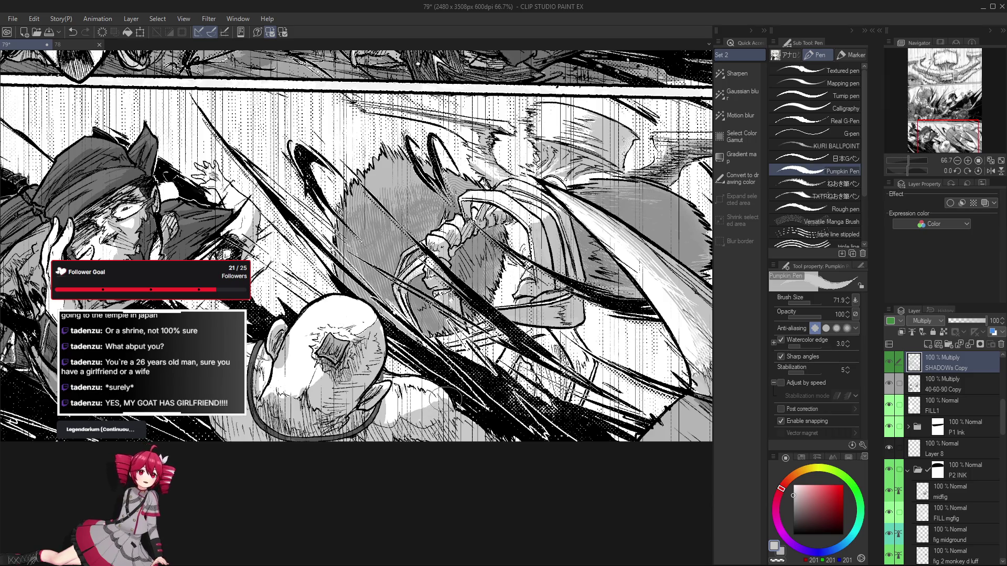
key("h")
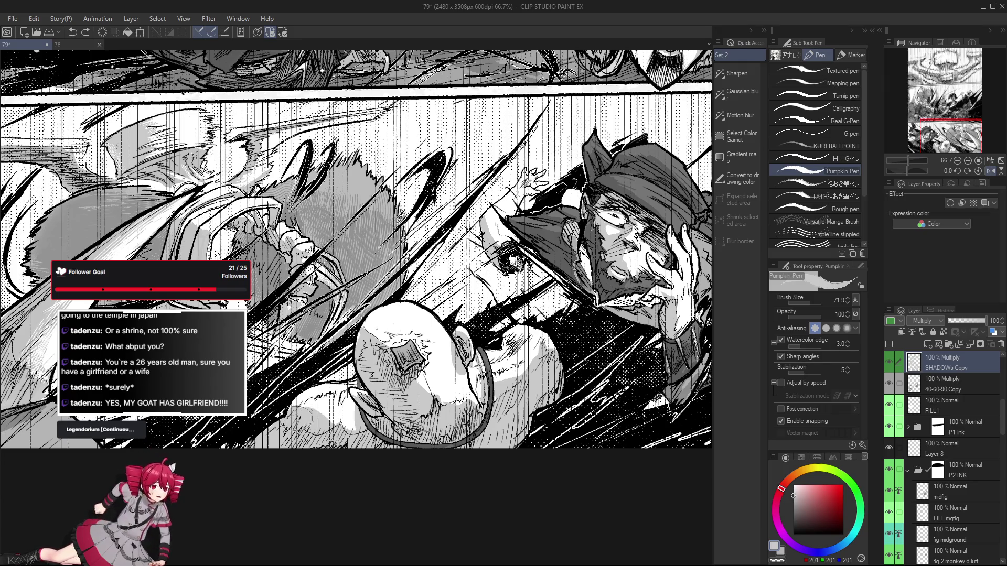
key("h")
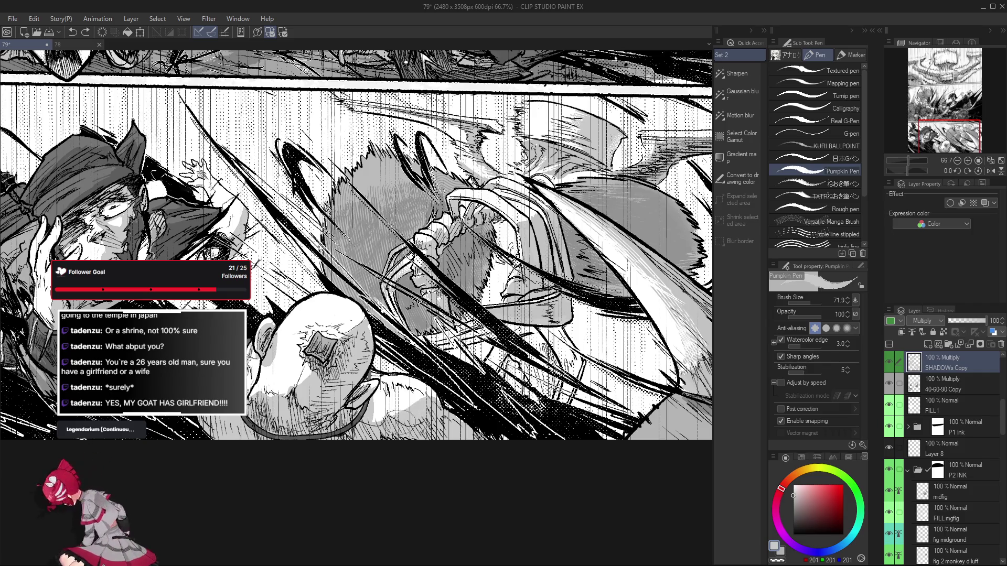
left_click_drag(423, 412, 429, 409)
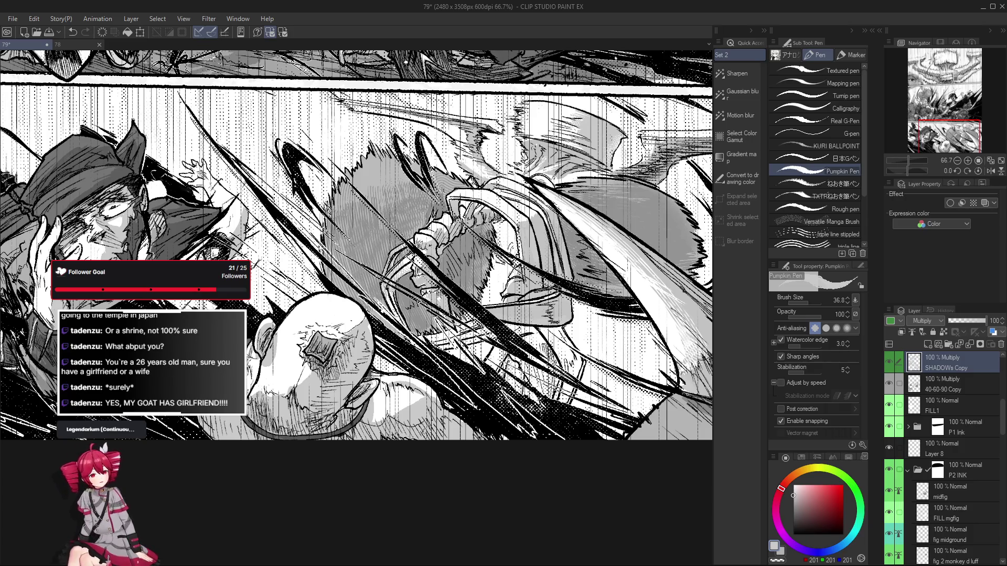
left_click_drag(369, 388, 397, 403)
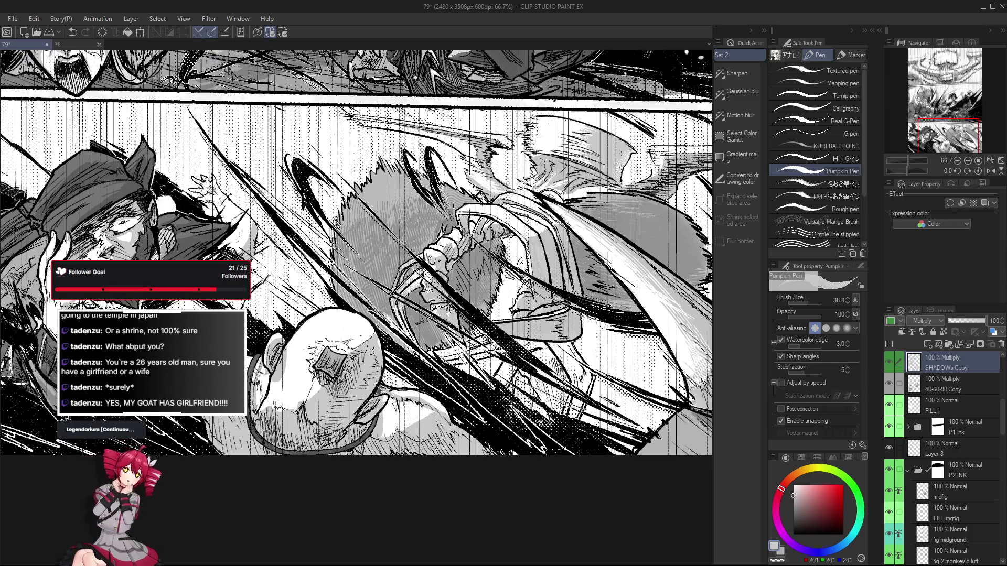
left_click_drag(388, 388, 385, 398)
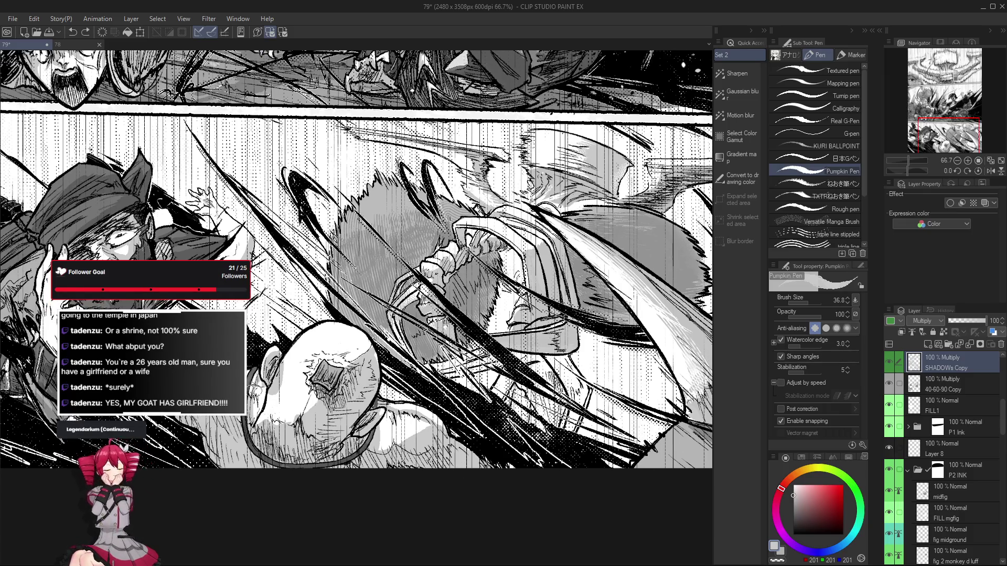
Erase stray shading around the fist and undo the last mark
left_click_drag(262, 382, 276, 421)
key("e")
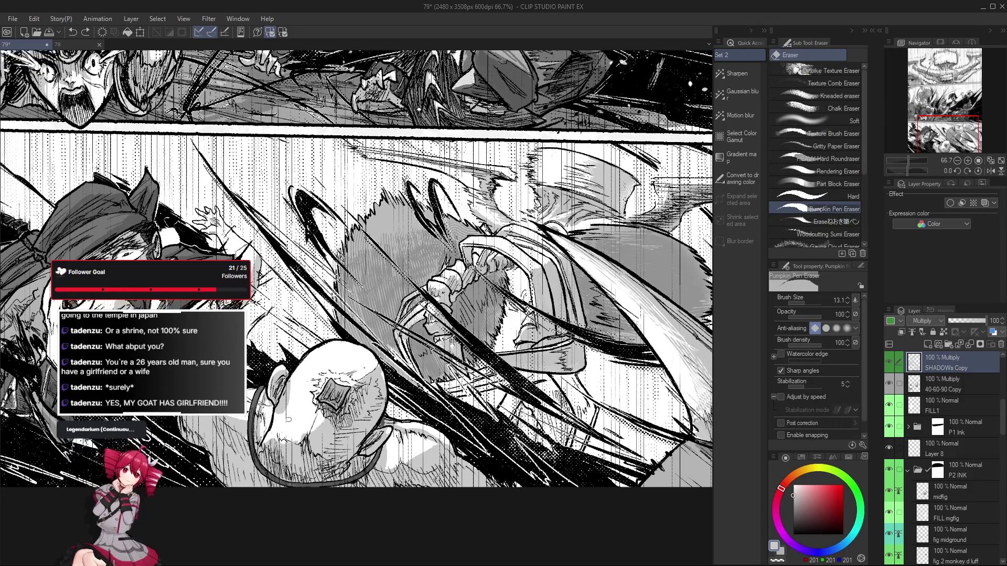
key("p")
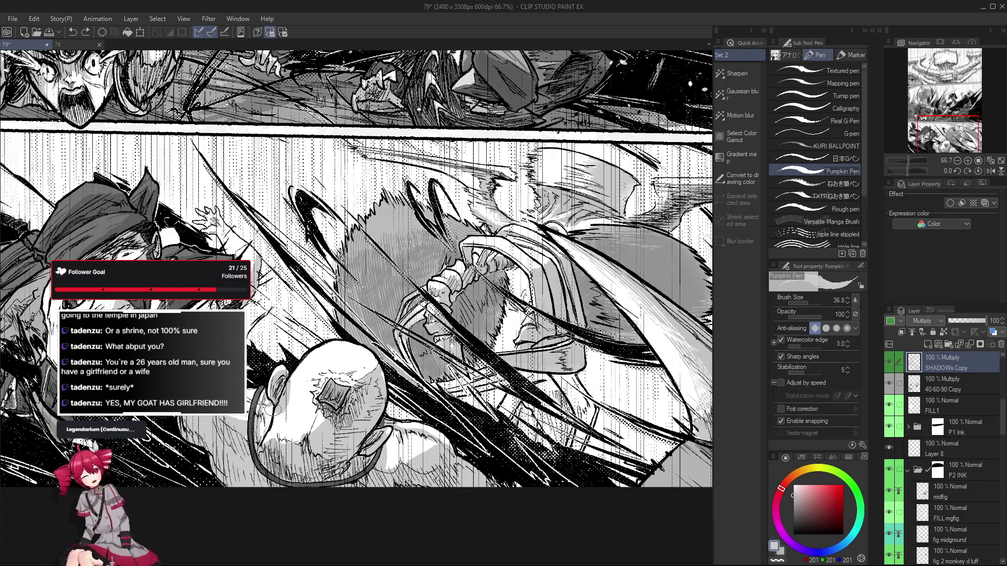
key("e")
left_click_drag(271, 406, 337, 464)
key("p")
key("ctrl+z")
Add small grey shading marks near the fist, working with the view rotated about -10°
mouse_move(401, 391)
left_mouse_down()
mouse_move(370, 408)
mouse_move(398, 399)
mouse_move(425, 362)
left_mouse_up()
key("r")
left_click_drag(401, 477, 414, 451)
scroll(415, 450, "up", 2)
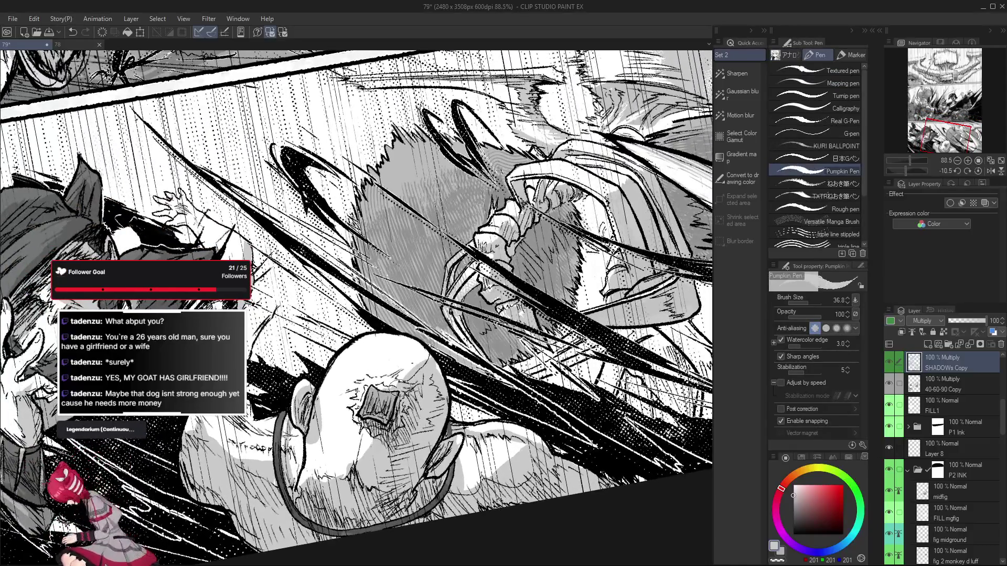
key("e")
key("ctrl+z")
key("r")
left_click_drag(391, 422, 423, 473)
key("p")
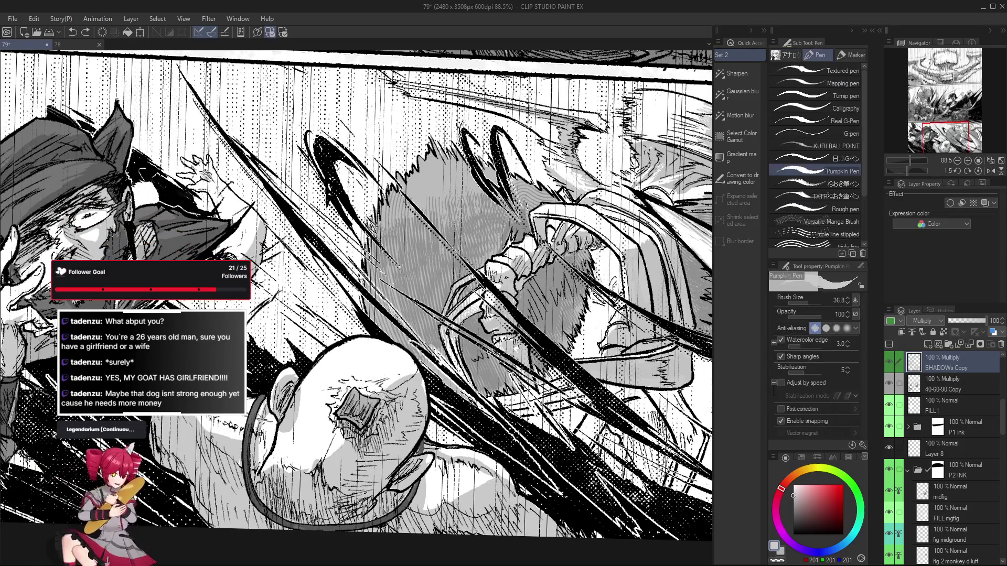
left_click_drag(346, 415, 373, 398)
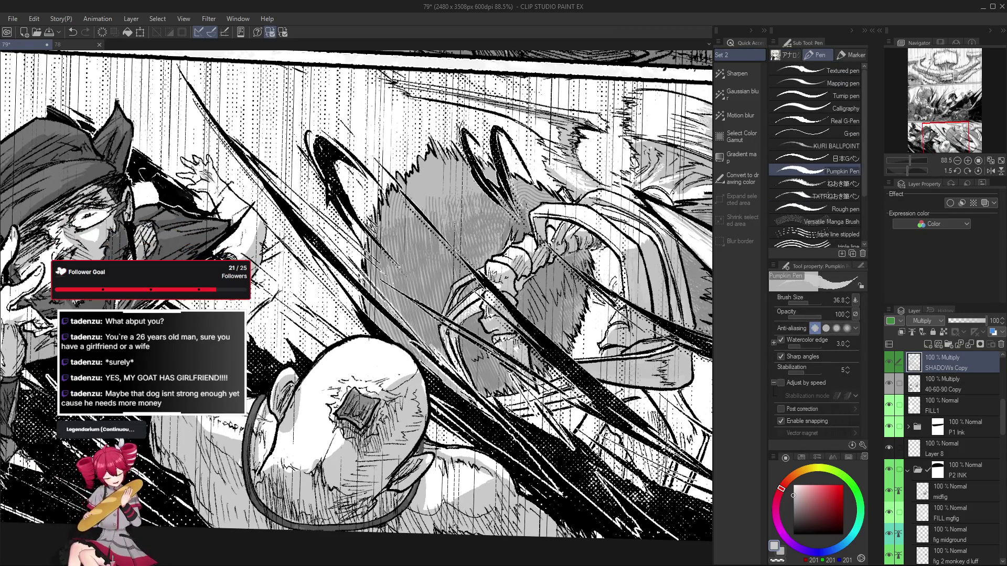
Tidy the shadow layer with the eraser enlarged to 51.7 and lasso fill, undoing the last change
key("e")
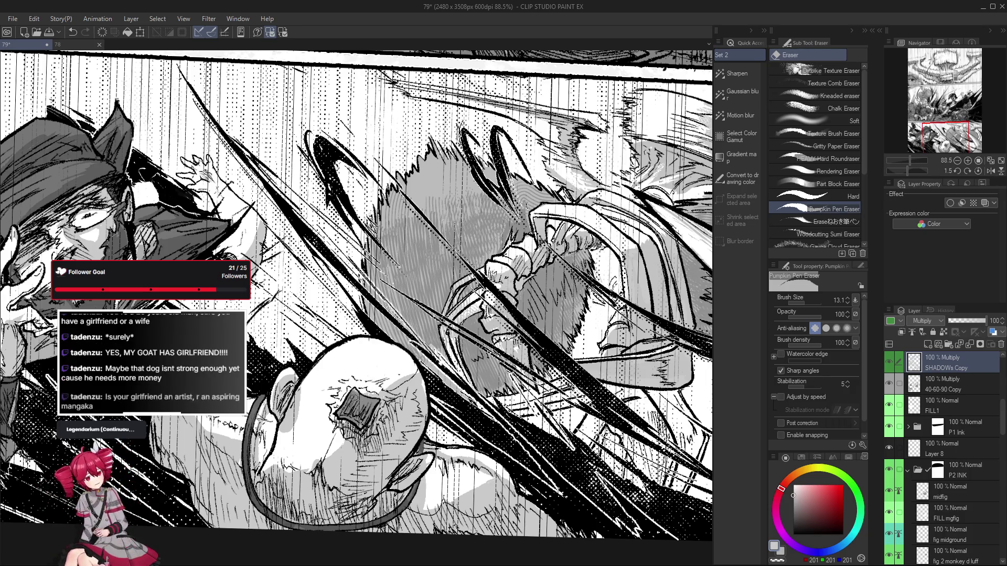
key("g")
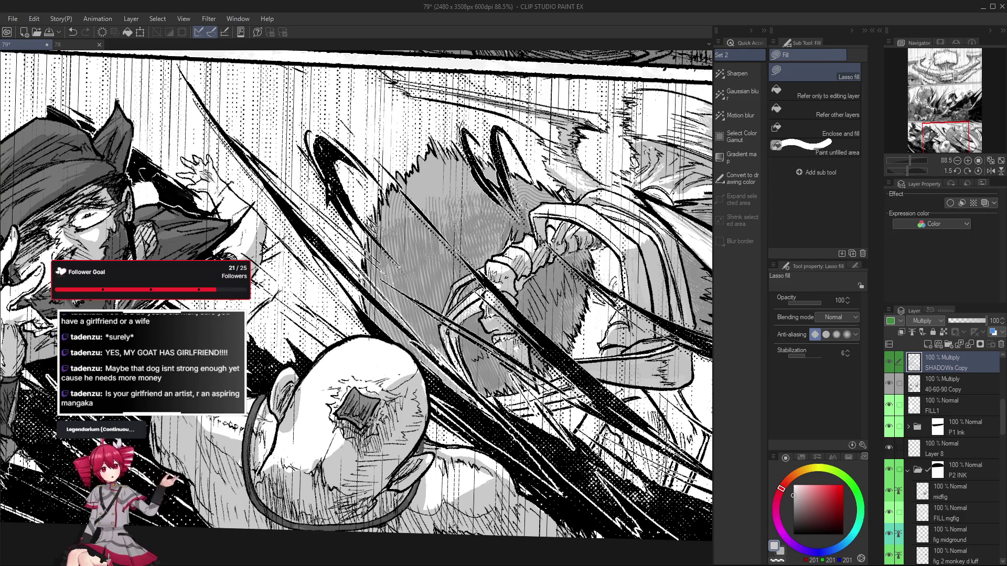
scroll(392, 424, "down", 2)
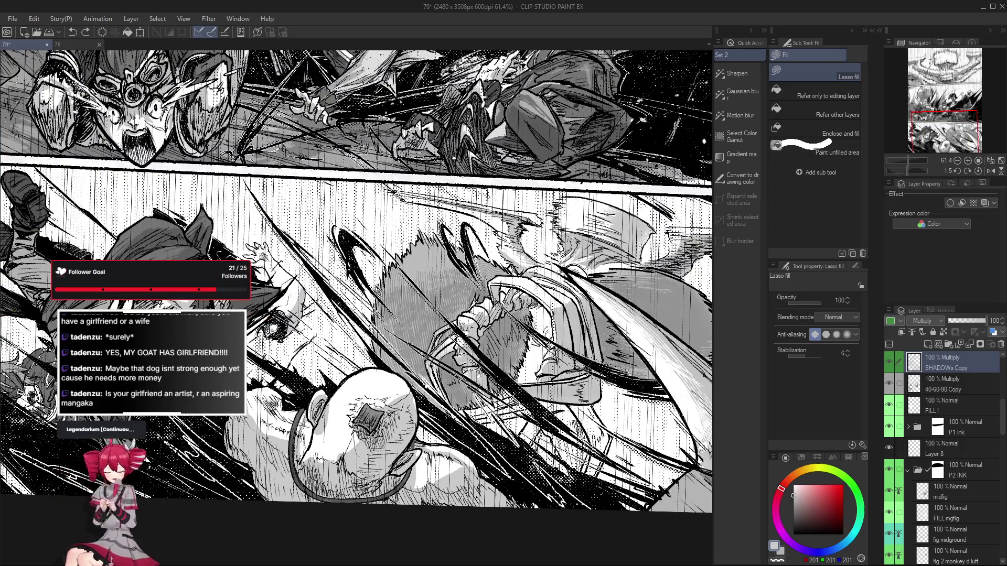
left_click_drag(415, 324, 416, 335)
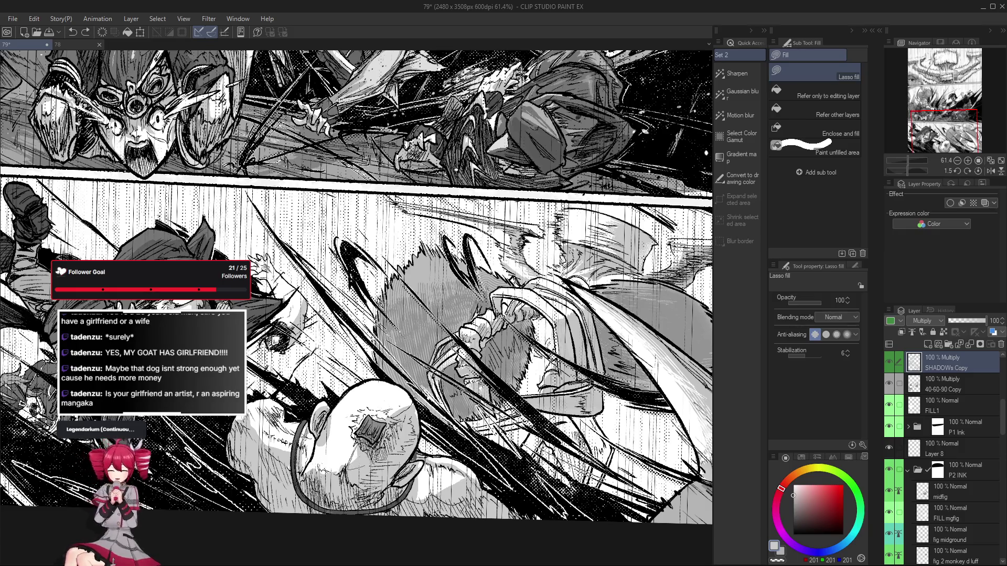
key("e")
key("bracketright")
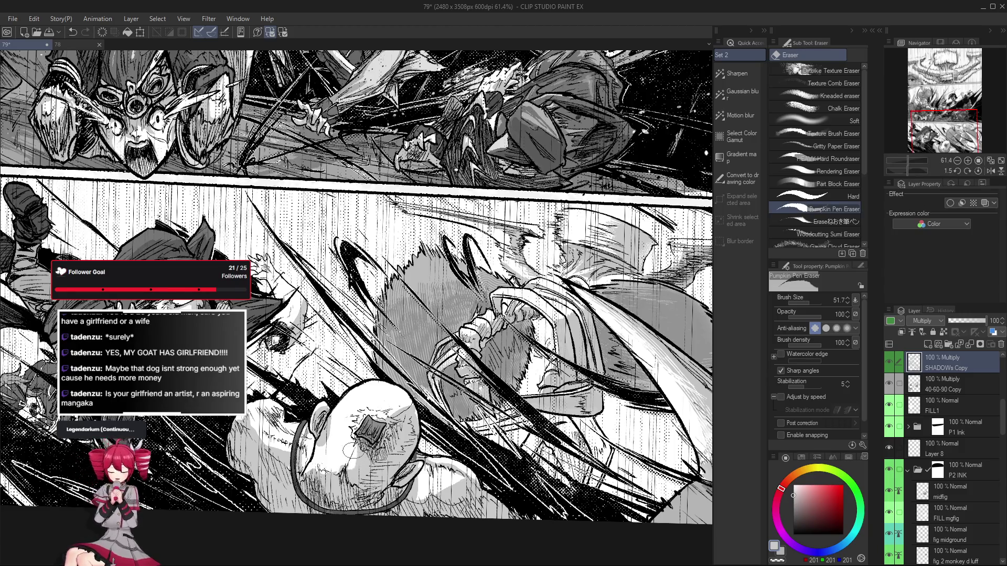
left_click_drag(367, 263, 405, 254)
key("g")
key("g")
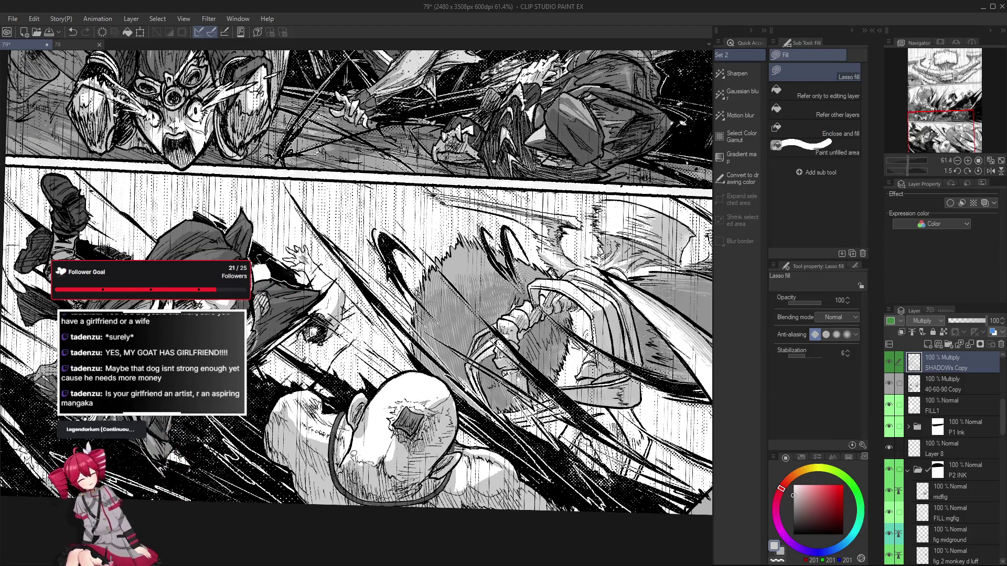
key("ctrl+z")
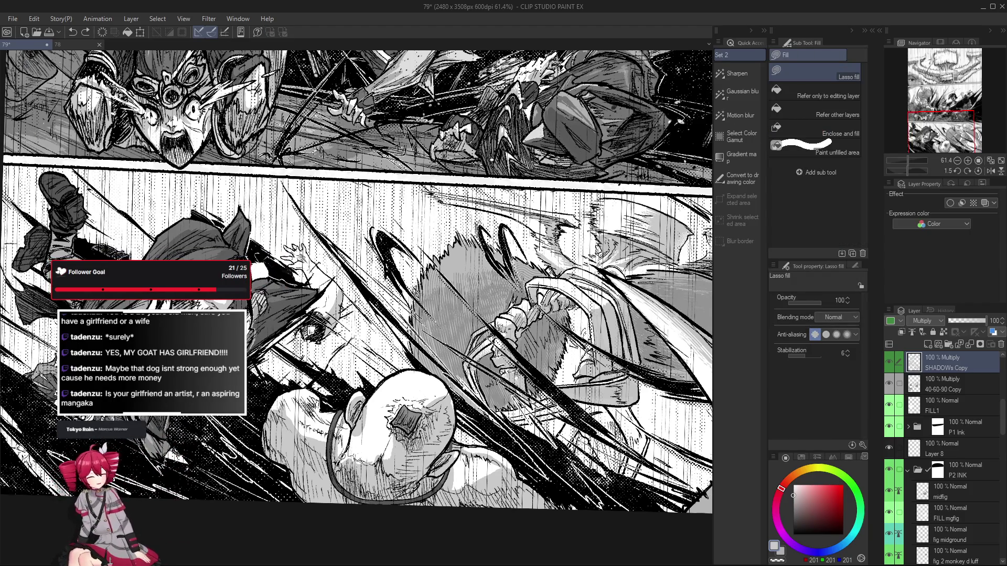
scroll(347, 449, "down", 2)
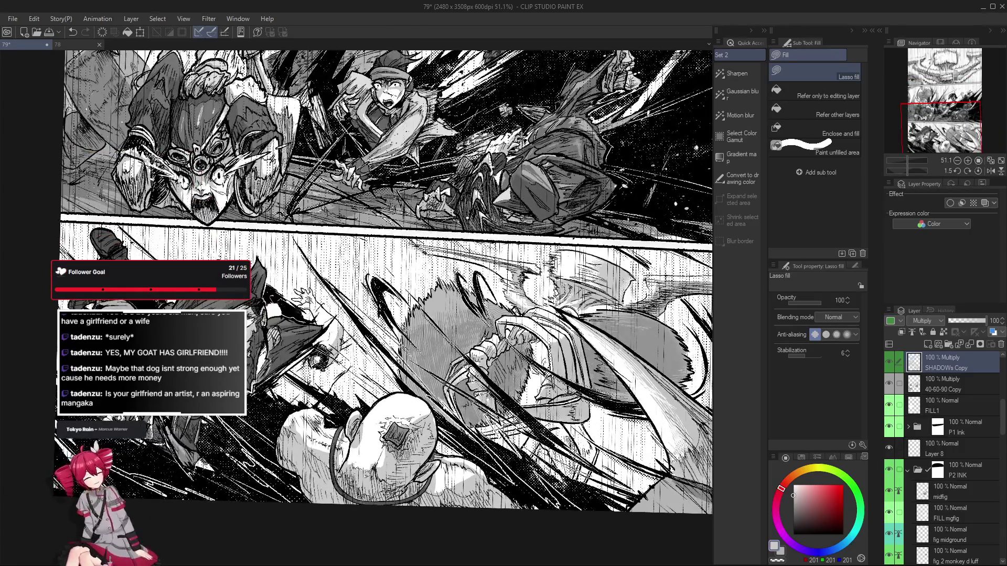
key("h")
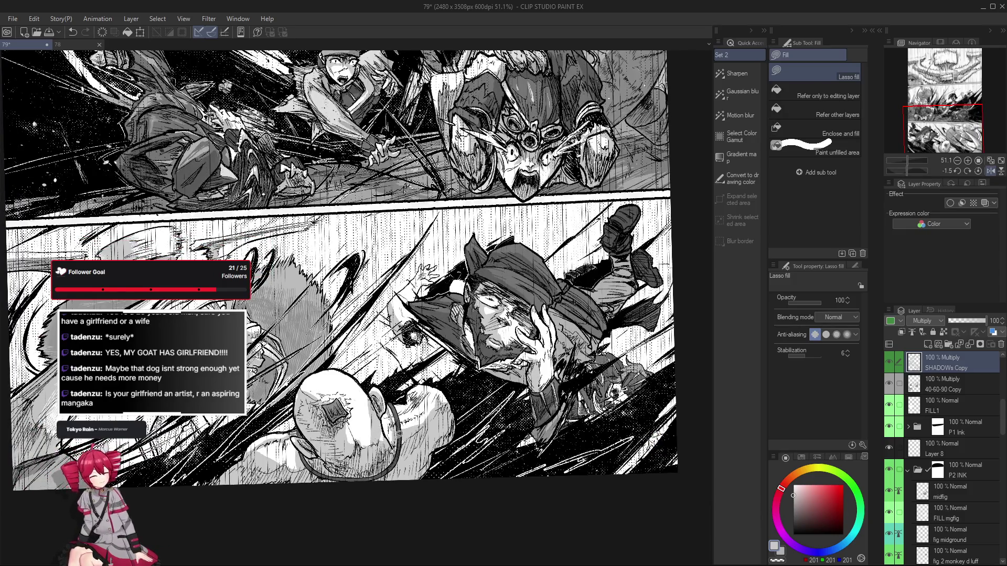
key("h")
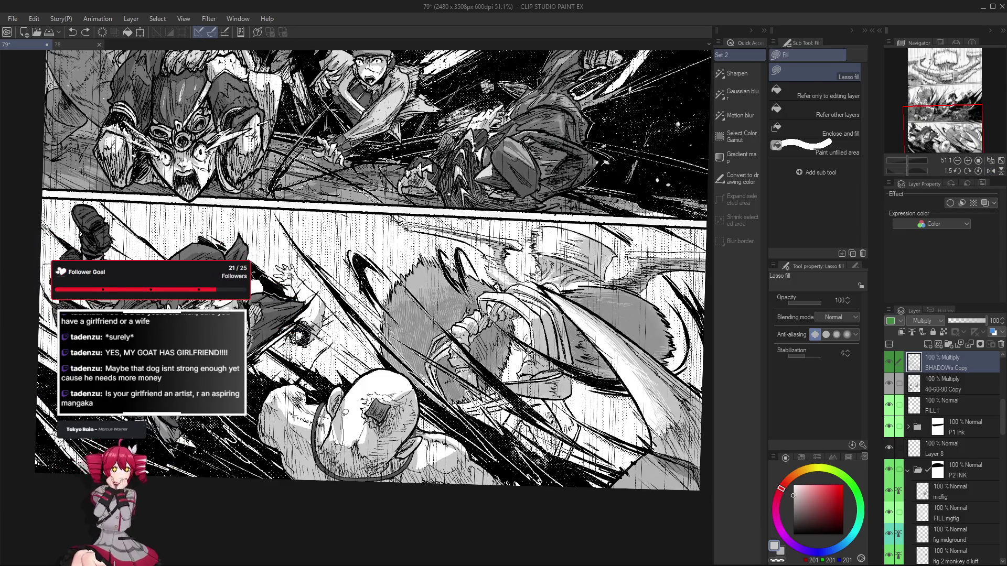
key("e")
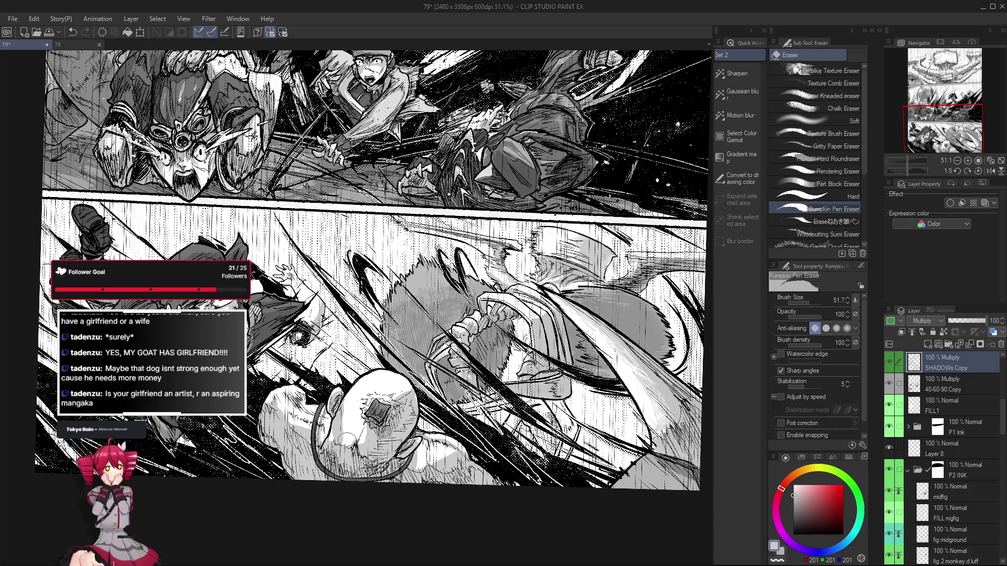
key("g")
key("g")
scroll(351, 430, "down", 1)
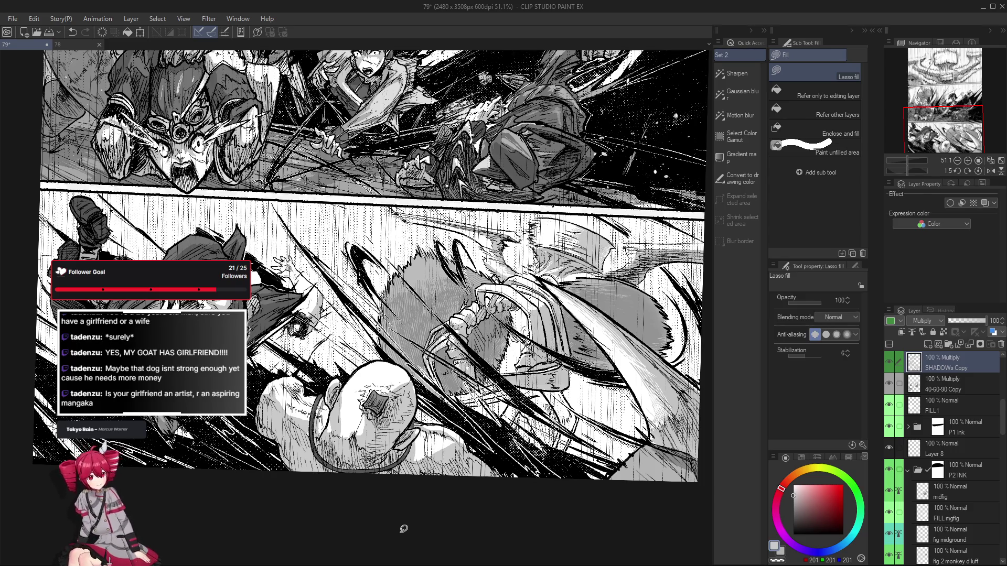
key("p")
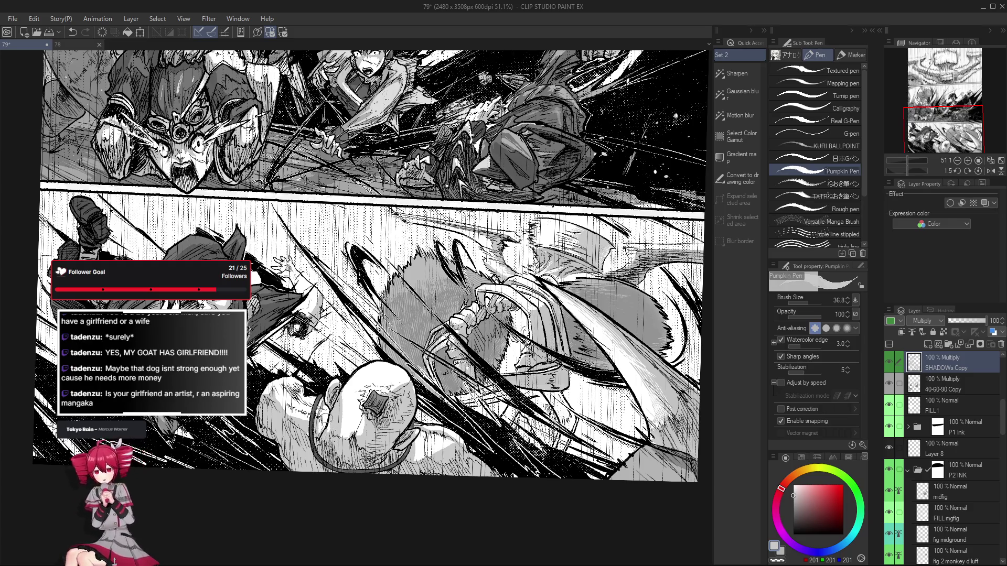
key("ctrl+z")
key("h")
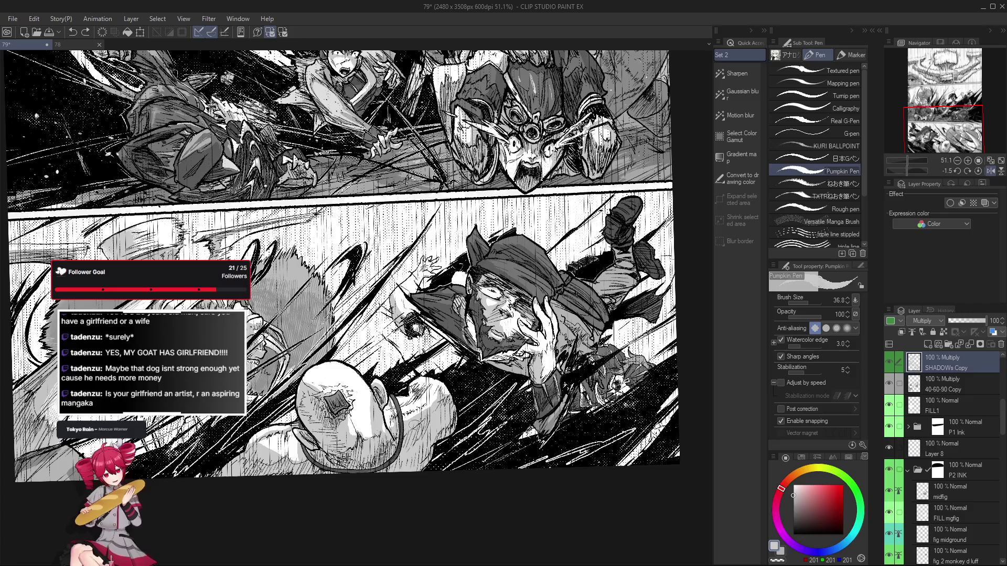
key("h")
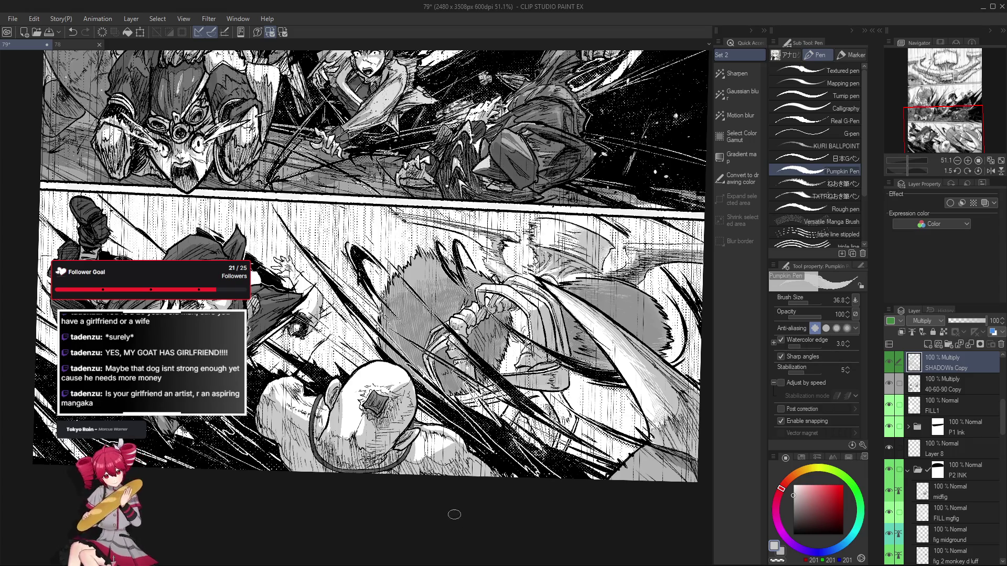
scroll(374, 348, "up", 5)
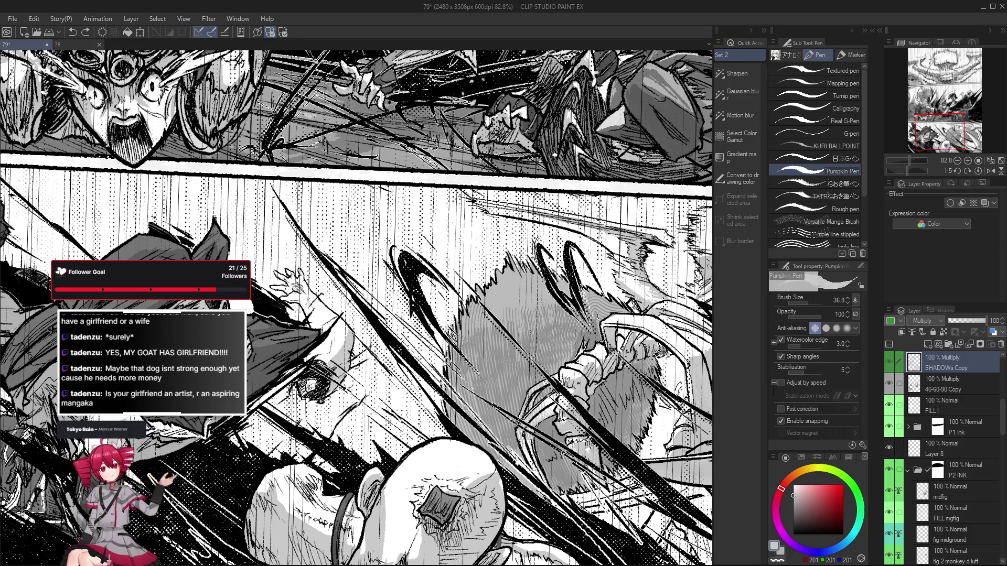
Frame the outstretched hand in the lower panel and set the Pumpkin Pen size to 26.2
scroll(320, 390, "up", 2)
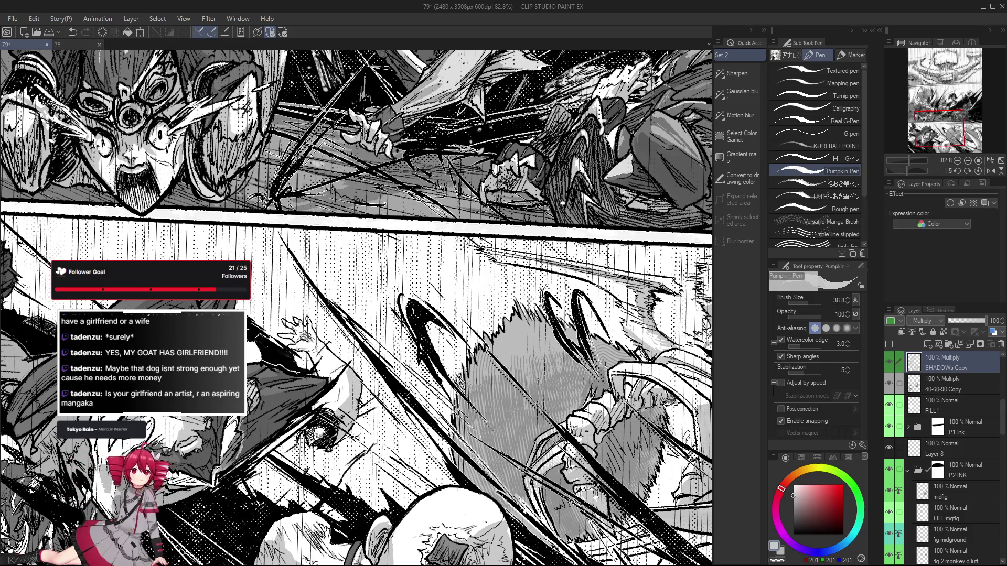
scroll(304, 346, "up", 4)
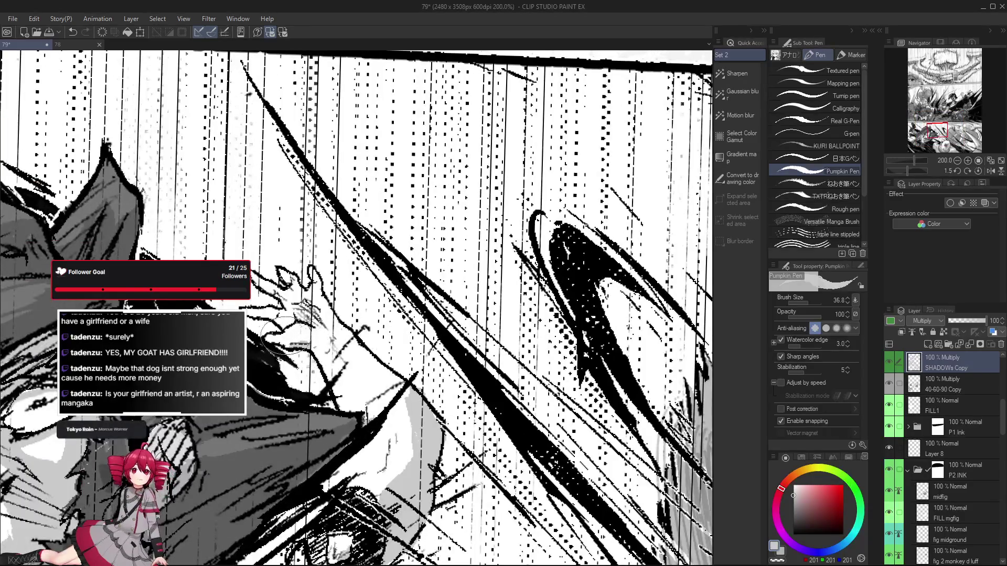
left_click_drag(311, 351, 354, 381)
key("e")
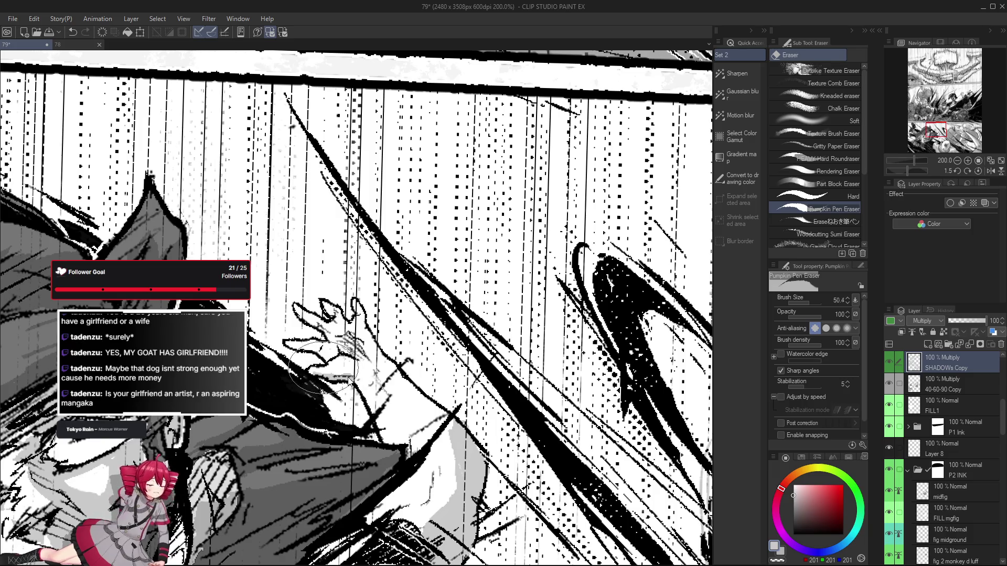
key("p")
left_click_drag(335, 351, 330, 357)
scroll(330, 356, "down", 2)
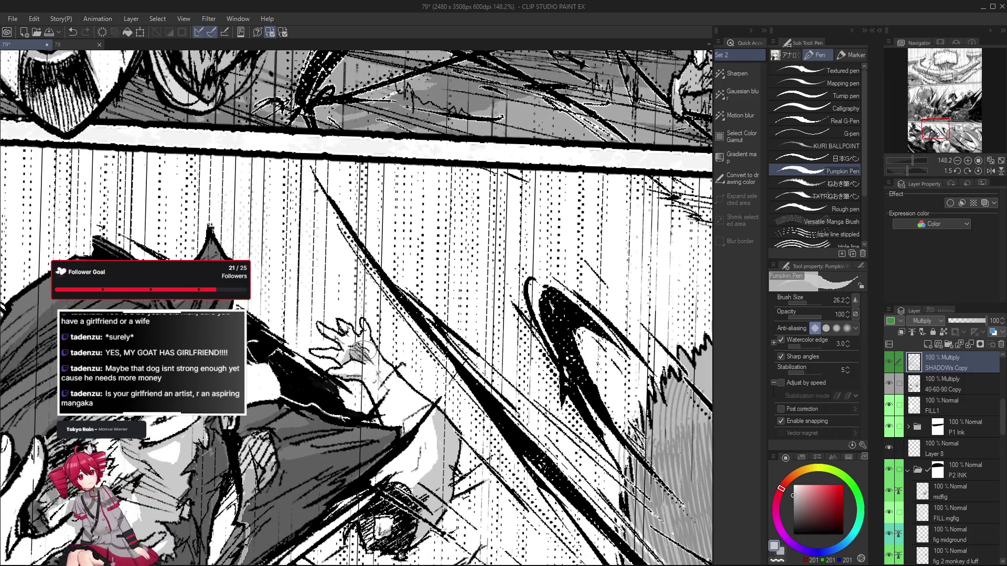
scroll(358, 360, "down", 1)
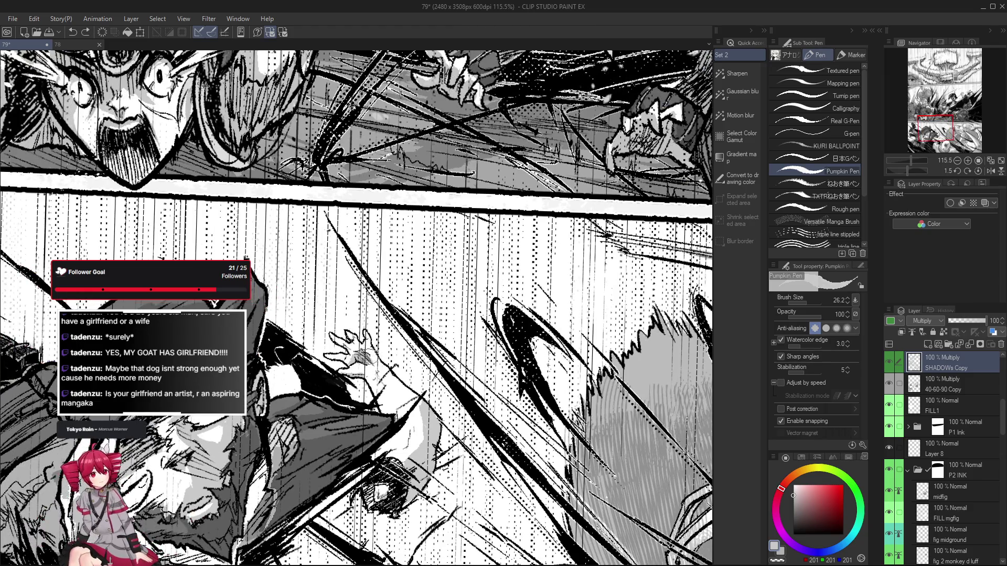
key("e")
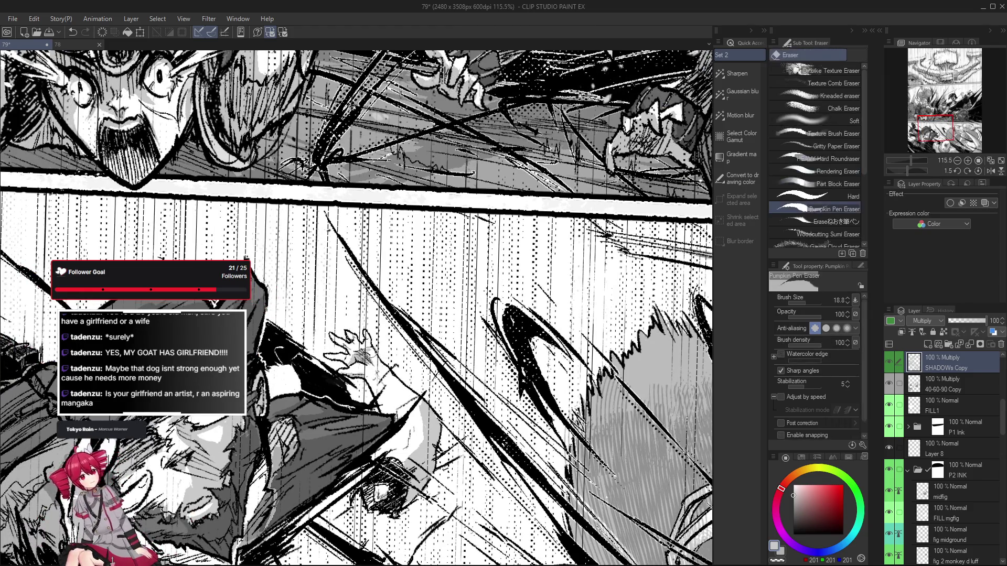
key("p")
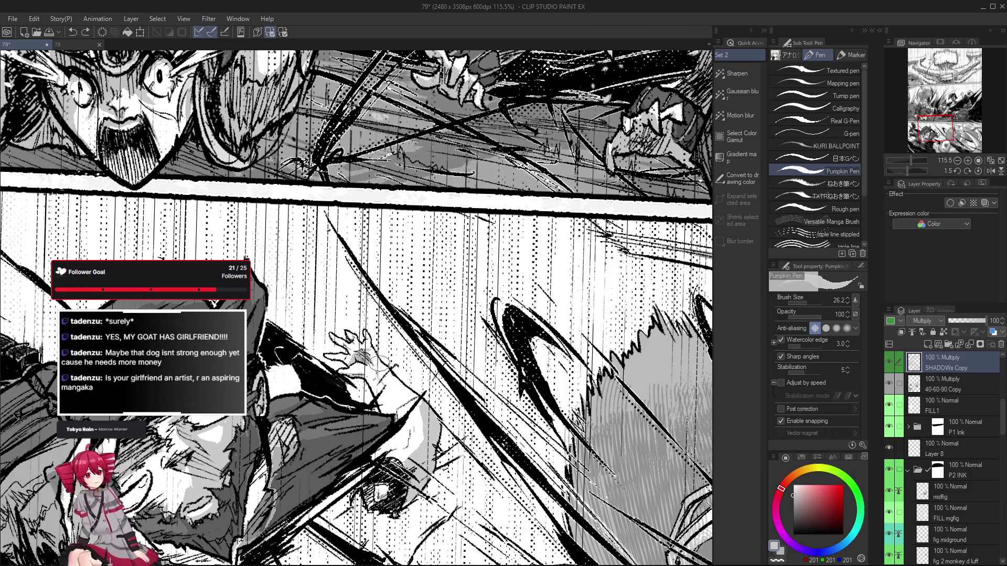
Redraw small strokes on the hand, undoing rejected attempts with Ctrl+Z
key("ctrl+z")
key("ctrl+z")
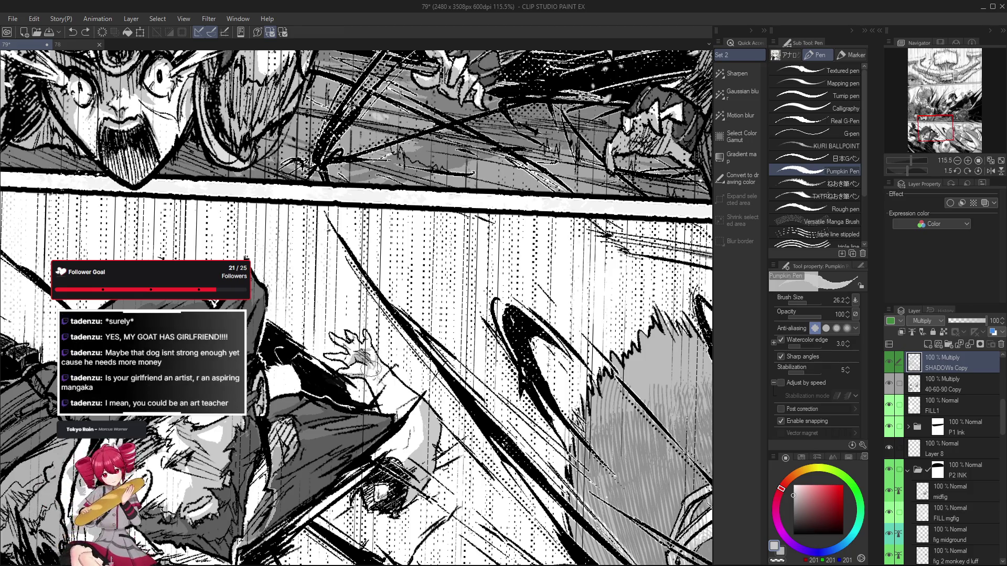
left_click_drag(375, 355, 379, 361)
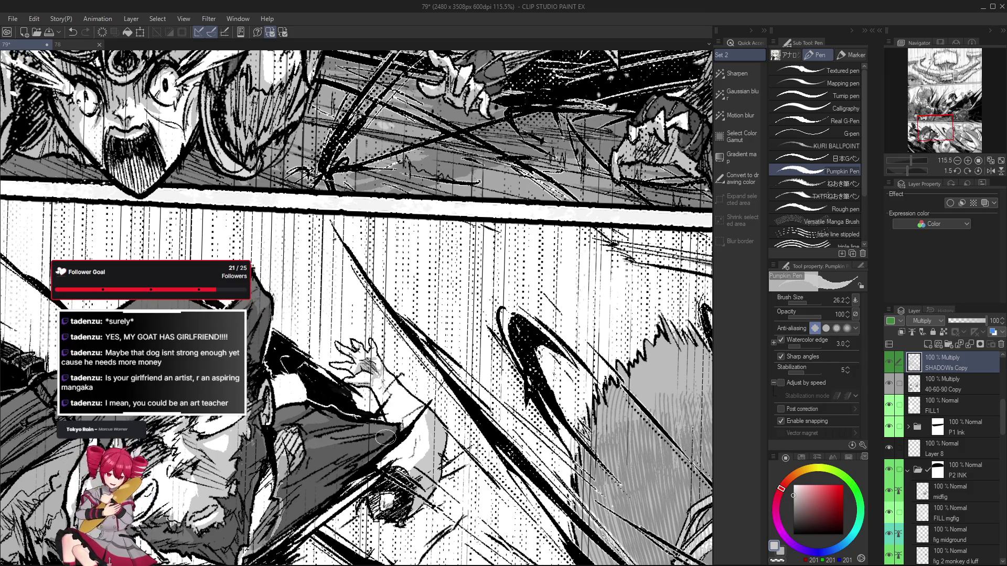
scroll(374, 345, "up", 1)
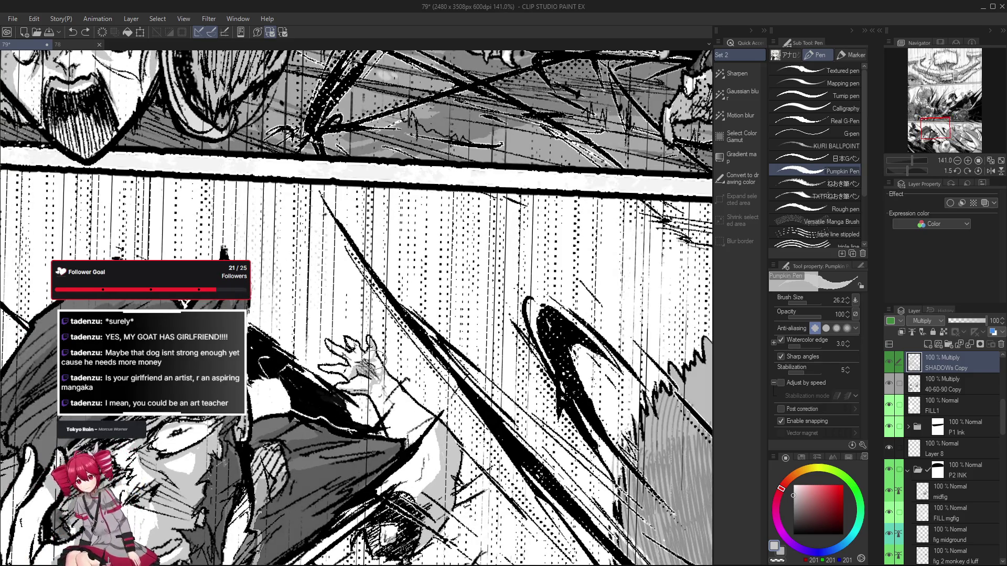
key("ctrl+z")
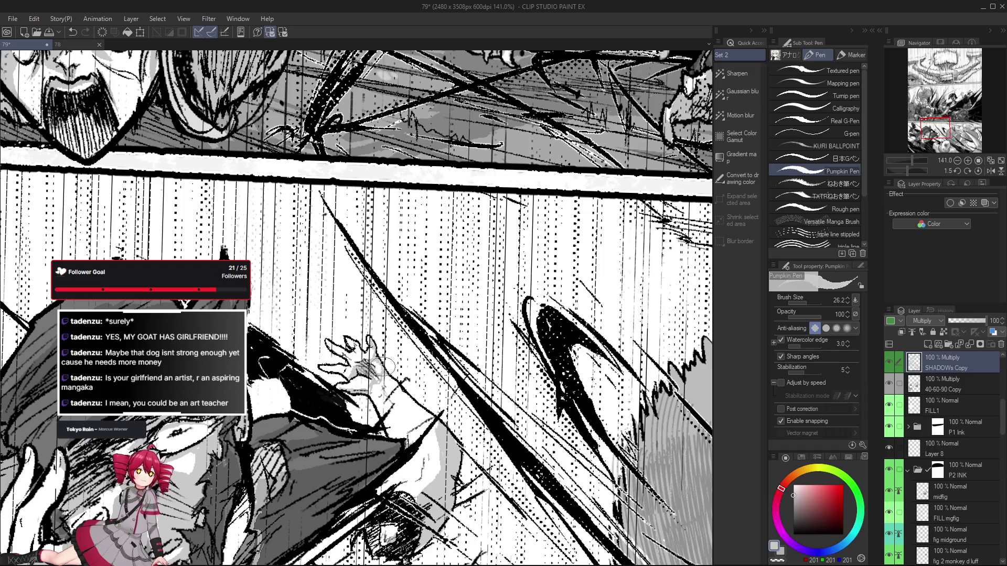
key("e")
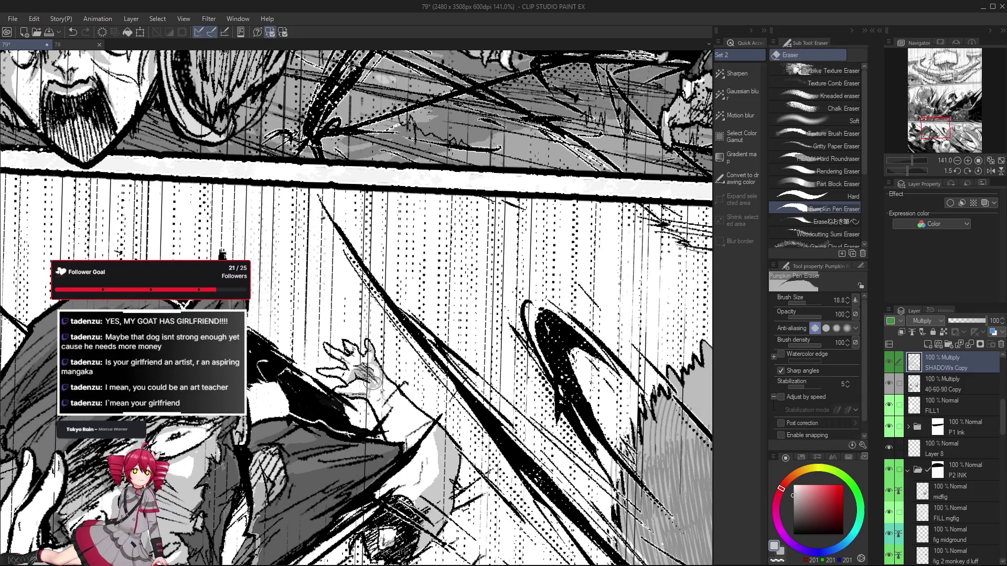
key("p")
mouse_move(377, 345)
left_mouse_down()
mouse_move(341, 352)
mouse_move(351, 350)
mouse_move(356, 367)
left_mouse_up()
key("ctrl+z")
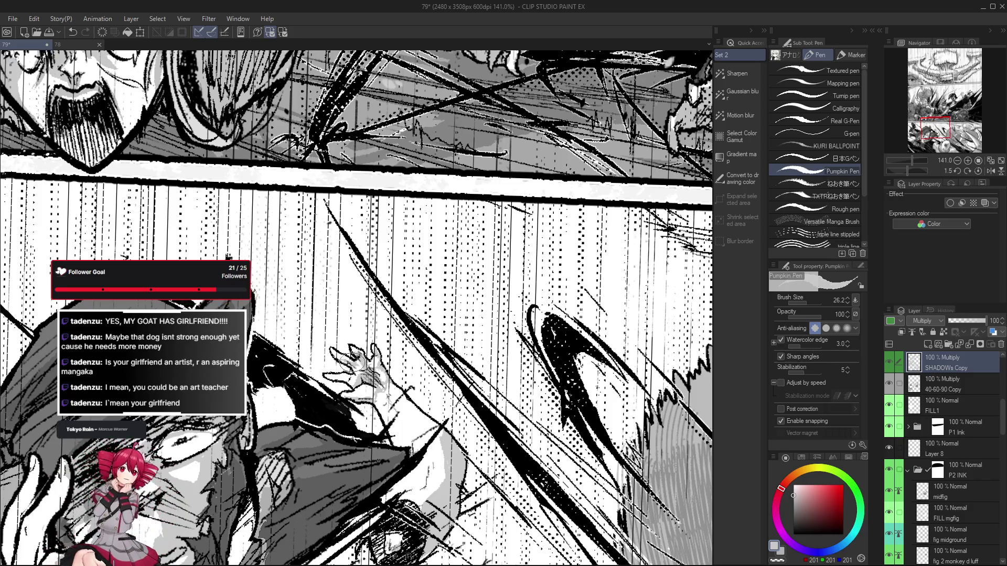
scroll(352, 360, "down", 2)
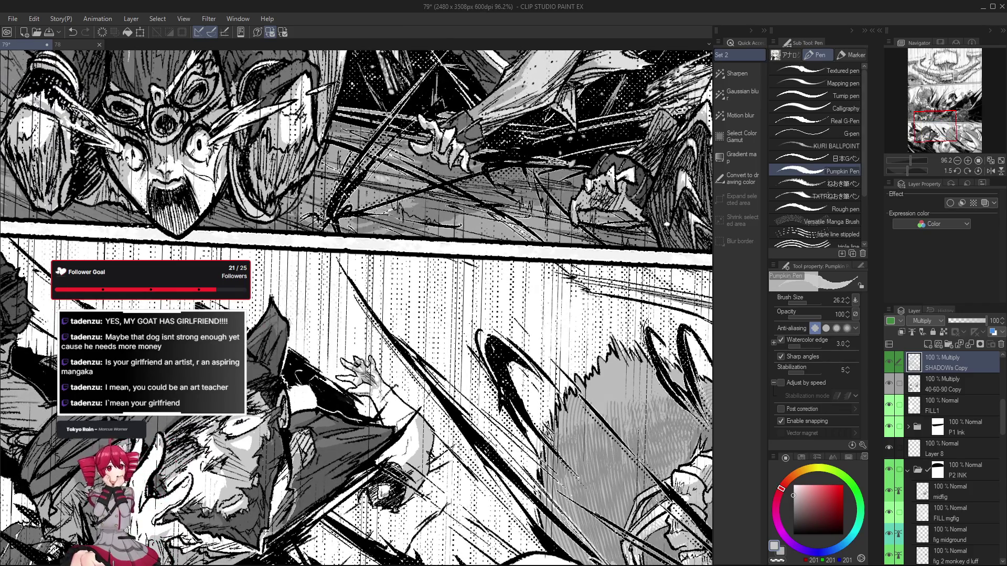
Rotate the view around the hand, reset it upright, and check the drawing mirrored
left_click_drag(362, 367, 355, 364)
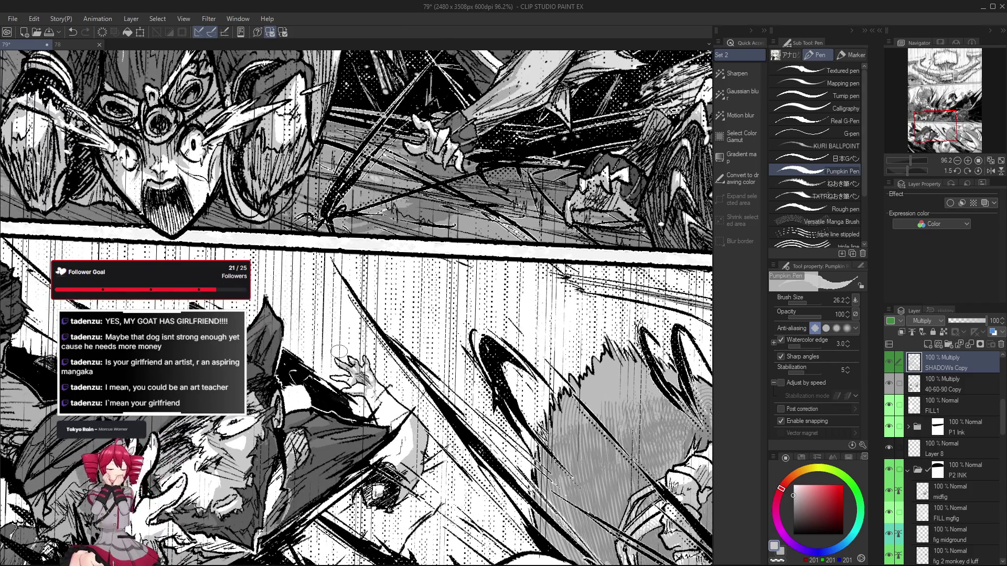
left_click_drag(344, 387, 412, 335)
double_click(367, 375)
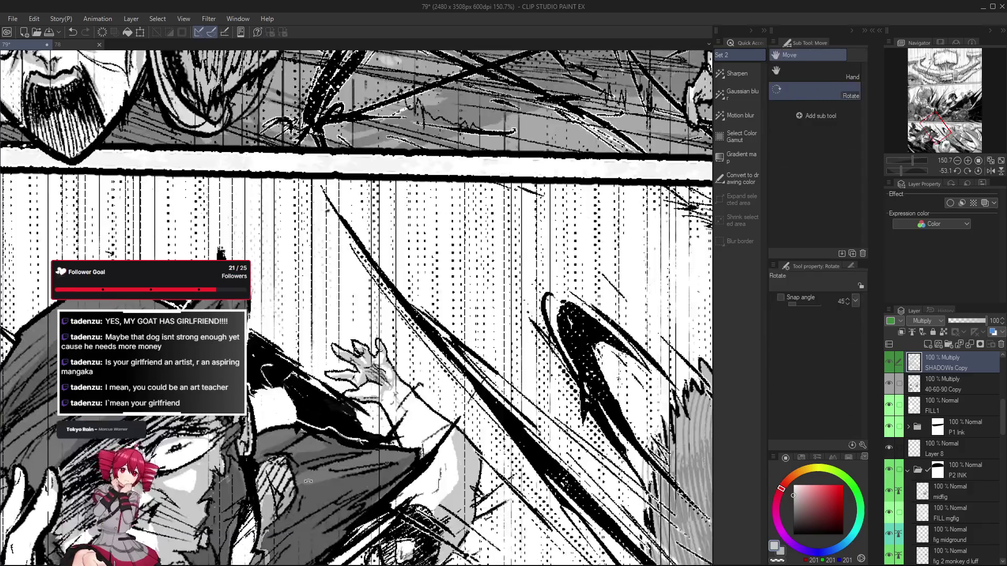
scroll(349, 380, "down", 3)
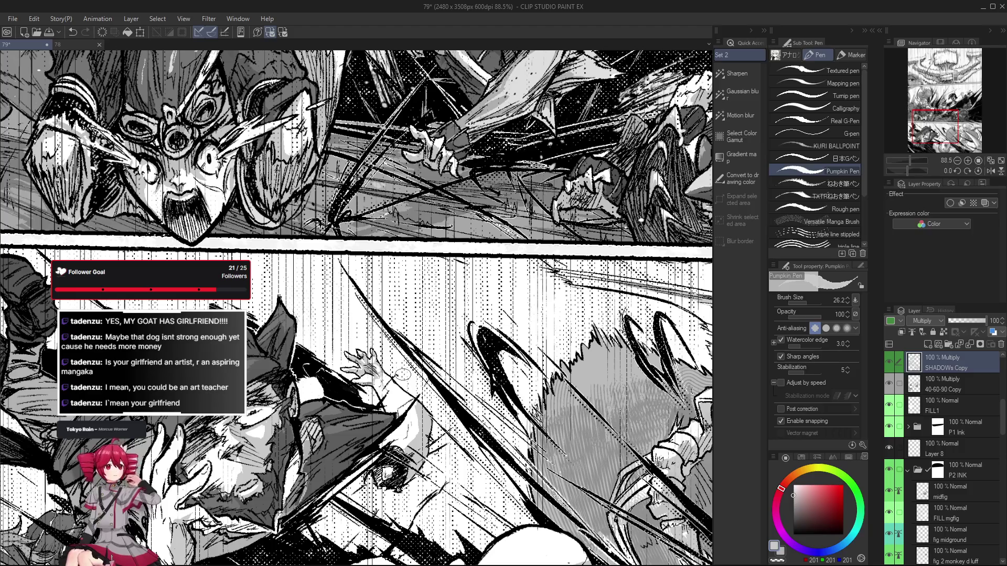
scroll(402, 374, "up", 4)
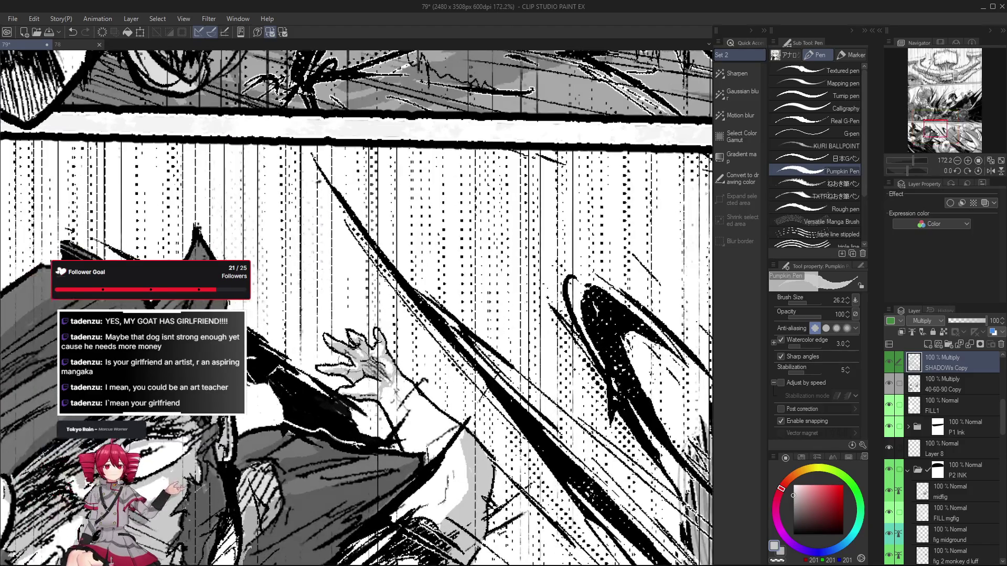
key("e")
left_click_drag(350, 349, 389, 355)
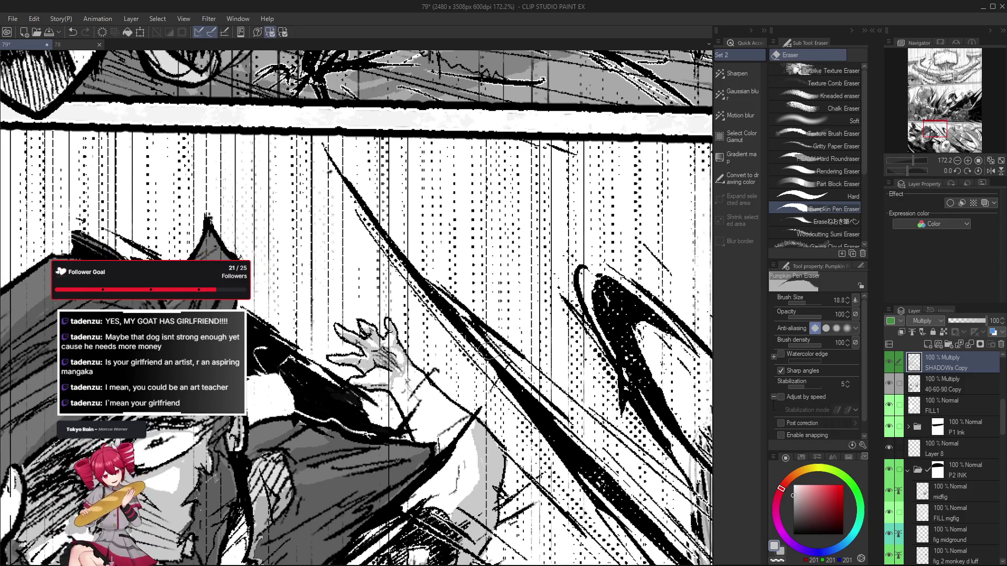
key("h")
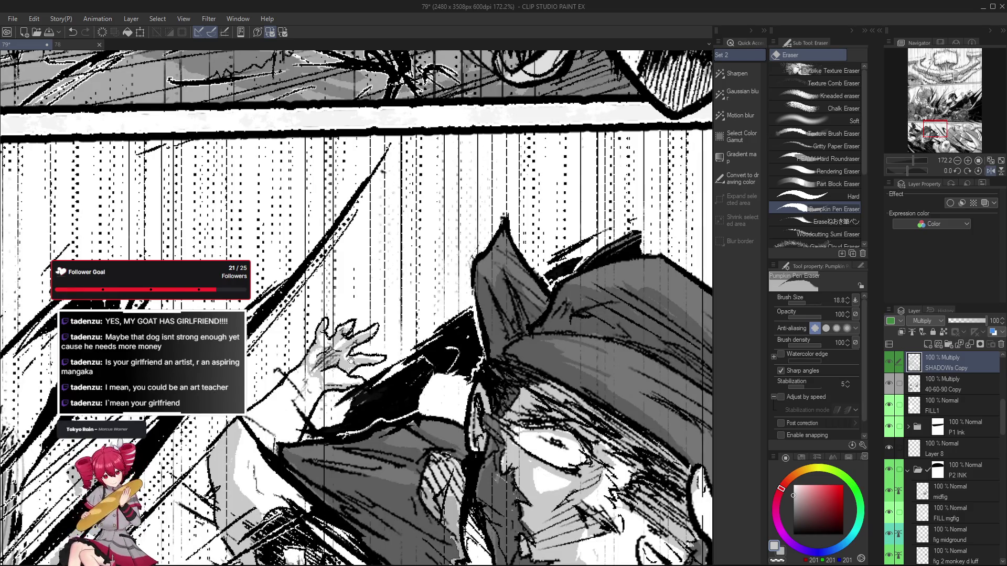
scroll(346, 349, "down", 2)
key("h")
Undo the last hand stroke and alternate pen and eraser to fix the palm and wrist shading
key("p")
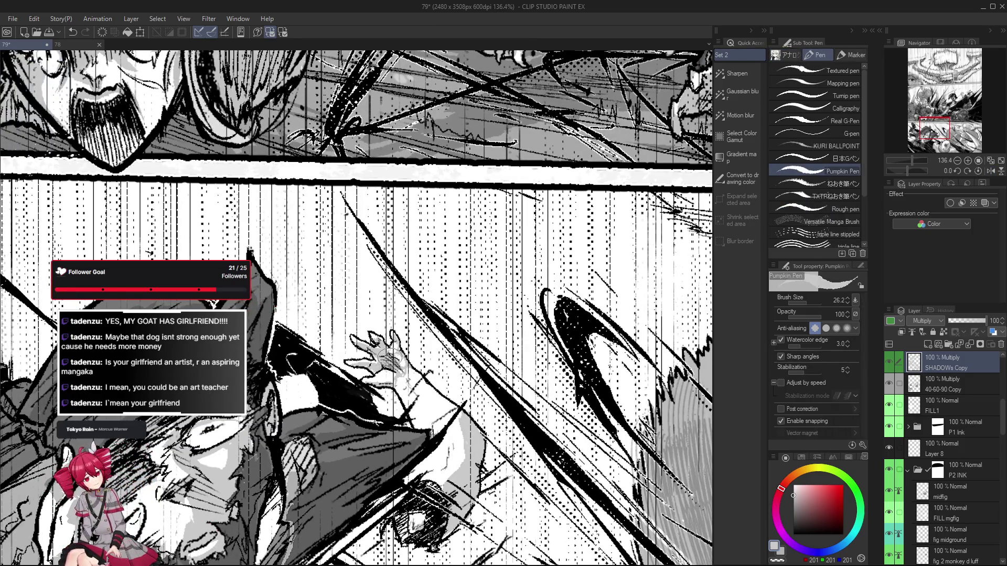
key("ctrl+z")
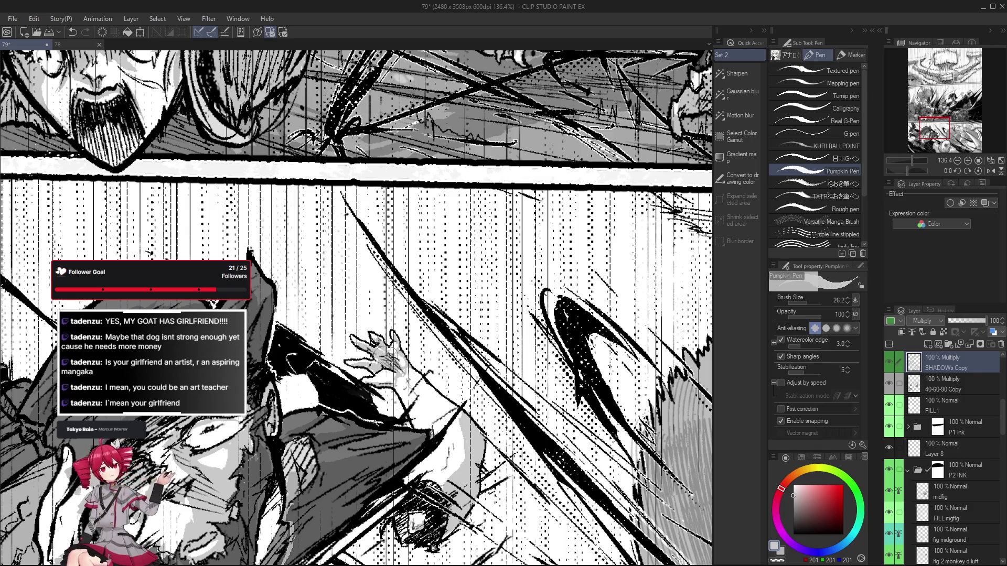
scroll(395, 372, "up", 2)
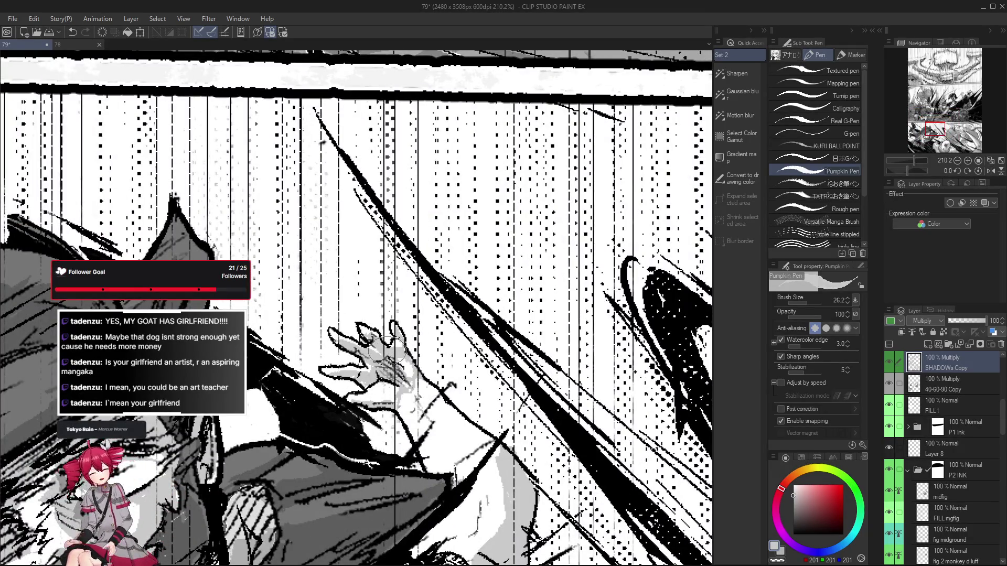
key("e")
mouse_move(399, 343)
left_mouse_down()
mouse_move(389, 339)
mouse_move(400, 365)
left_mouse_up()
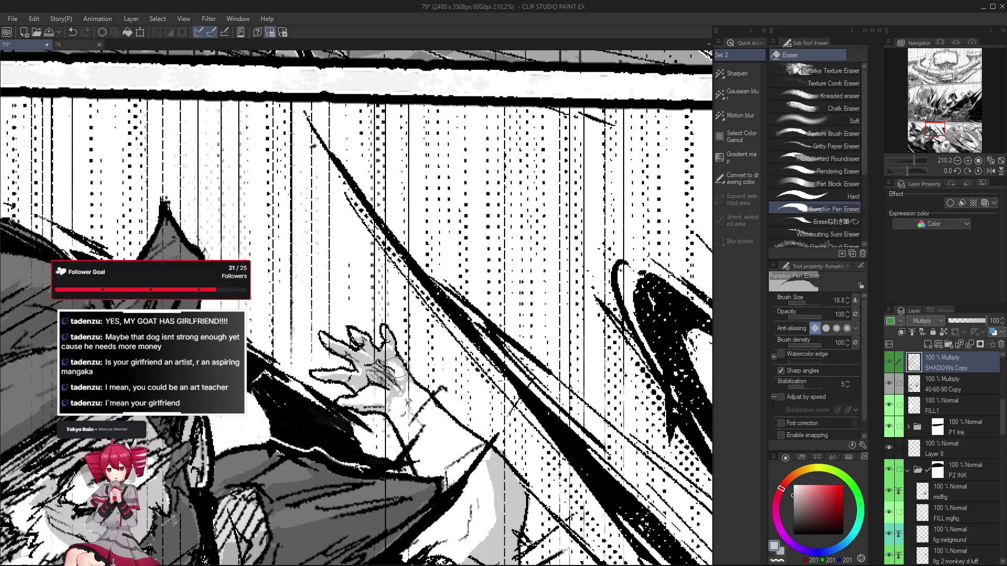
key("p")
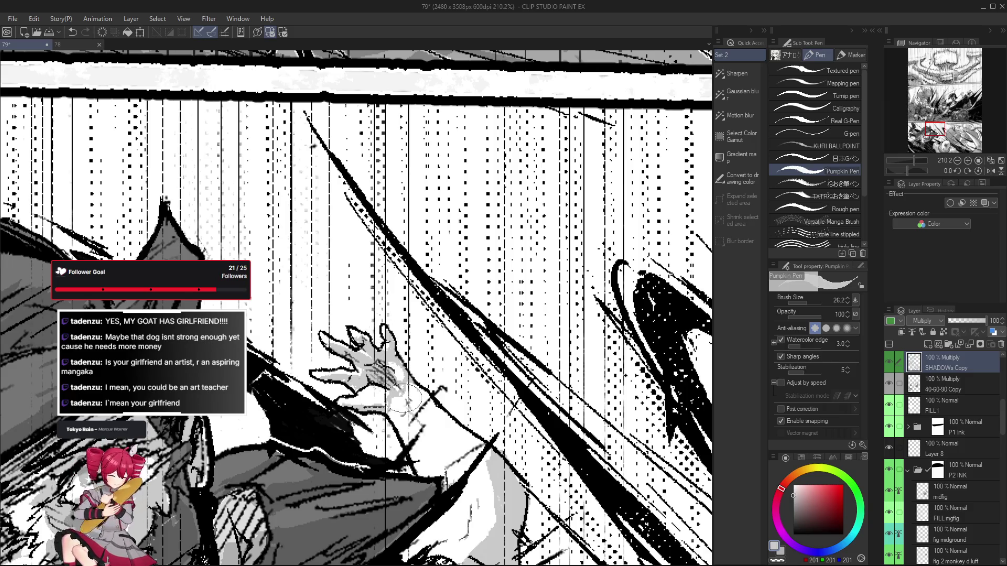
scroll(409, 389, "down", 2)
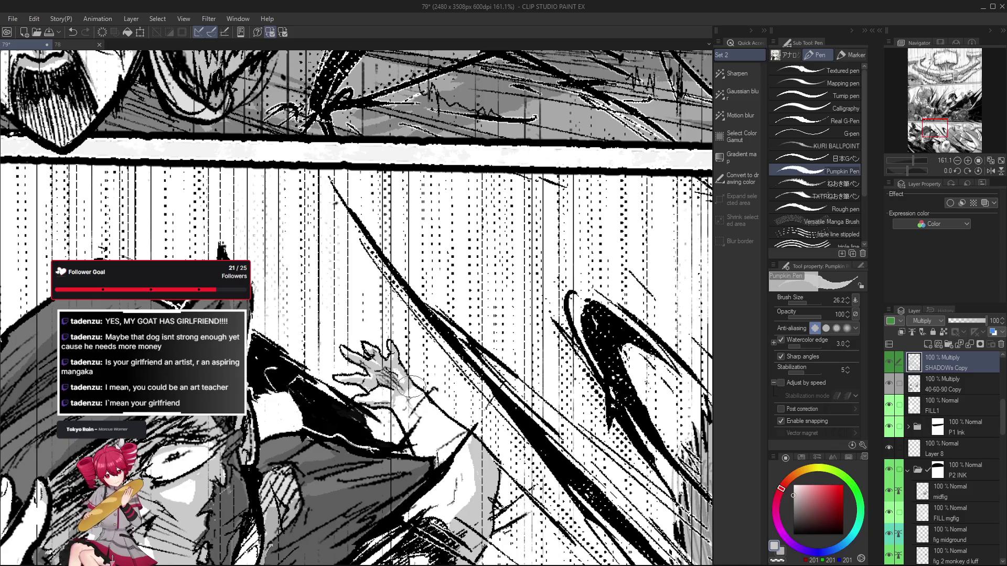